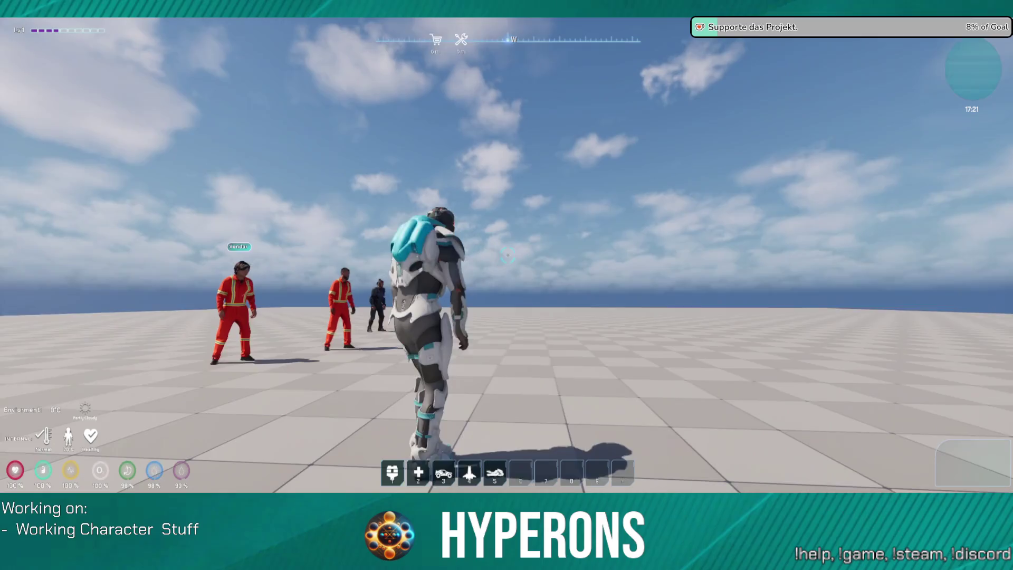
Step: Walk the character with W and A up to the red-suited NPCs, then bring up the pause menu
key("w")
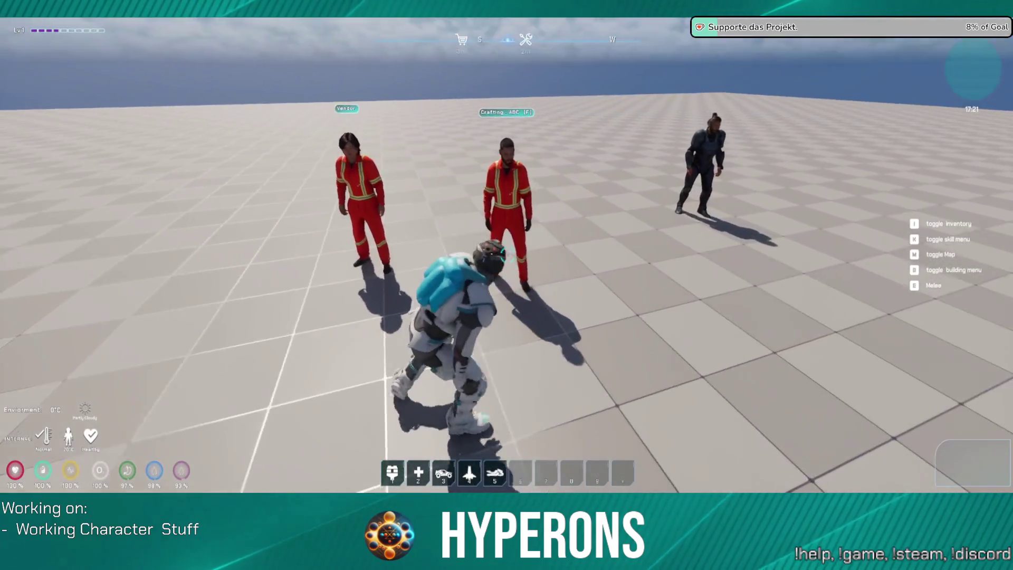
key("a")
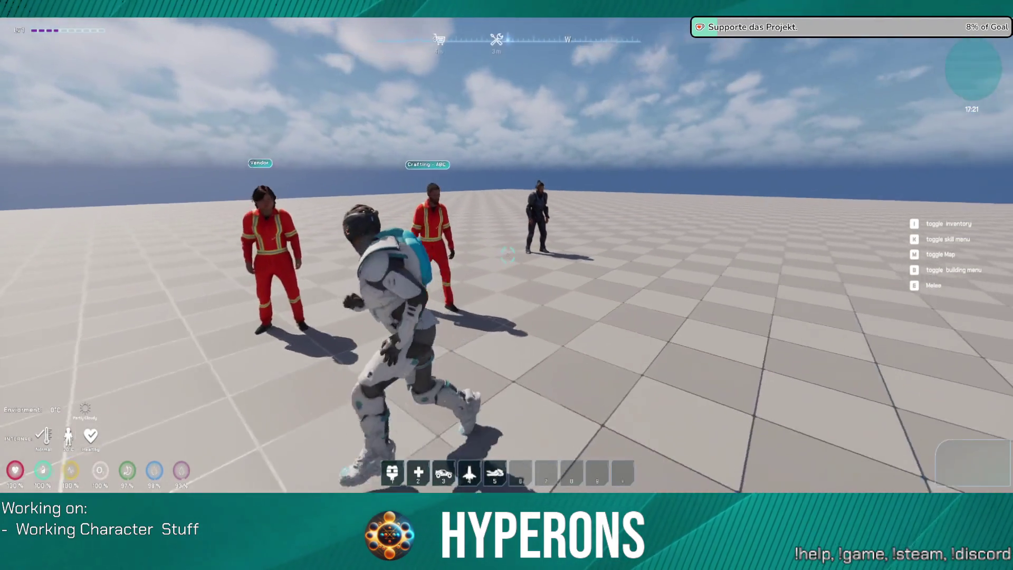
key("w")
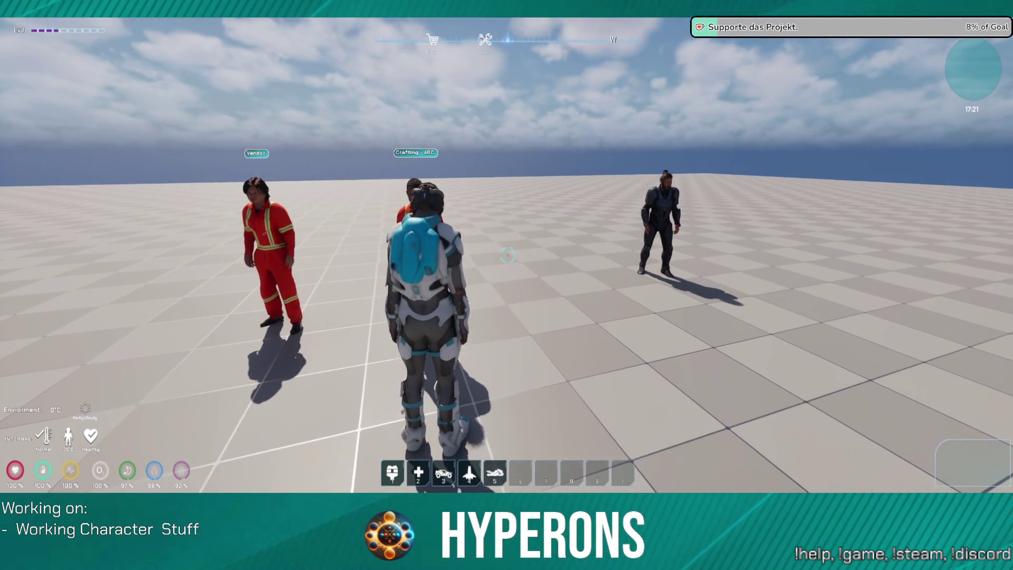
key("Escape")
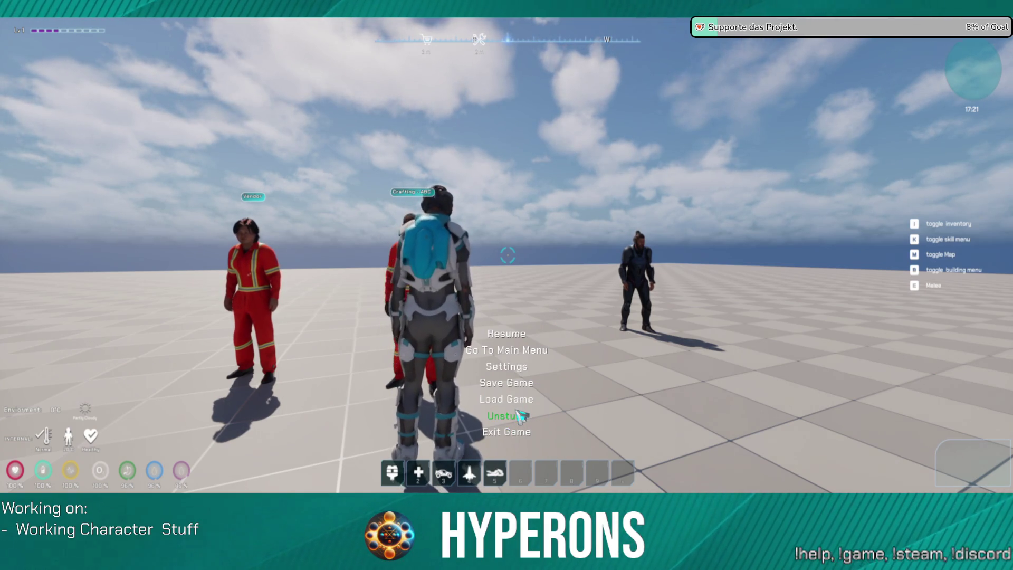
Step: Resume play, view the Crafting NPC's recipes, then open the Vendor NPC's Wood shop beside the inventory
left_click(513, 334)
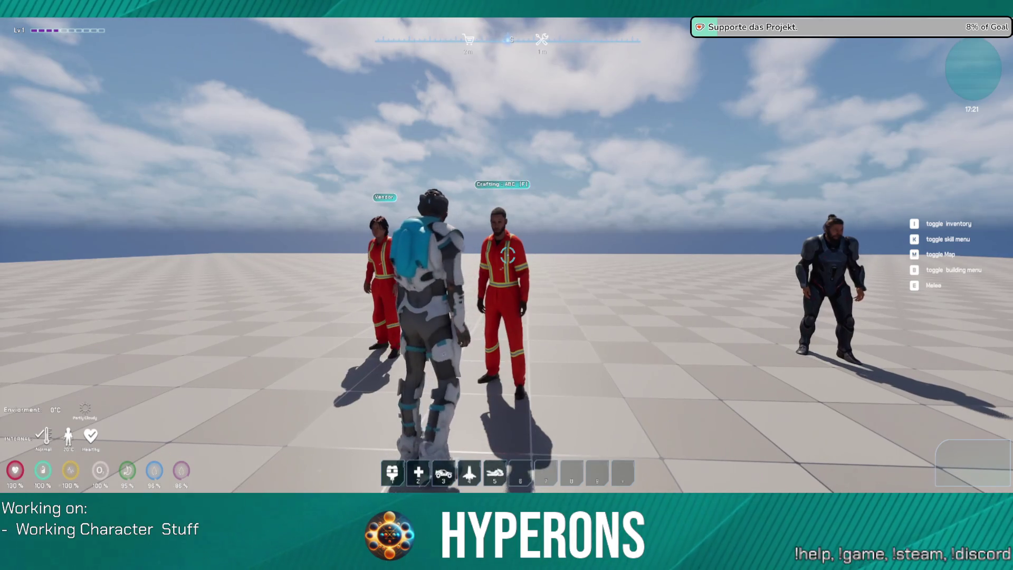
key("f")
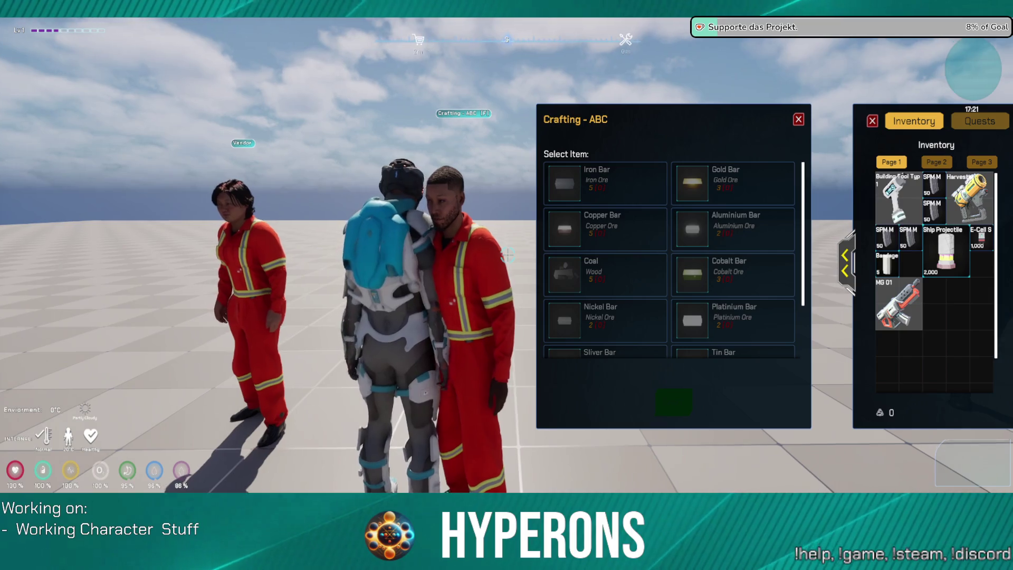
key("w")
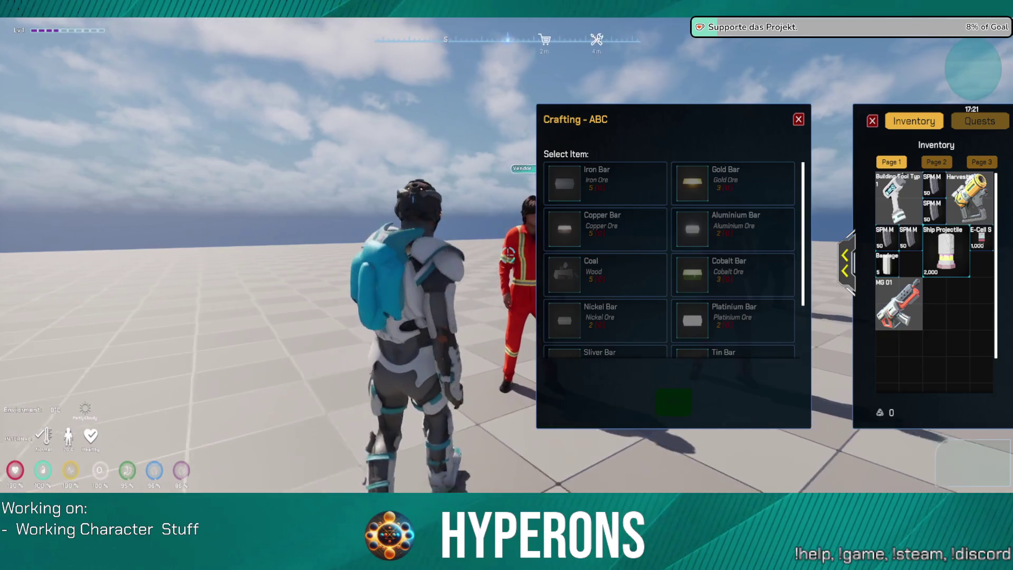
key("Escape")
key("w")
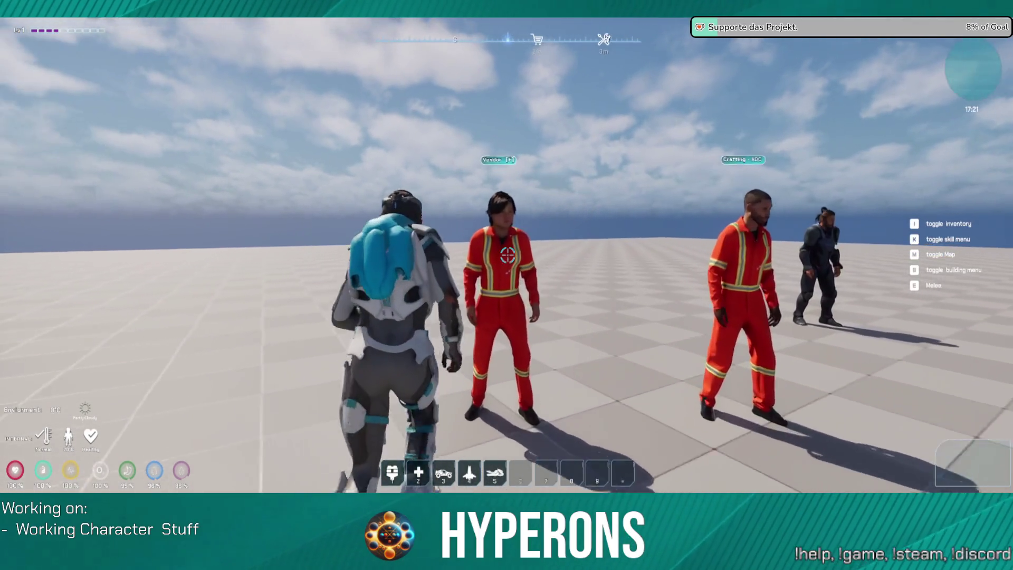
key("f")
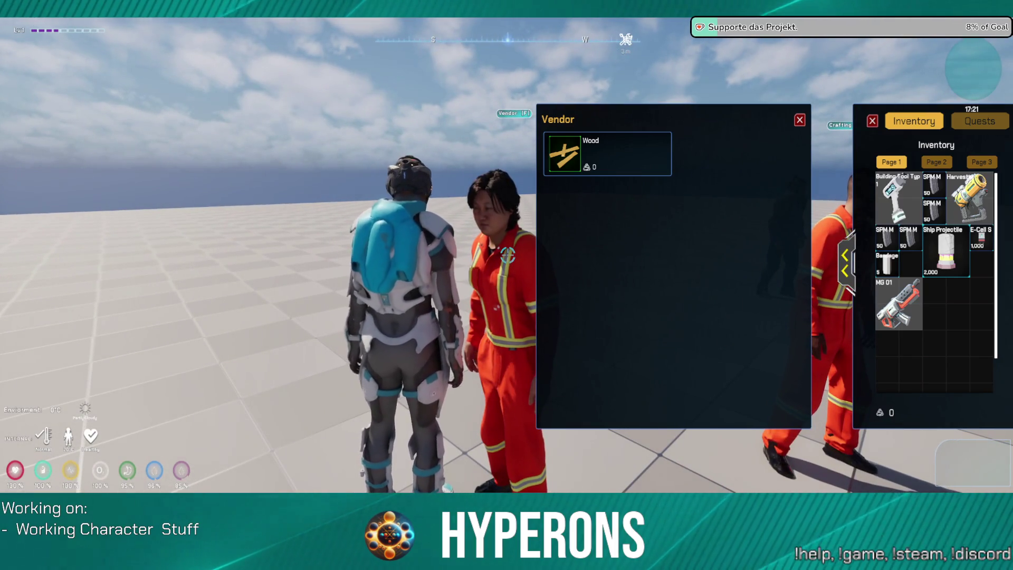
Step: Close the vendor and inventory panels, run across the floor, then stop play back to DEV_Crafing_Vendor
key("w")
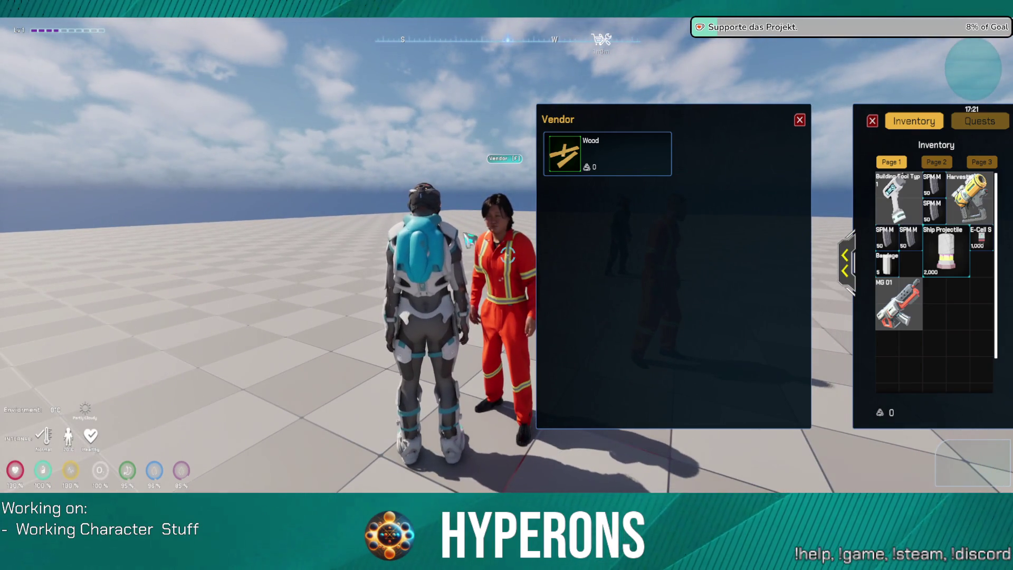
left_click(801, 120)
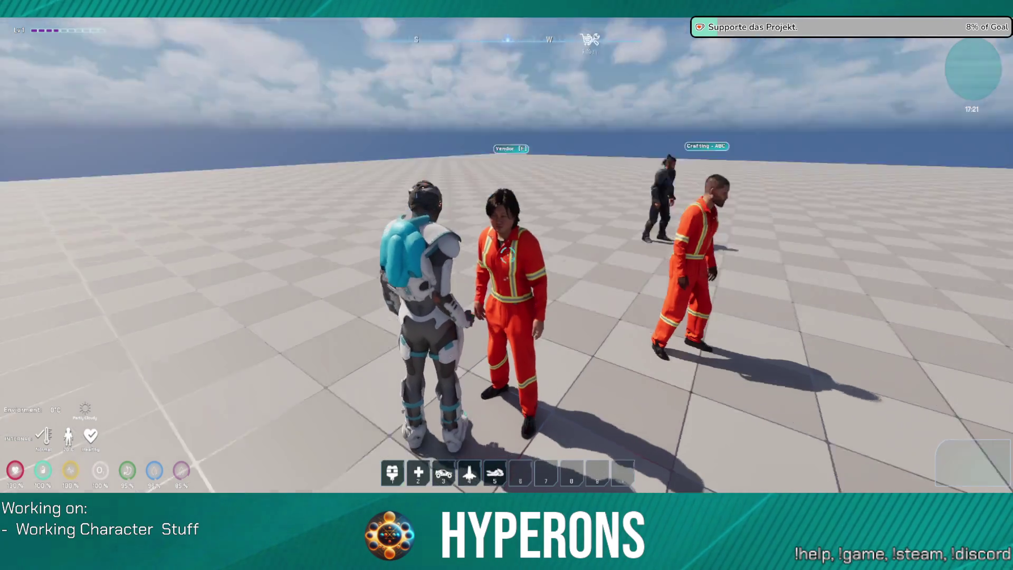
key("w")
key("w")
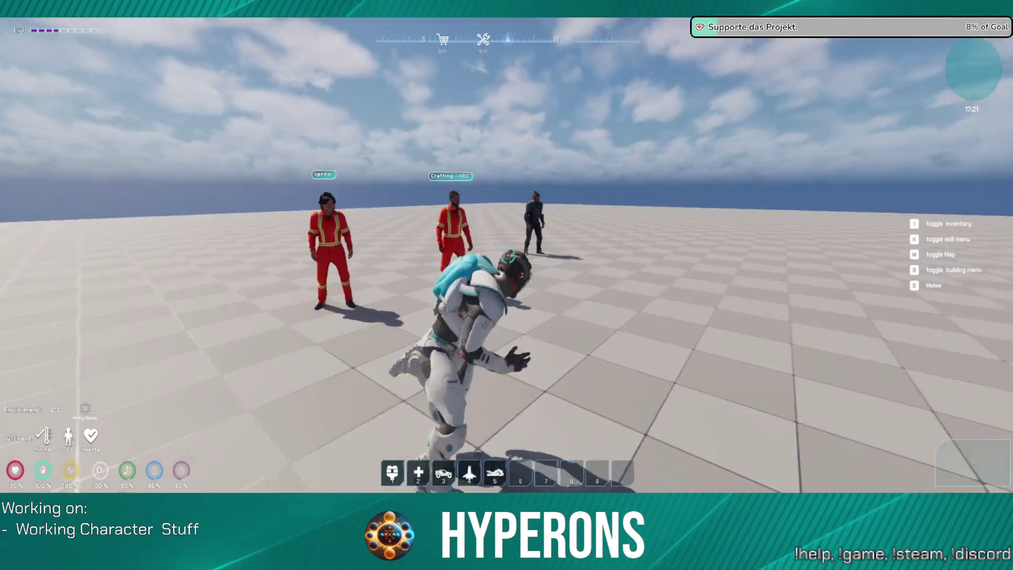
key("w")
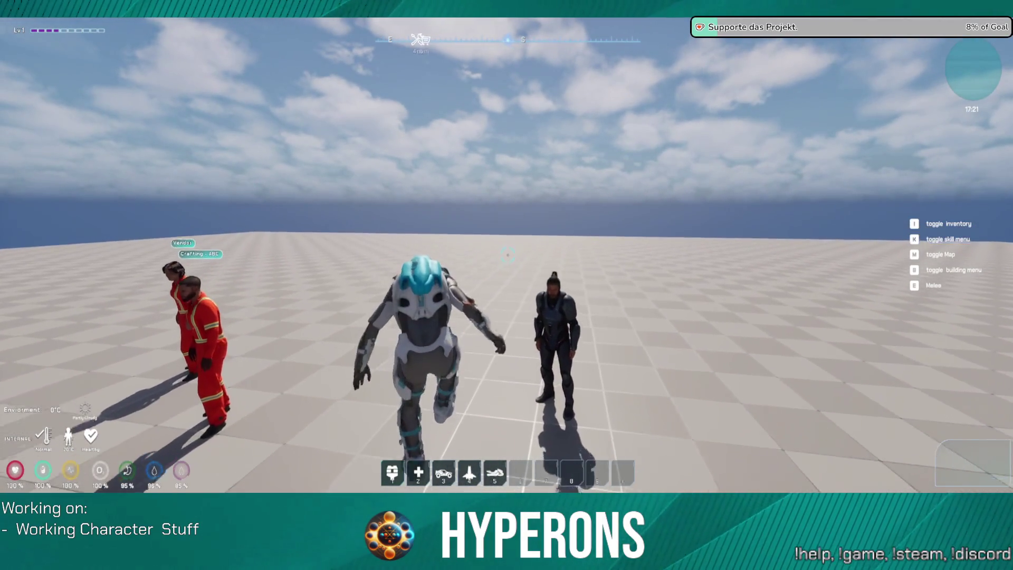
key("Escape")
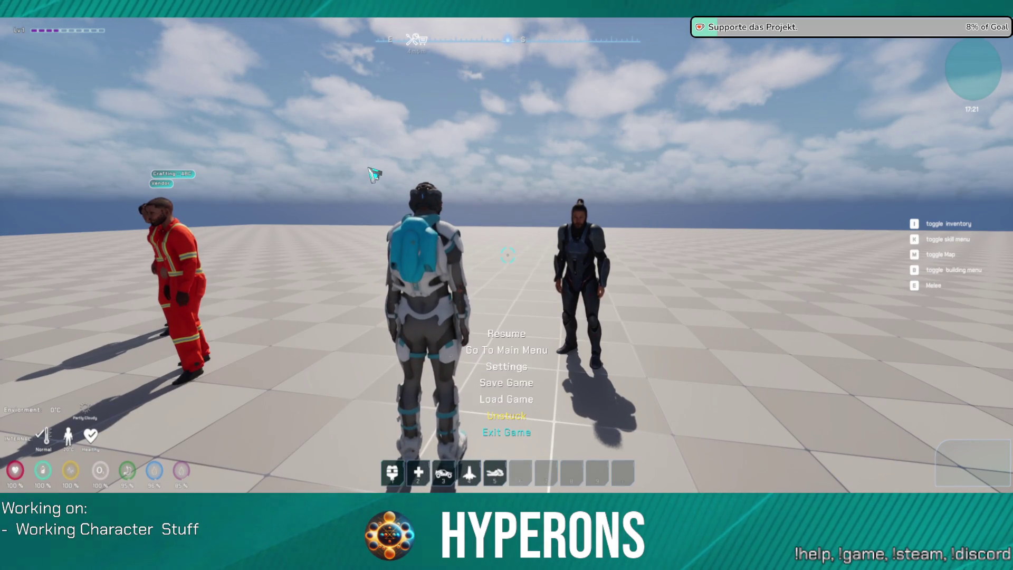
key("Escape")
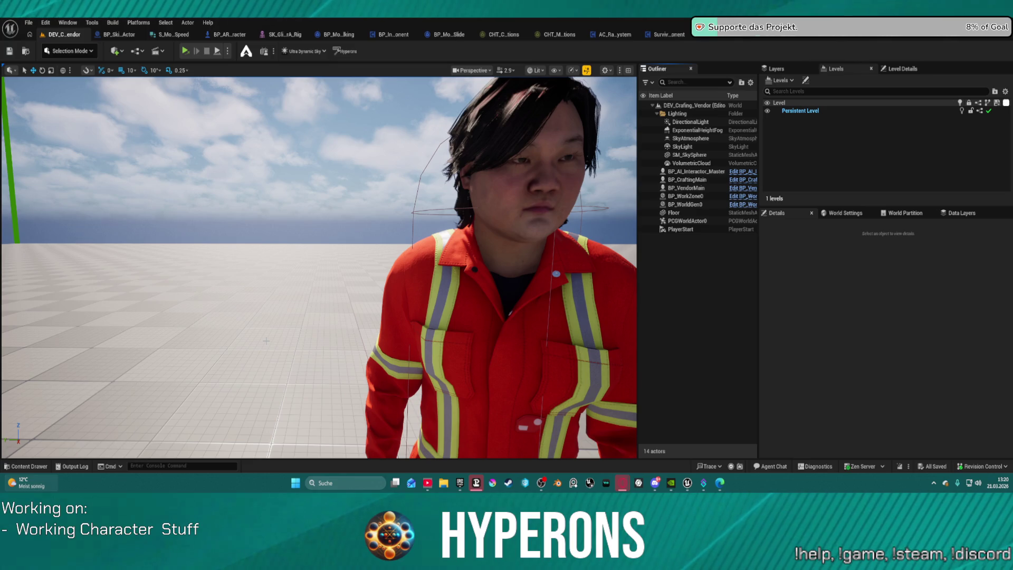
Step: Open Map_Lobby0 from File > Recent Levels
left_click(28, 23)
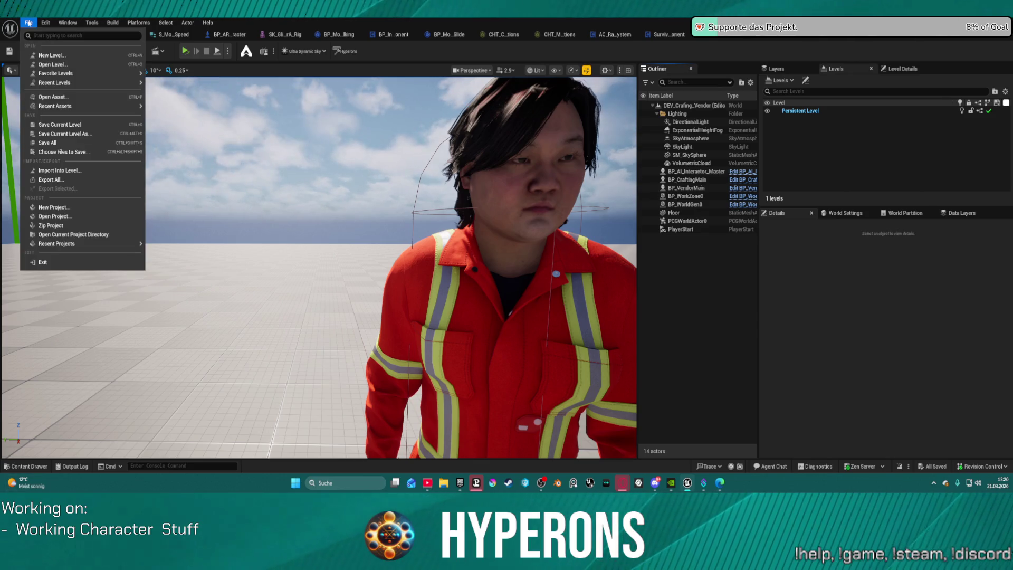
mouse_move(97, 77)
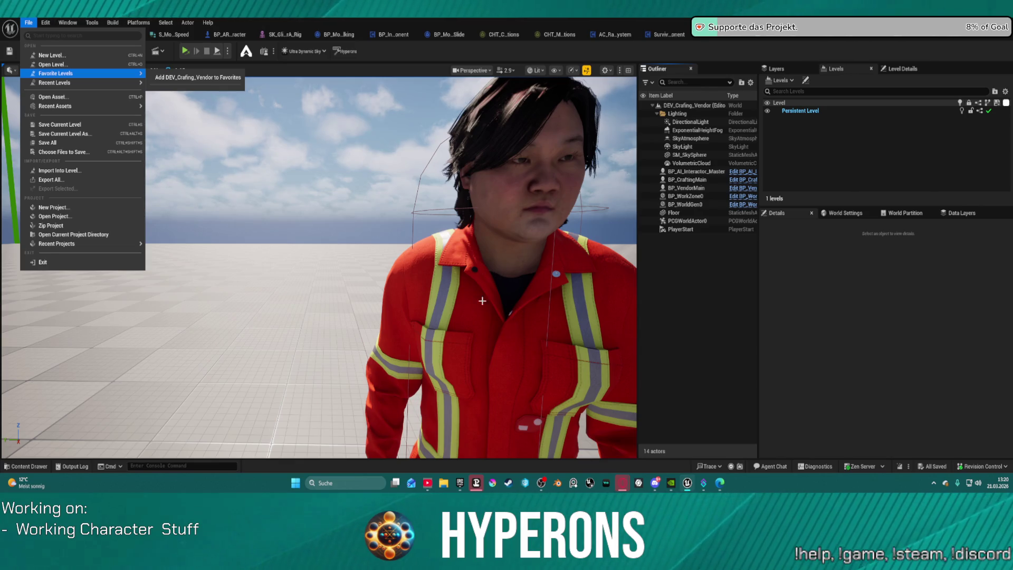
mouse_move(91, 85)
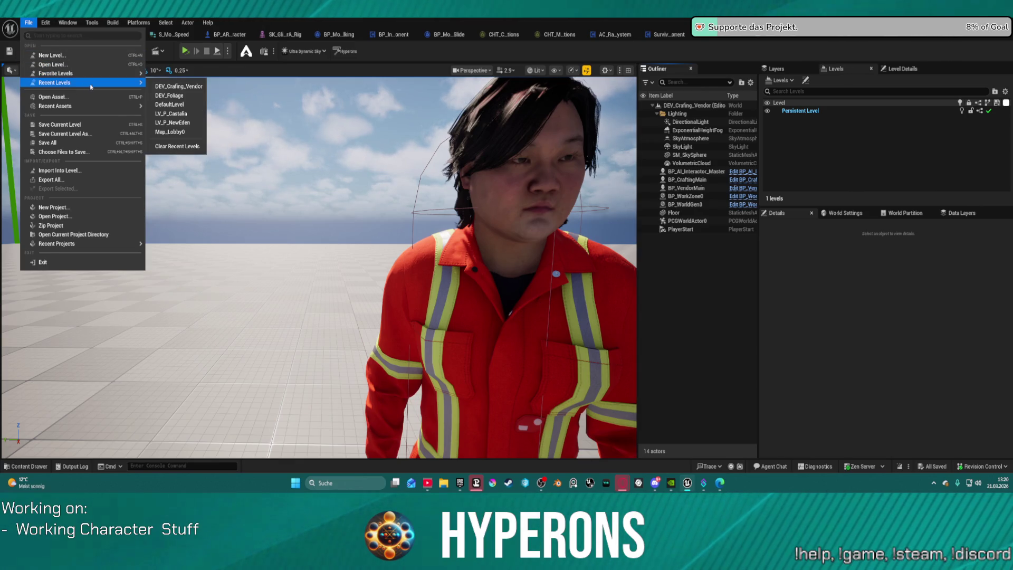
left_click(180, 131)
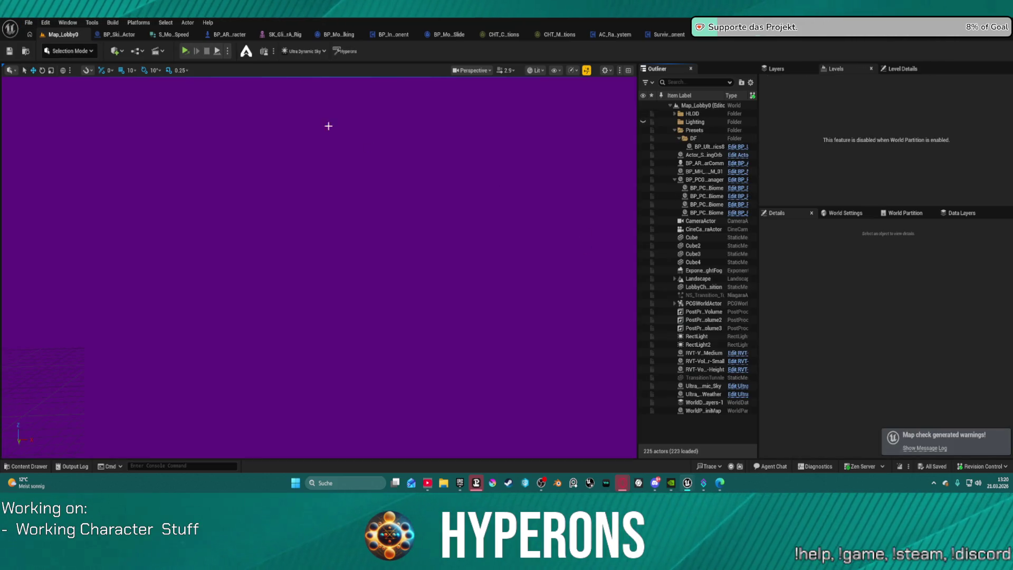
Step: Start a lobby play session, select and confirm the Test character, and start the game in System New Eden
left_click(227, 53)
left_click(265, 83)
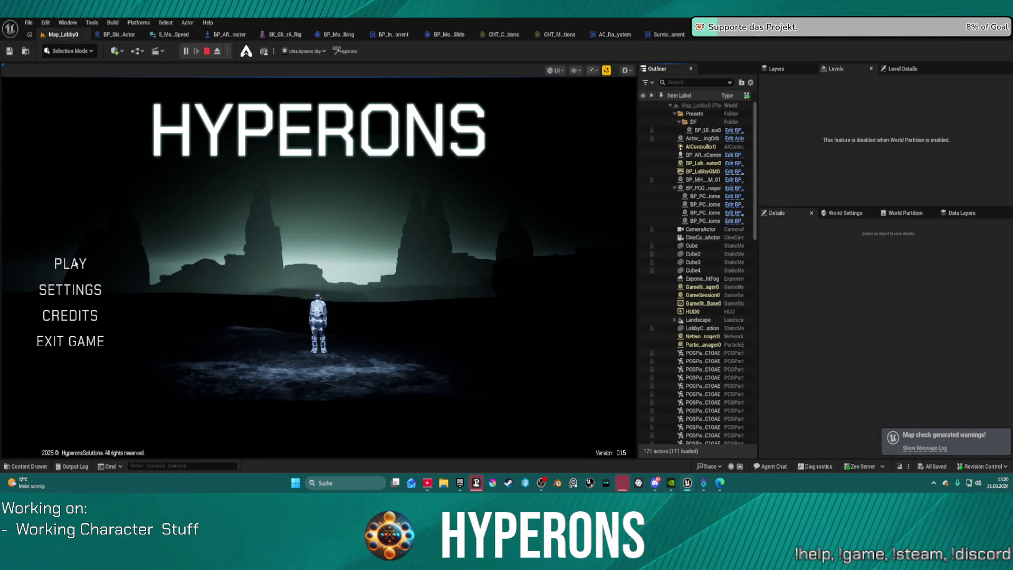
left_click(71, 264)
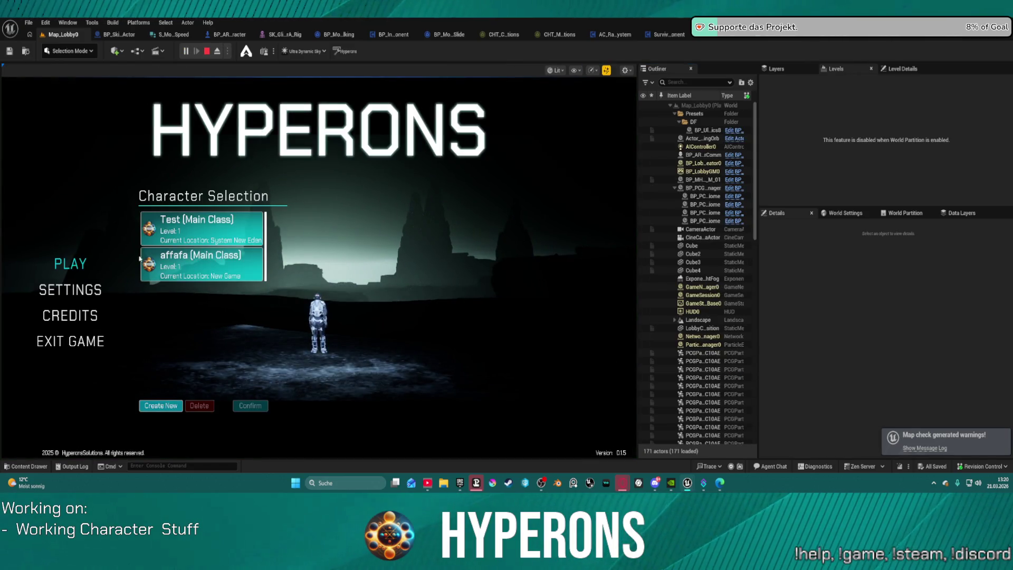
left_click(200, 267)
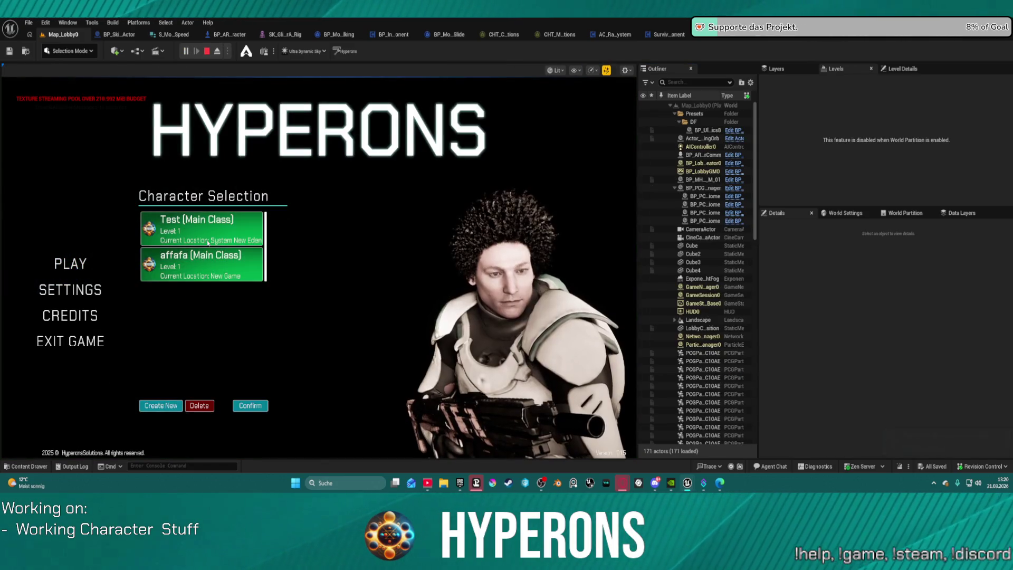
left_click(252, 406)
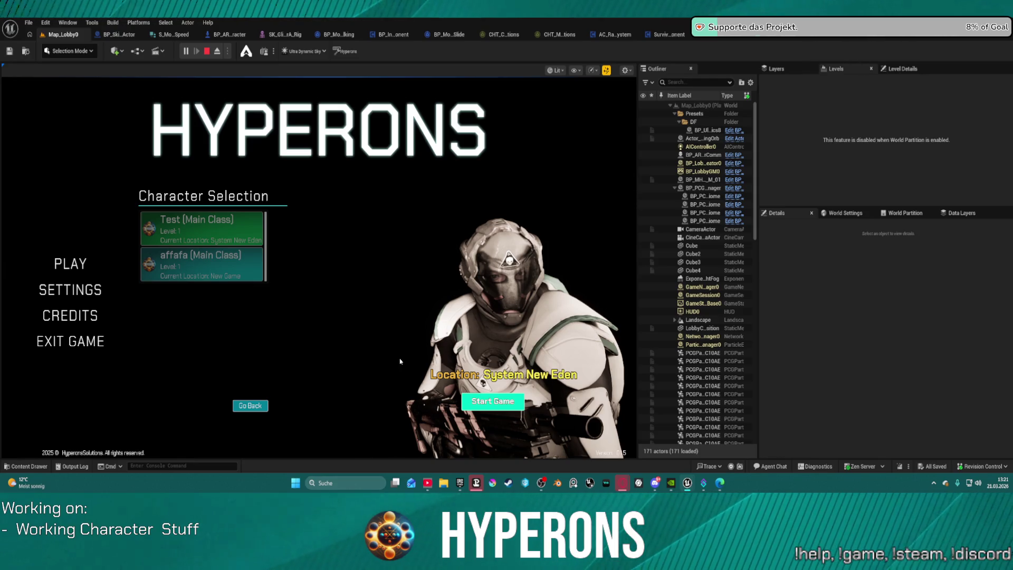
left_click(493, 401)
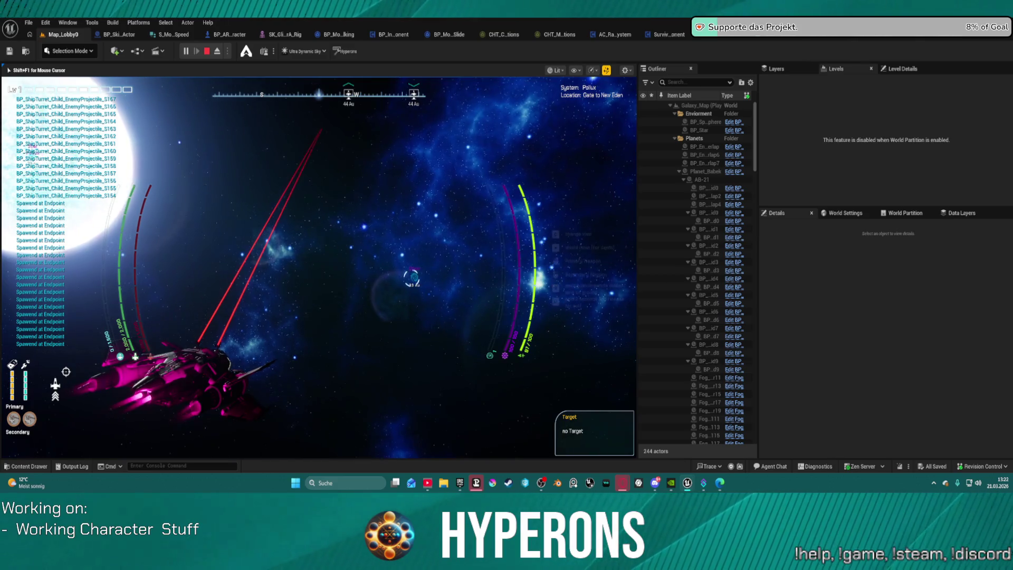
Step: Drop the ship out of warp, lock onto the nearest target marker and calibrate the hyperdrive
key("j")
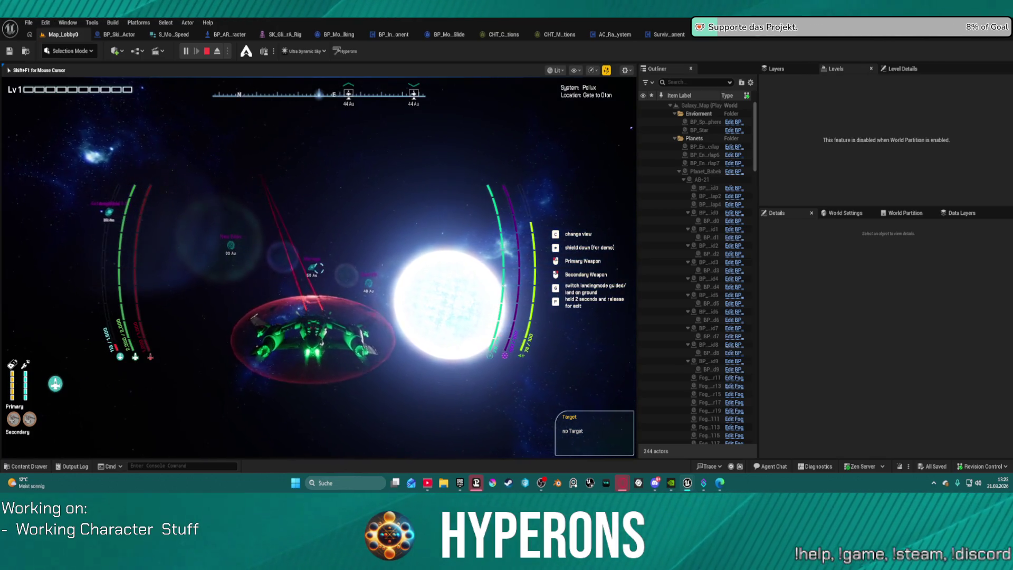
key("t")
key("h")
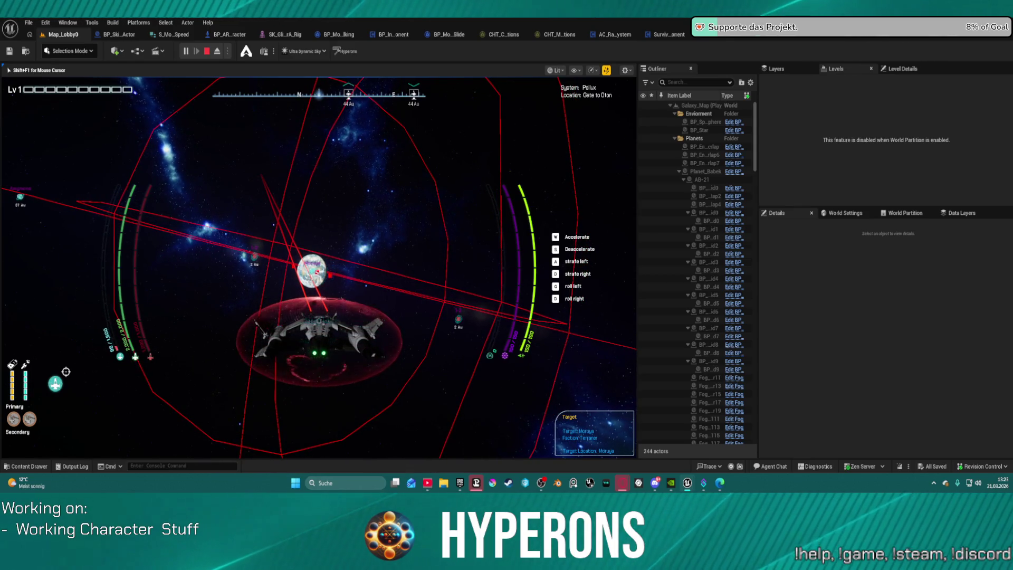
Step: Engage the hyperdrive, accelerate toward planet Moruya, then end the play test
key("j")
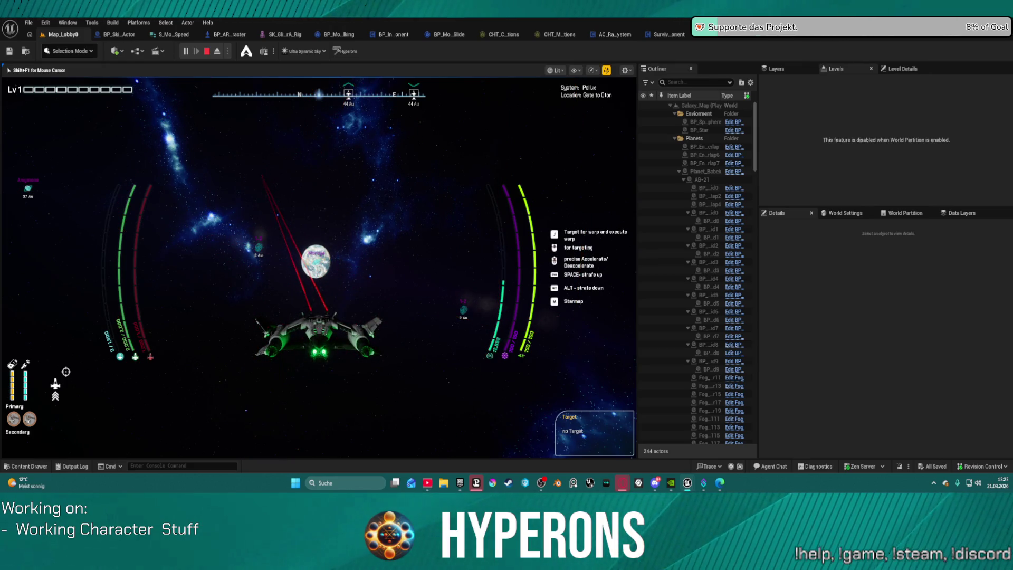
key("super")
key("super")
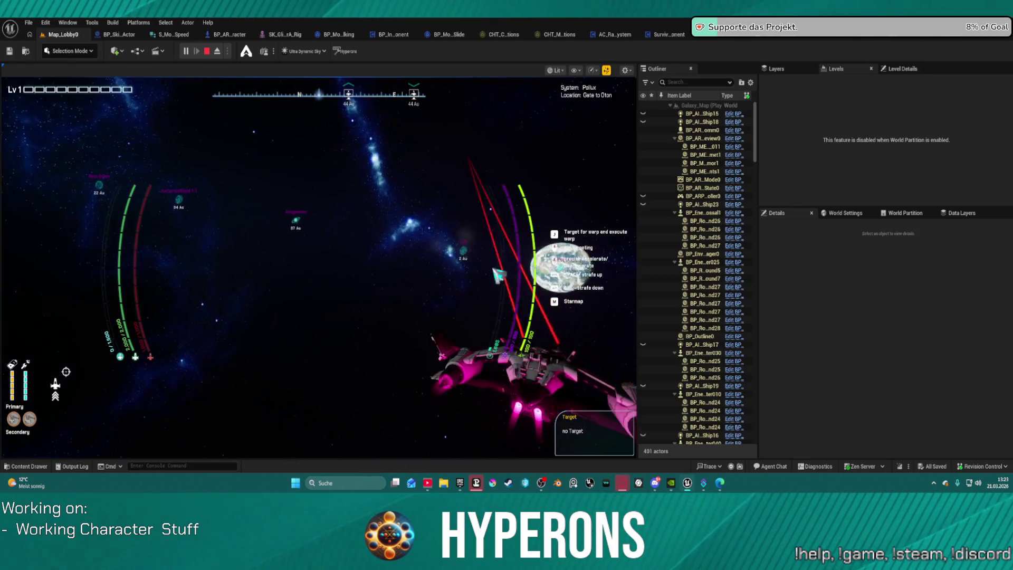
key("w")
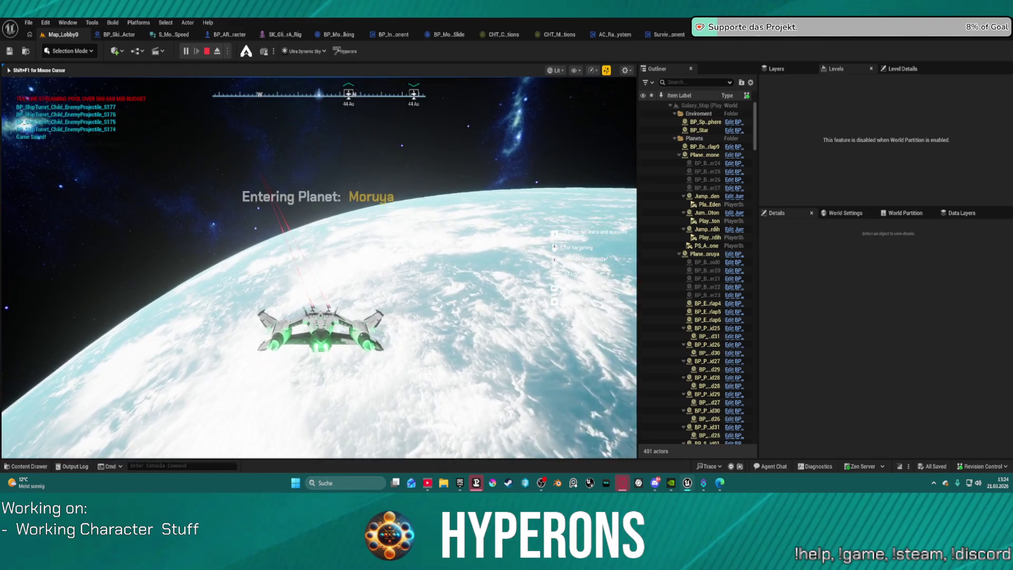
key("Escape")
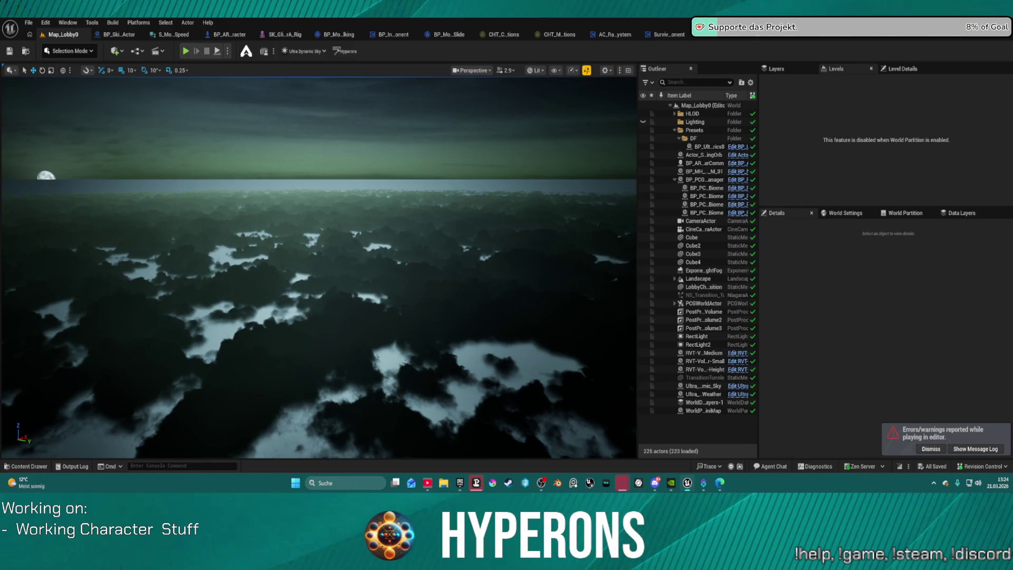
Step: Load DefaultLevel from File > Recent Levels
left_click(29, 23)
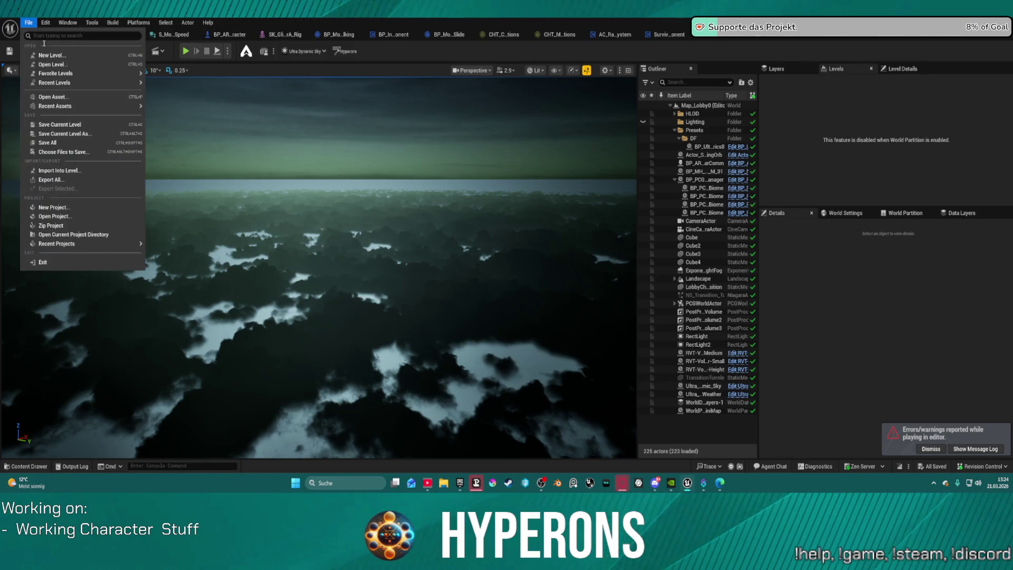
mouse_move(106, 82)
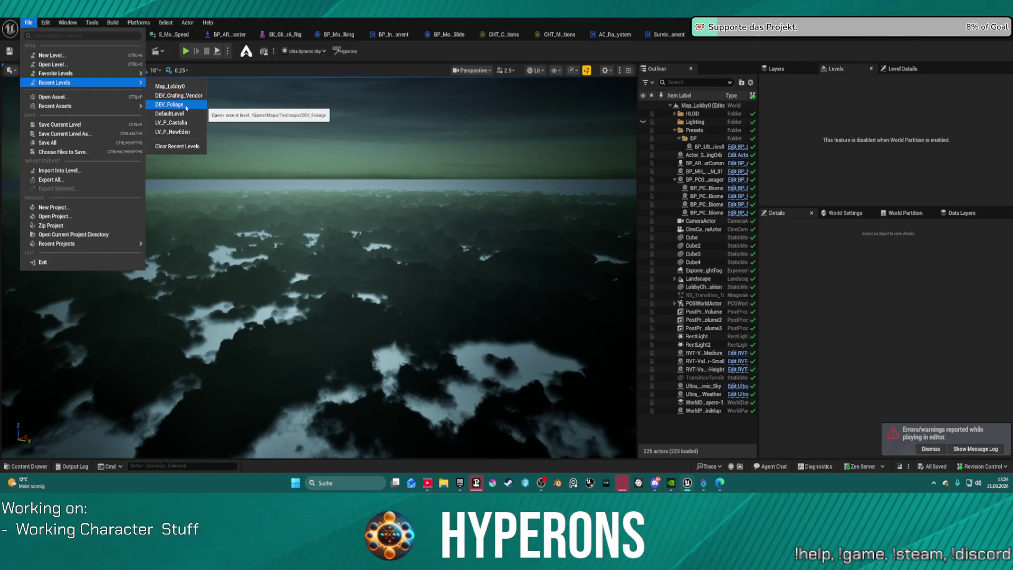
left_click(183, 114)
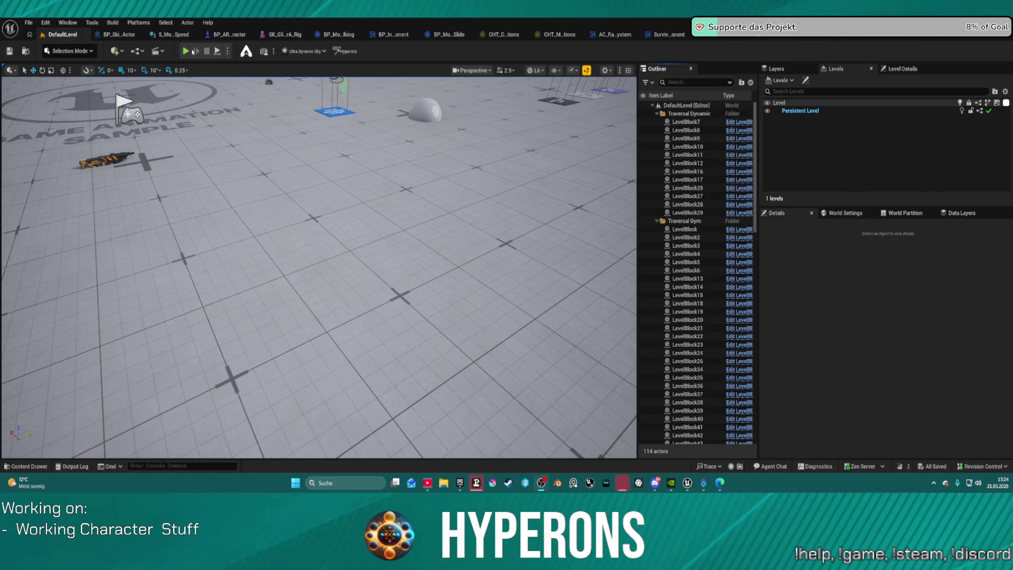
Step: Bring up BP_ARPG_Character and expand the Capsule and SkeletalMesh components
left_click(232, 35)
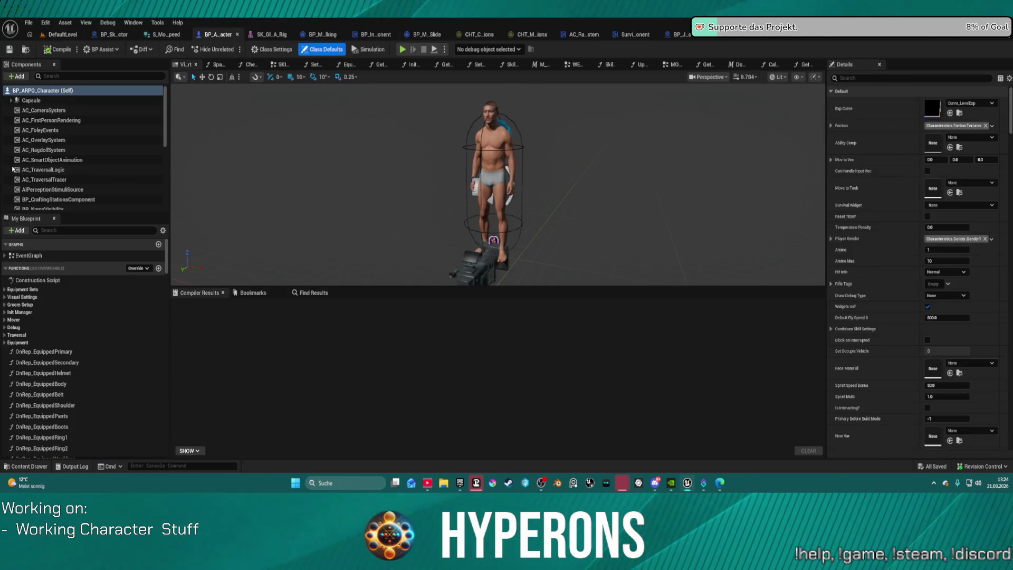
scroll(89, 174, "down", 5)
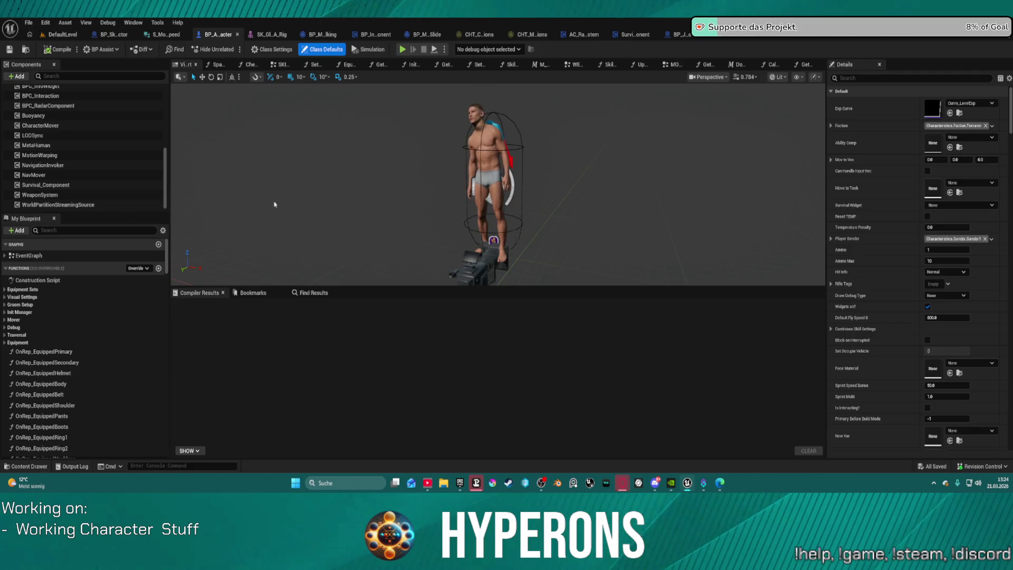
scroll(106, 159, "up", 5)
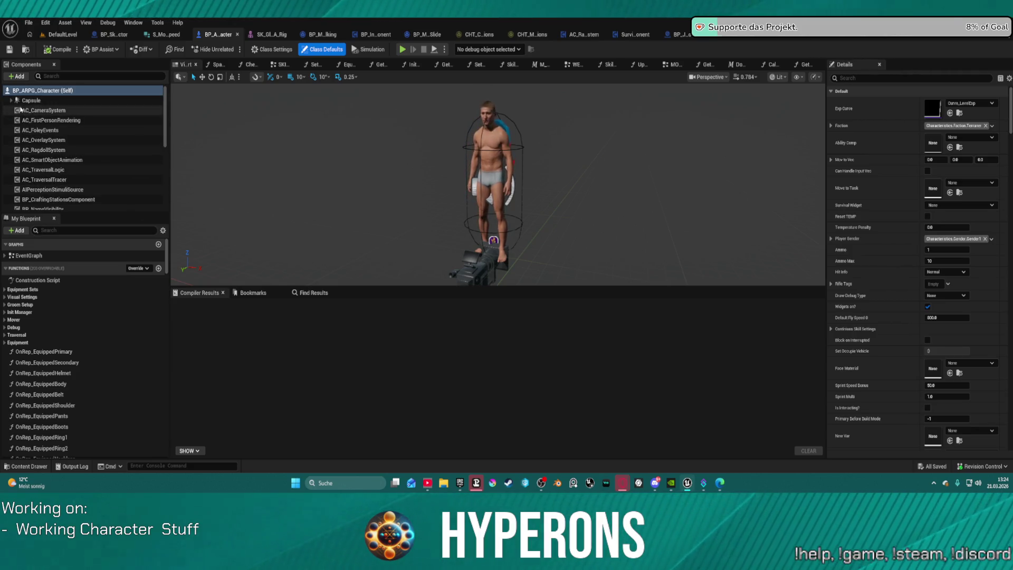
left_click(11, 100)
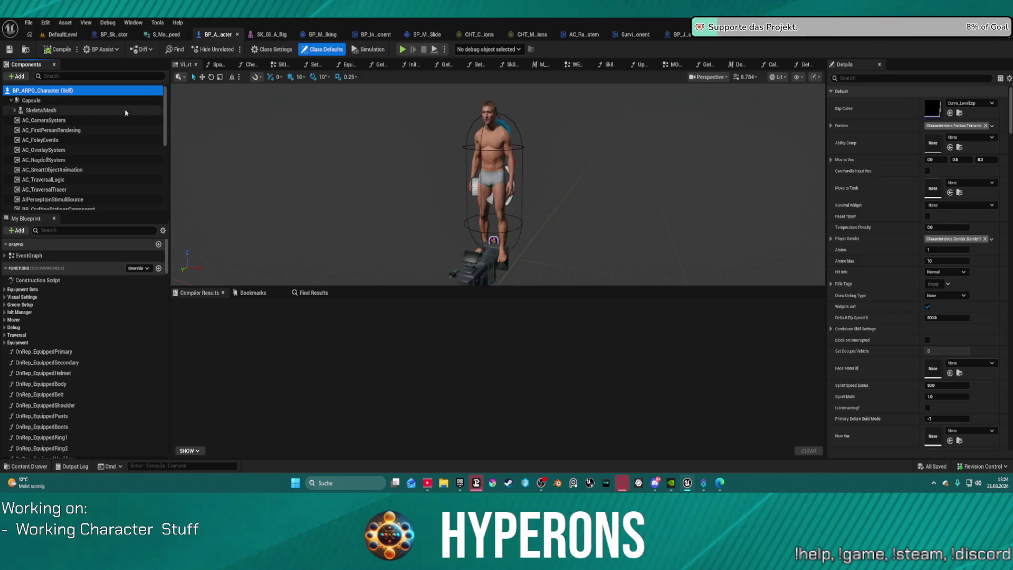
left_click(14, 110)
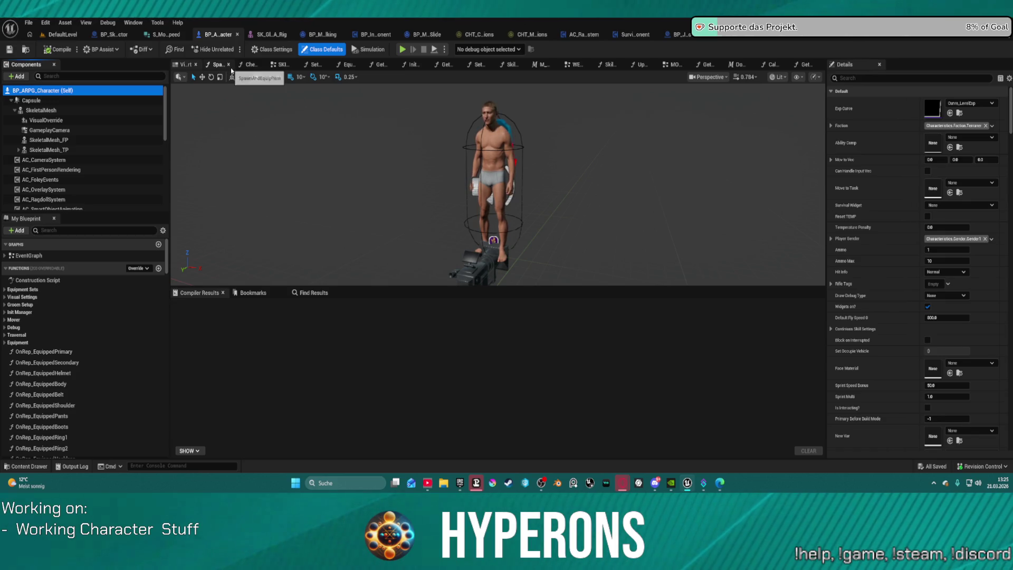
Step: Browse the SpawnAndEquipItem and SKILL + DAMAGE graphs, ending on the WEAPONS graph
left_click(230, 68)
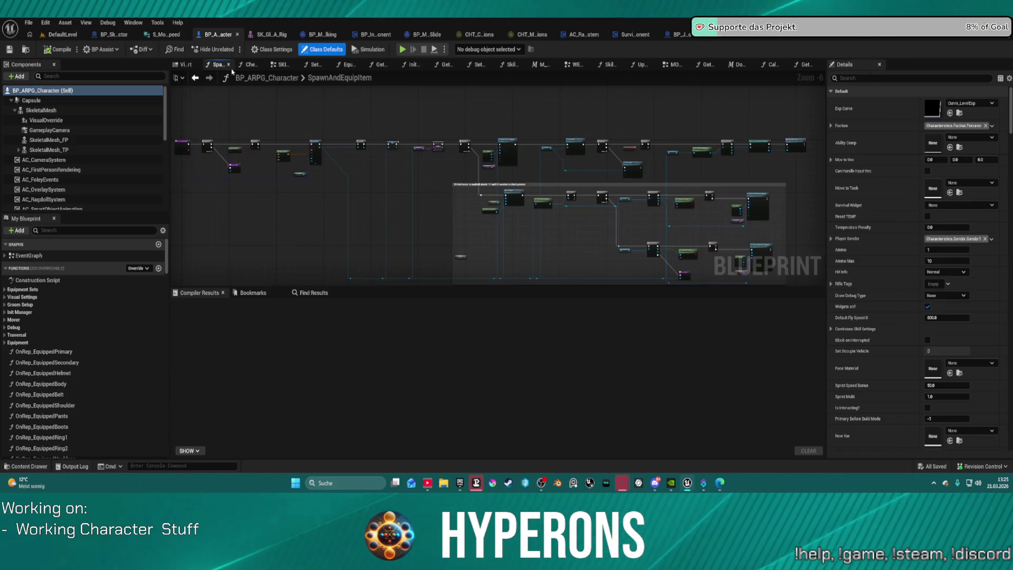
left_click(283, 67)
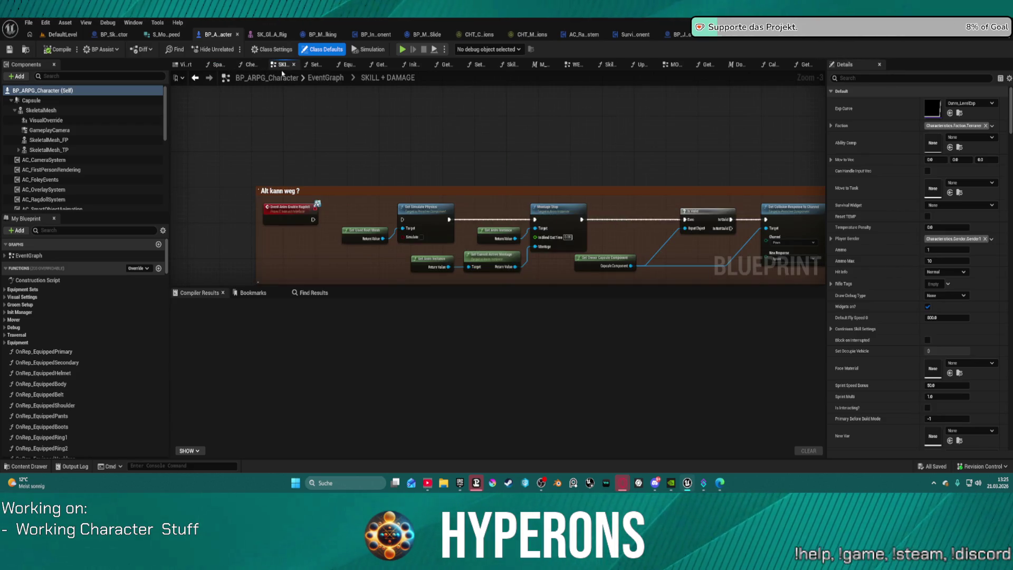
scroll(288, 165, "down", 5)
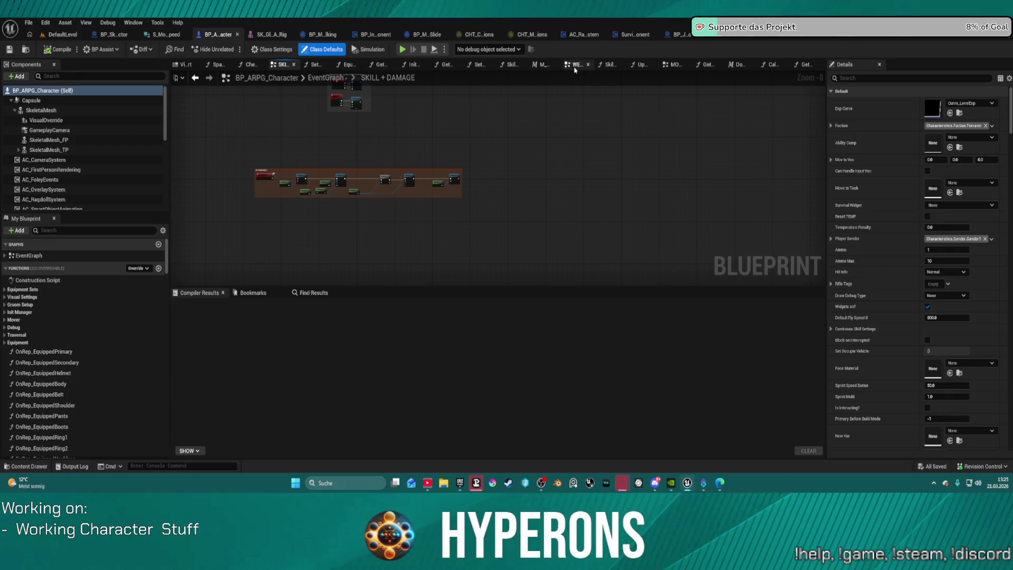
left_click(575, 64)
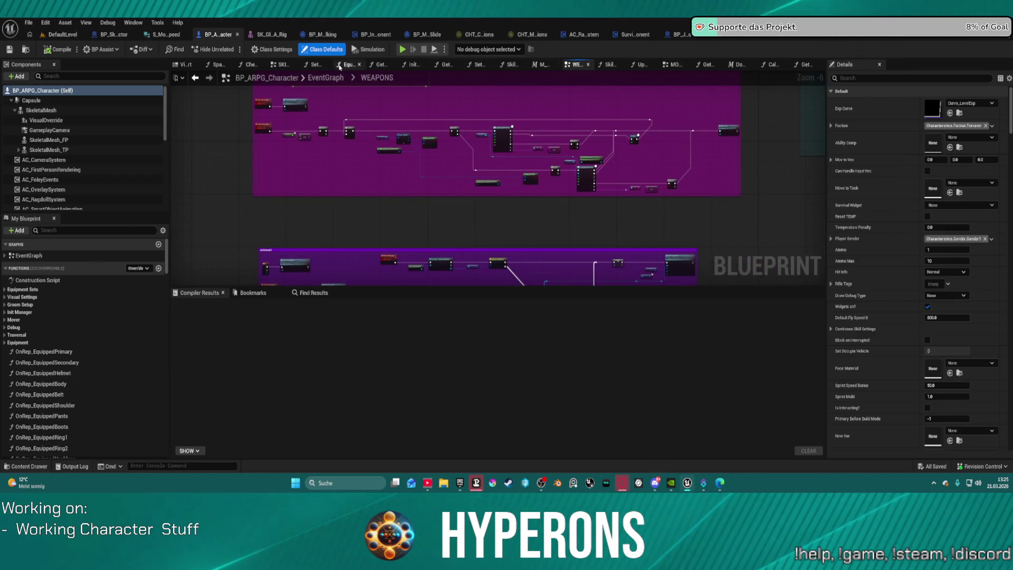
Step: In SKILL + DAMAGE, delete the Sequence node, wire the reroute straight into SET Block on Interrupted, and compile
left_click(281, 65)
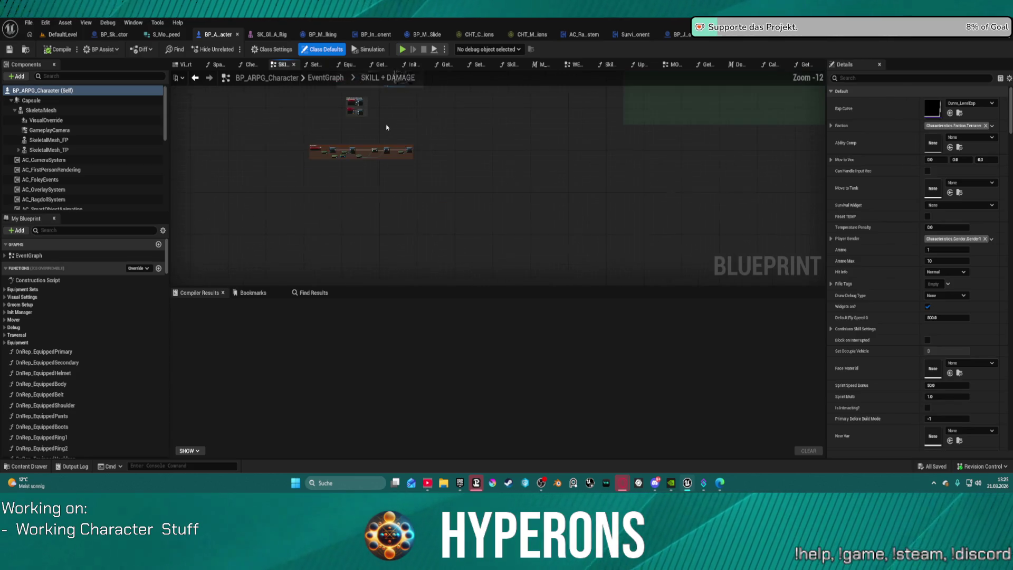
scroll(401, 157, "up", 6)
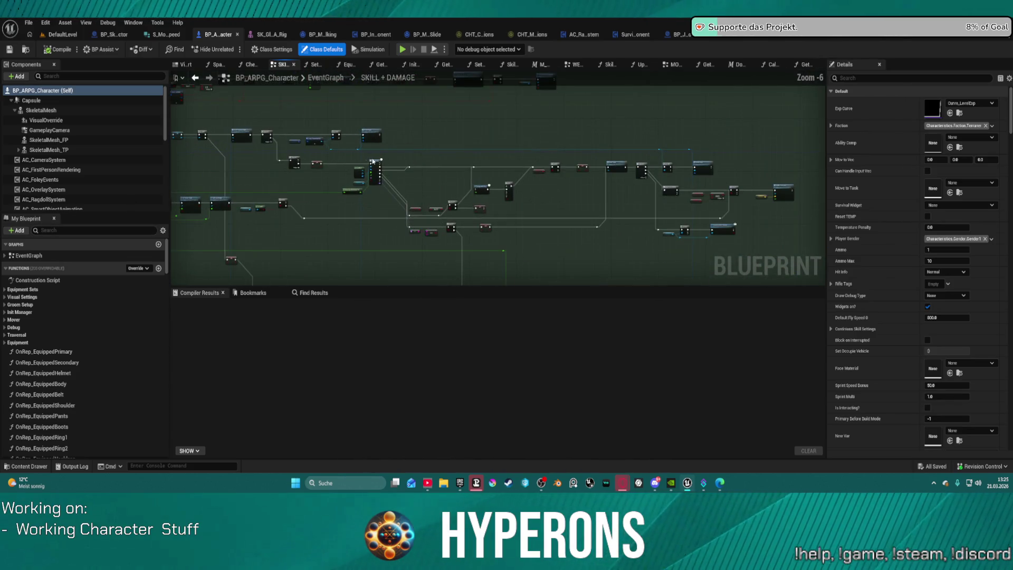
scroll(421, 178, "up", 5)
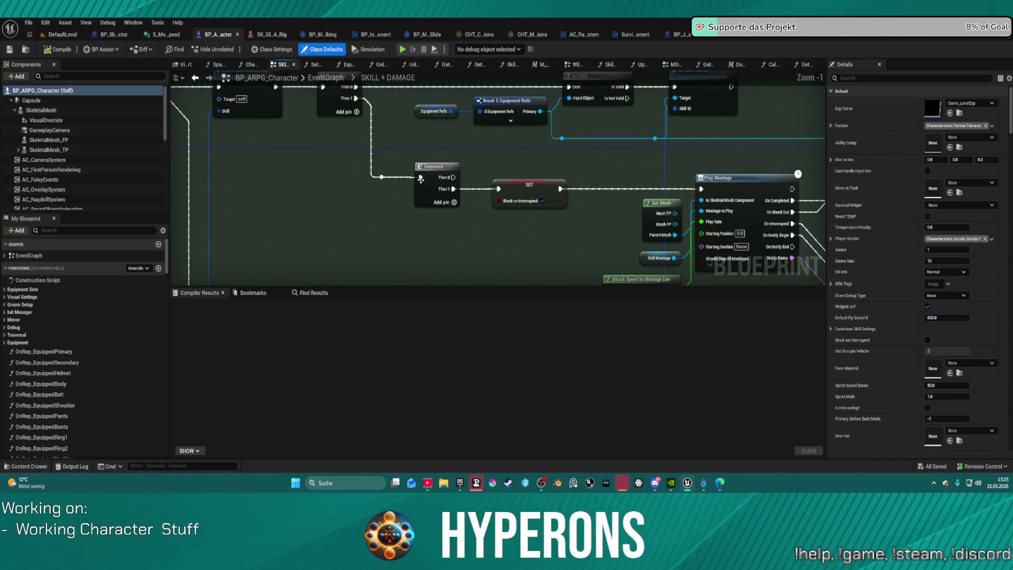
left_click(380, 178)
left_click_drag(453, 178, 495, 186)
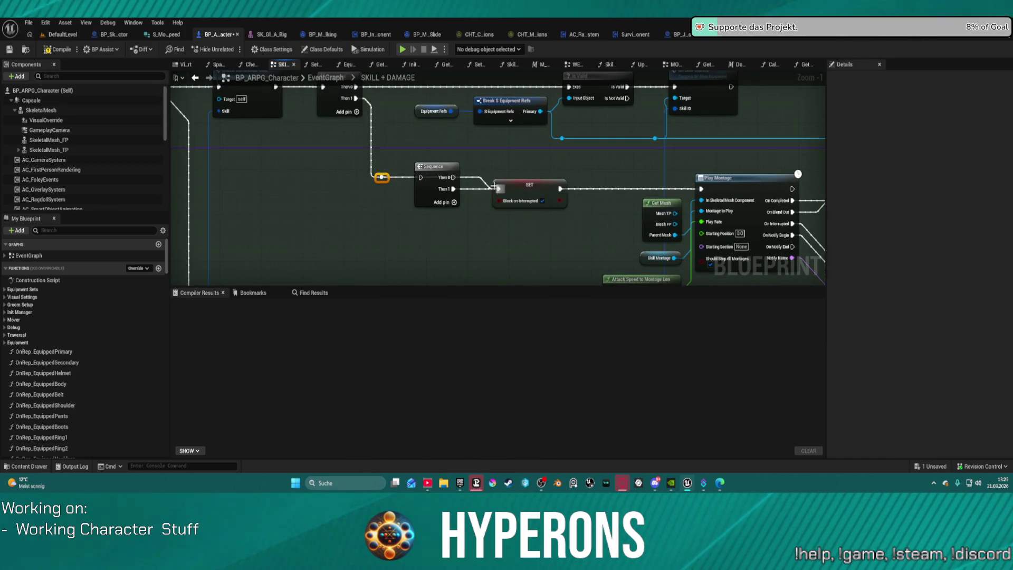
left_click(428, 198)
key("Delete")
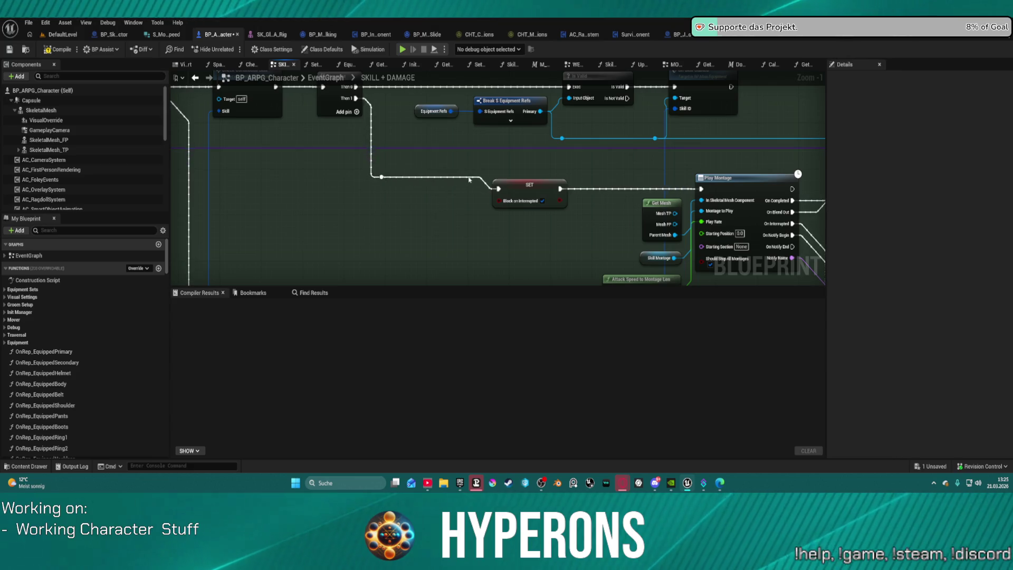
left_click_drag(382, 177, 495, 188)
scroll(597, 164, "down", 4)
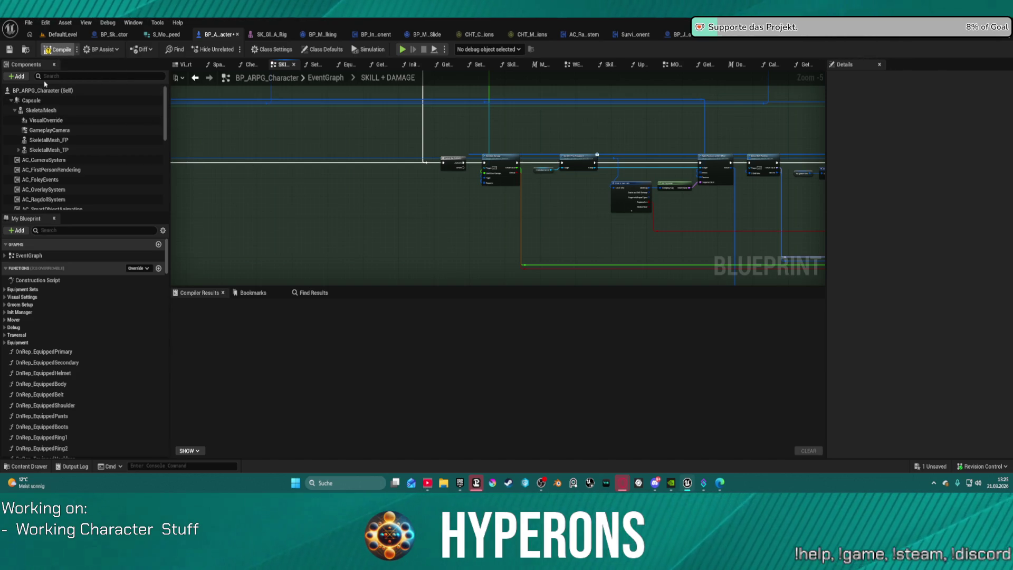
left_click(57, 49)
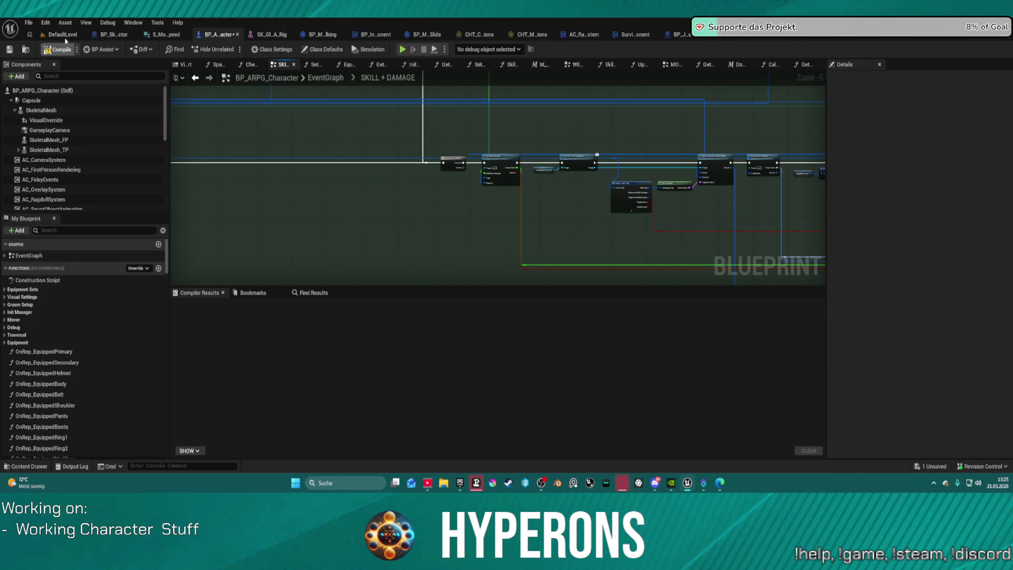
Step: Play DefaultLevel despite the compile errors, select hotbar slot 5 and walk around the bike, then stop
left_click(63, 34)
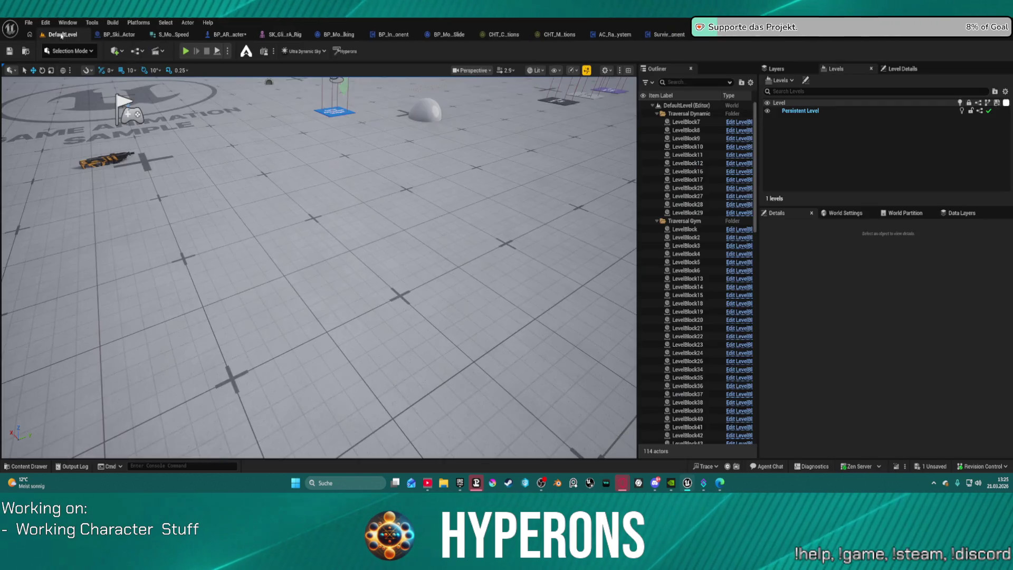
key("alt+p")
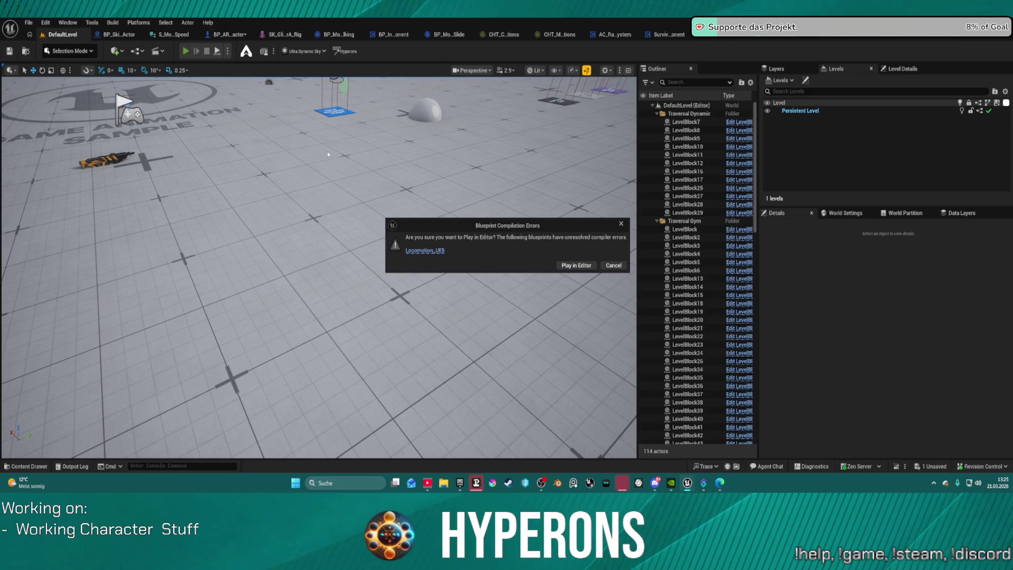
left_click(579, 269)
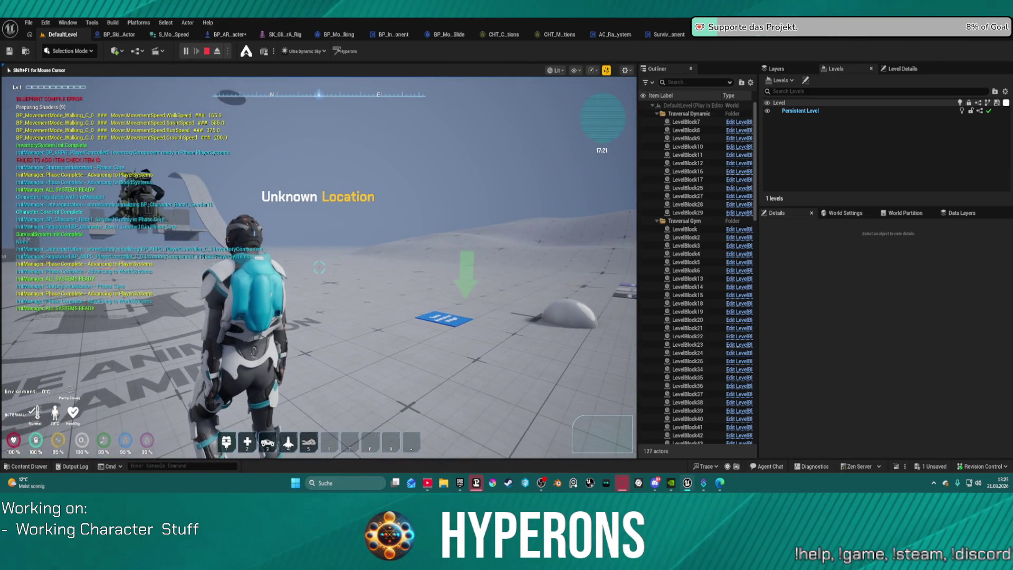
key("5")
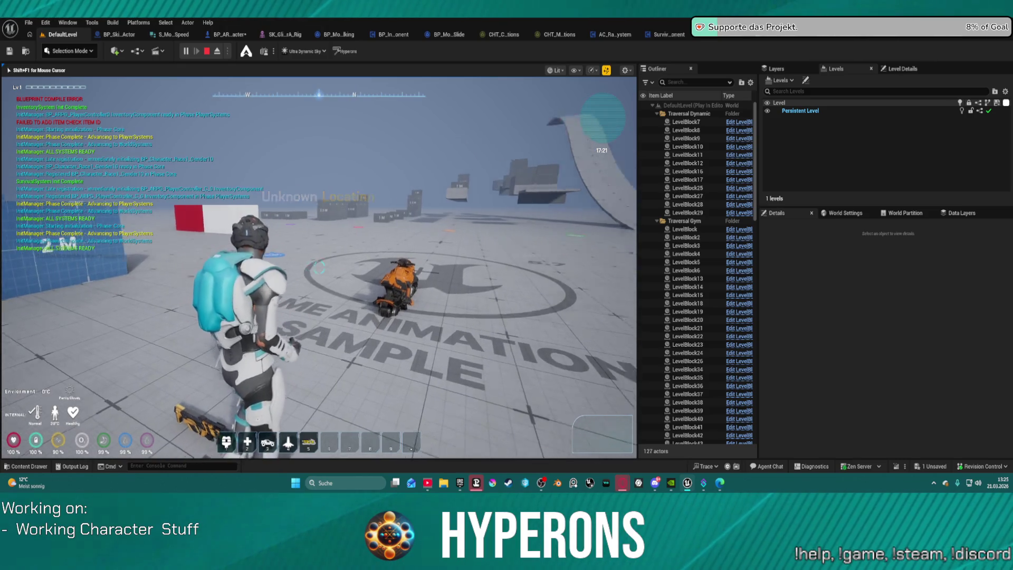
key("w")
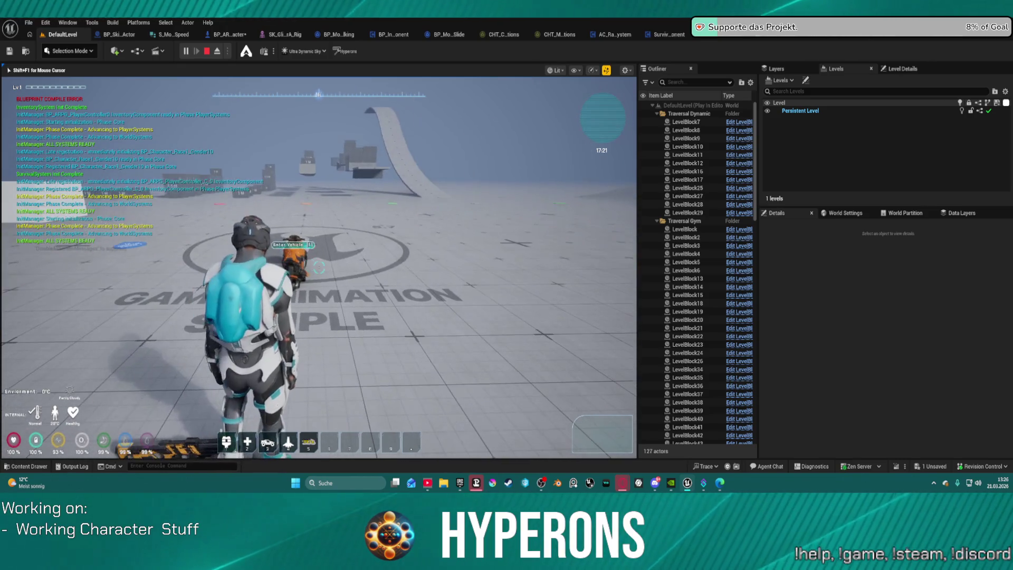
key("s")
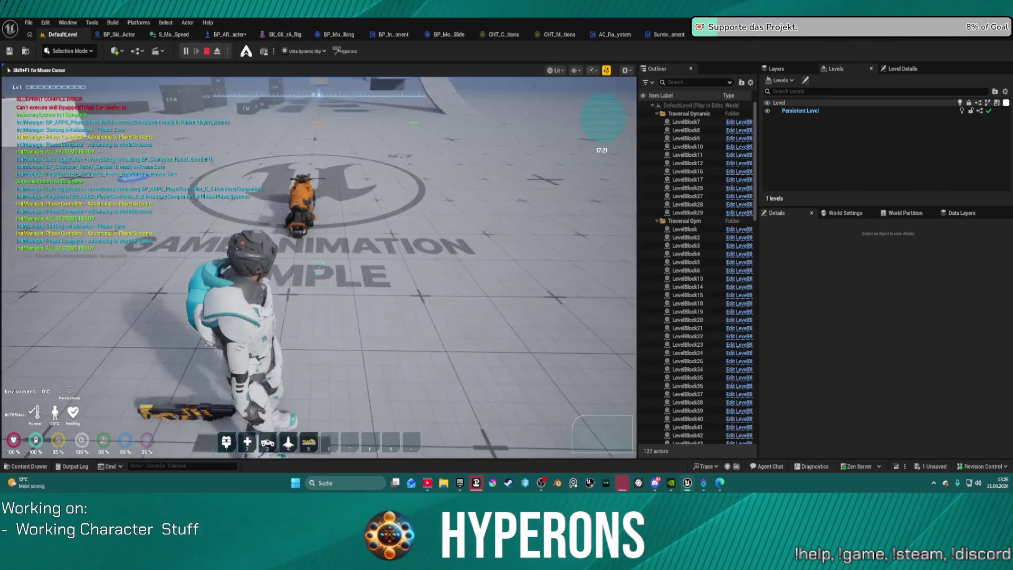
key("w")
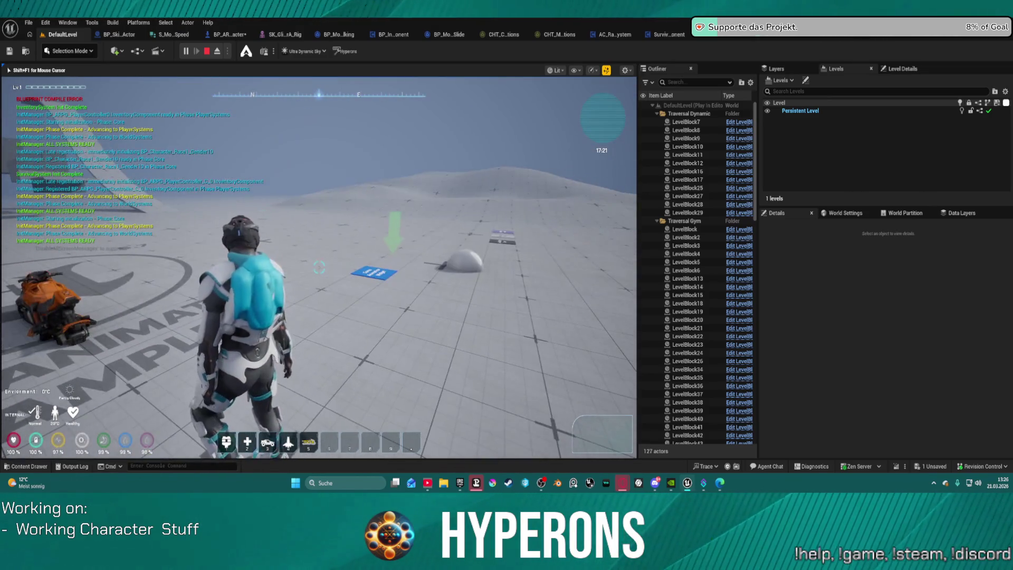
key("s")
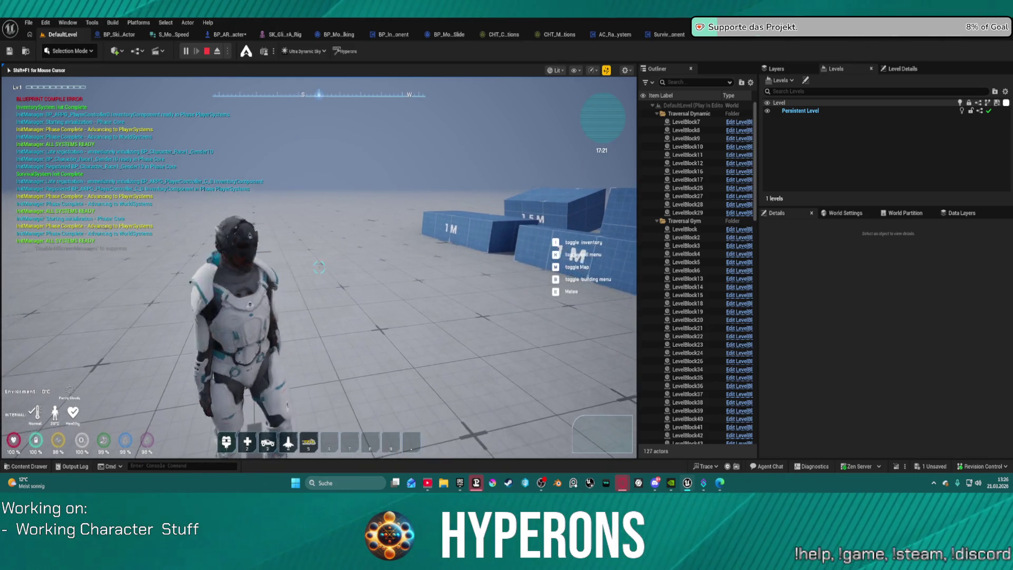
key("w")
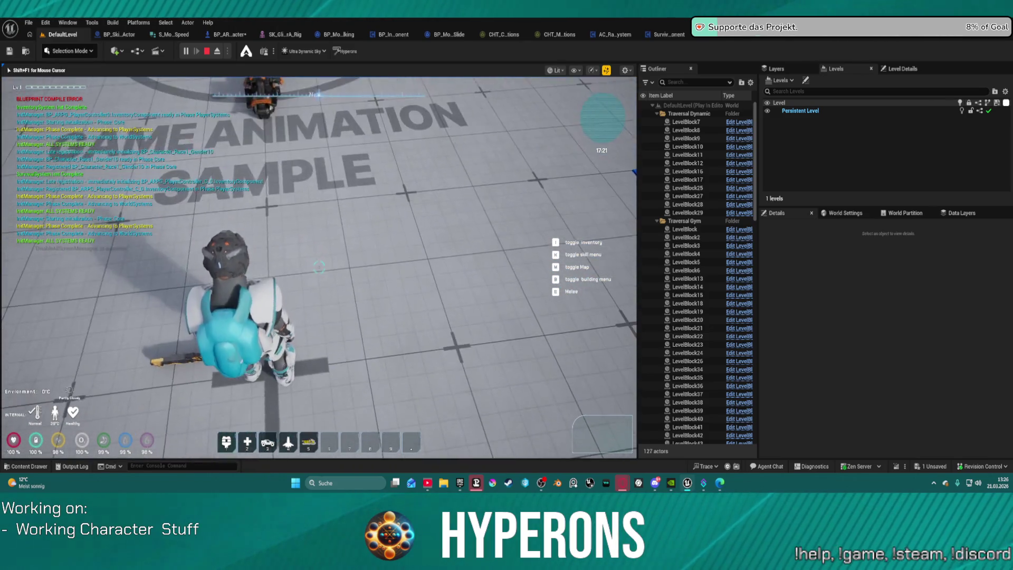
key("w")
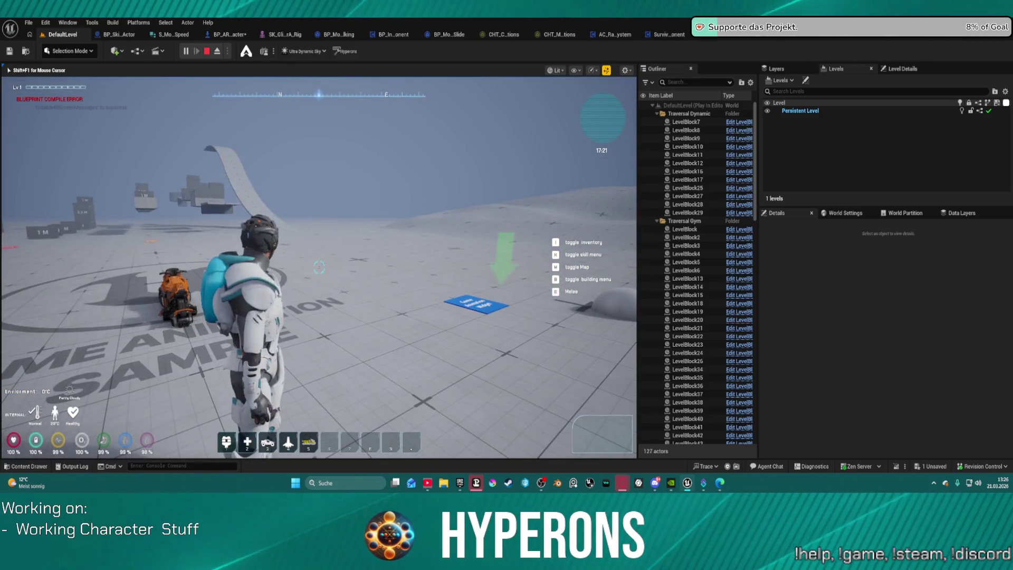
key("Escape")
Step: Start a new play session, walk up to the bike and open the in-game inventory
left_click(186, 50)
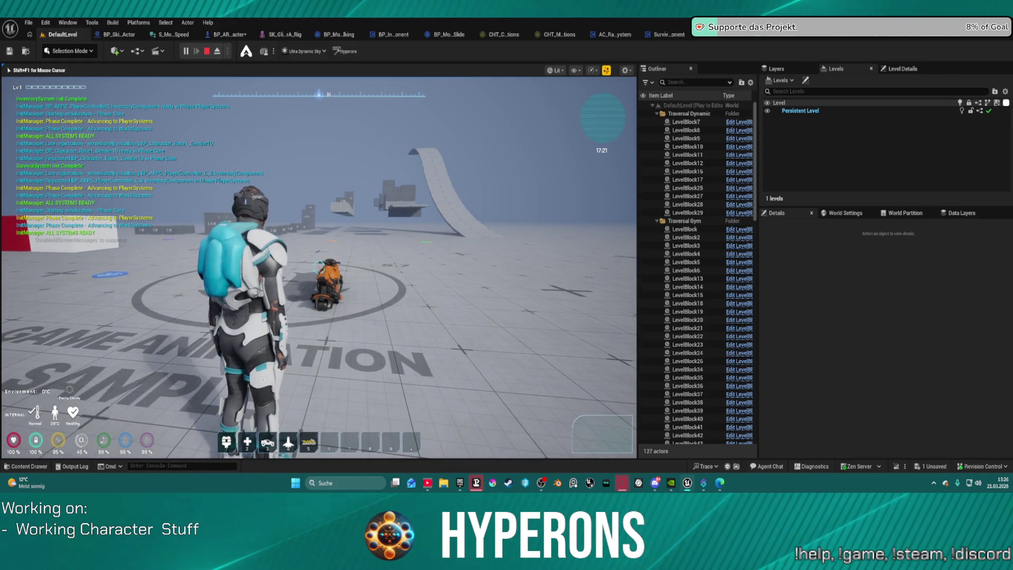
key("w")
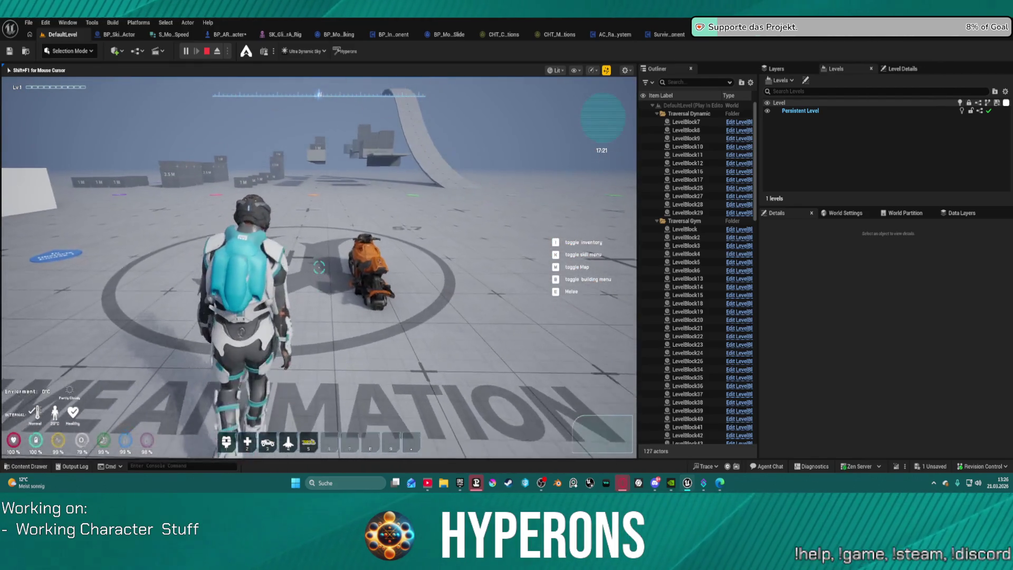
key("w")
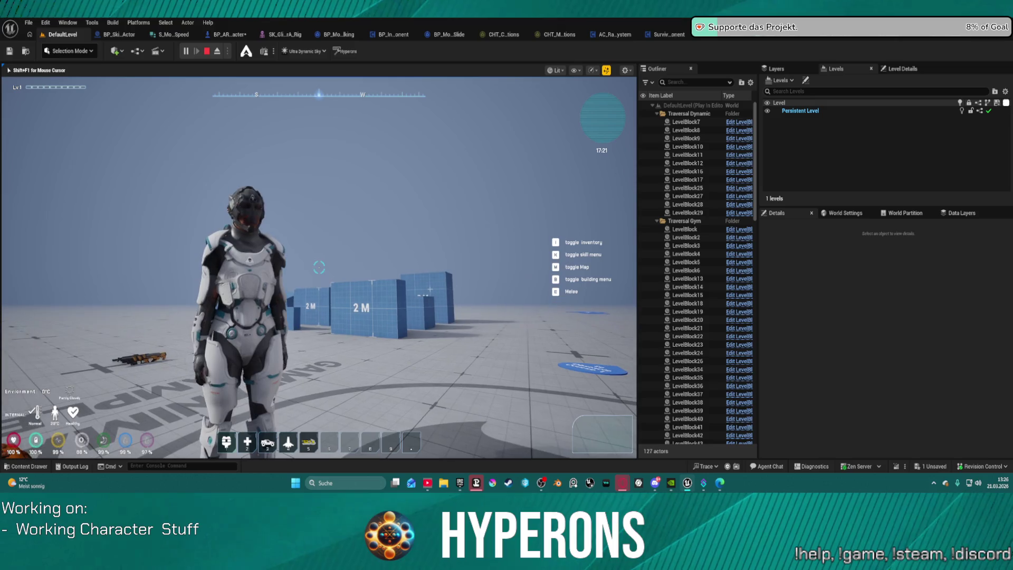
key("i")
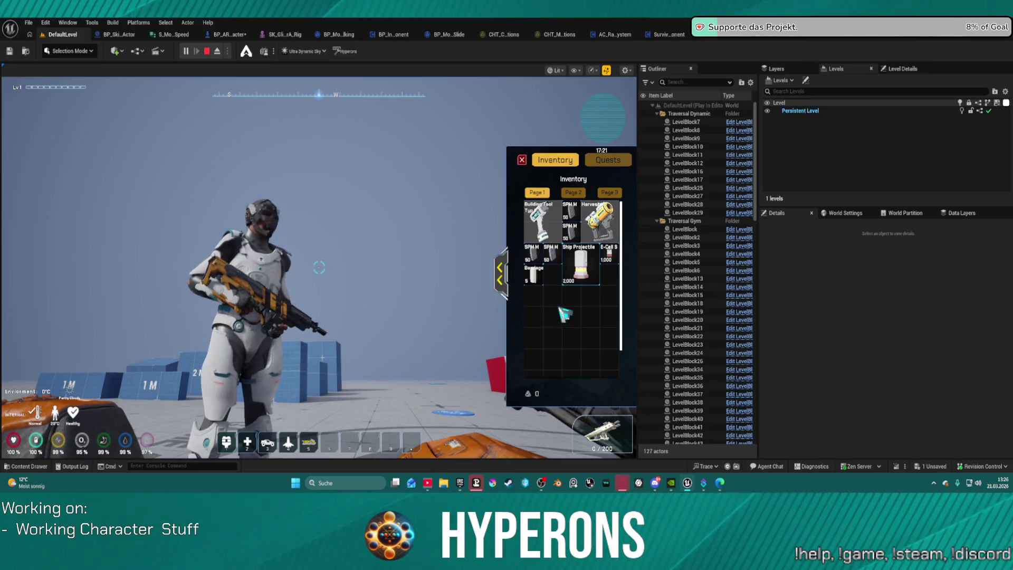
Step: Reopen the inventory with the character panel and equip MG 01, then the Harvester, as the primary weapon
left_click(522, 159)
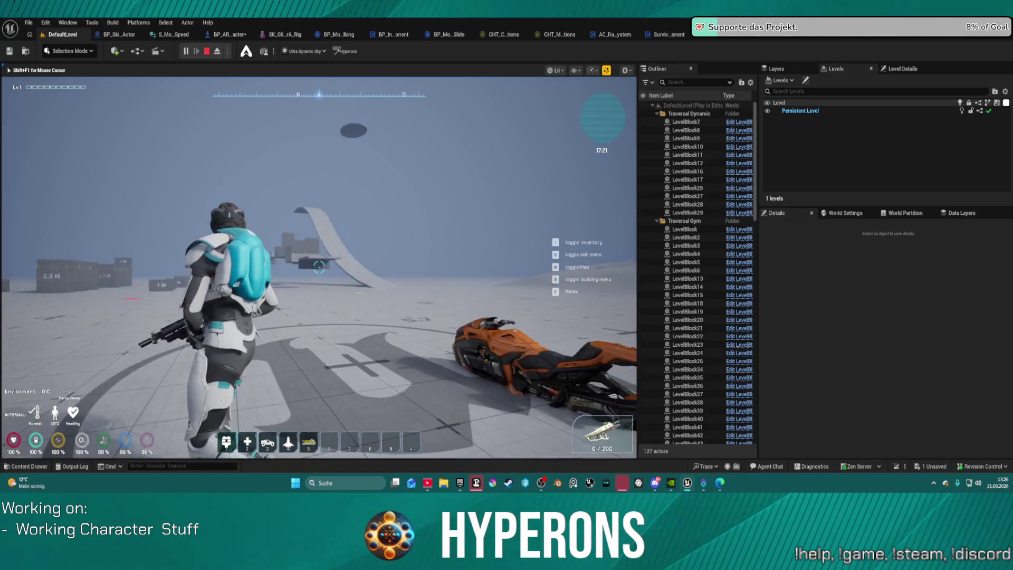
key("i")
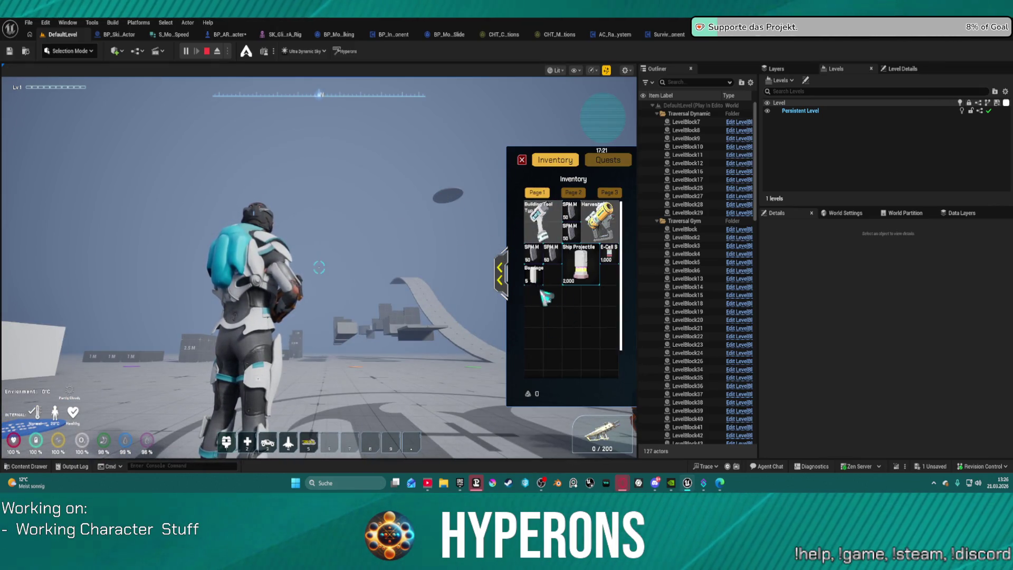
left_click(499, 269)
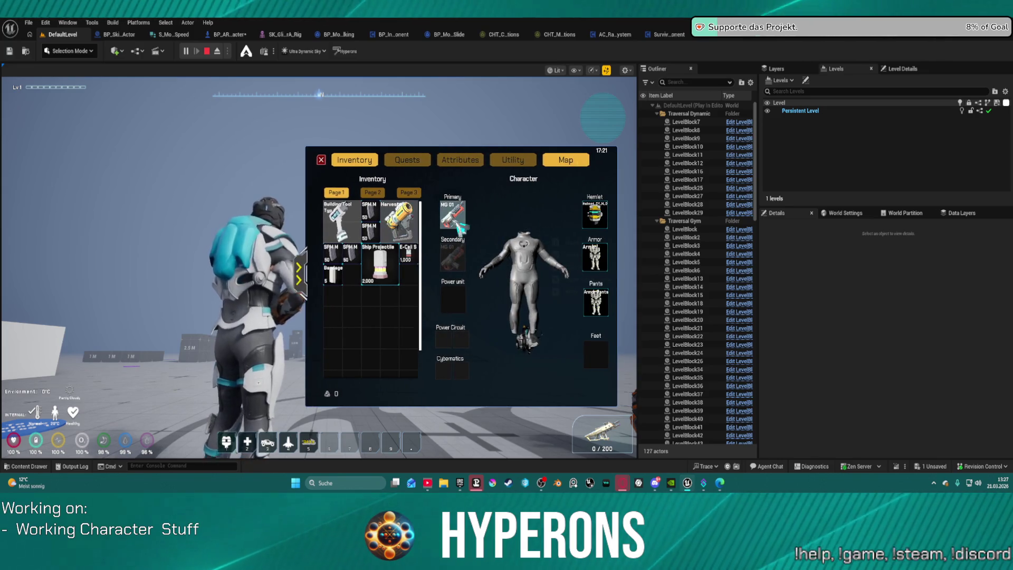
double_click(359, 310)
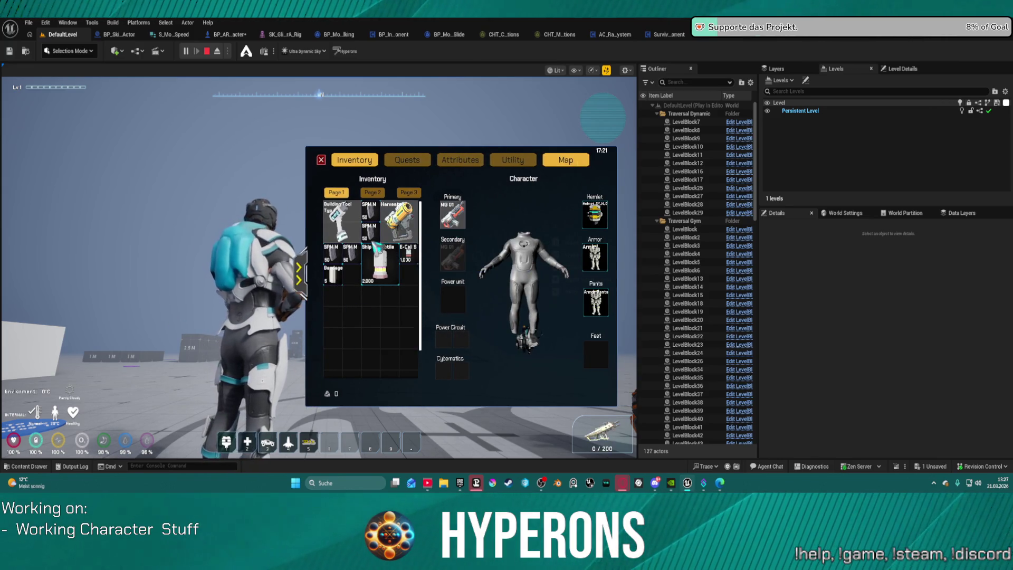
right_click(393, 224)
left_click(414, 235)
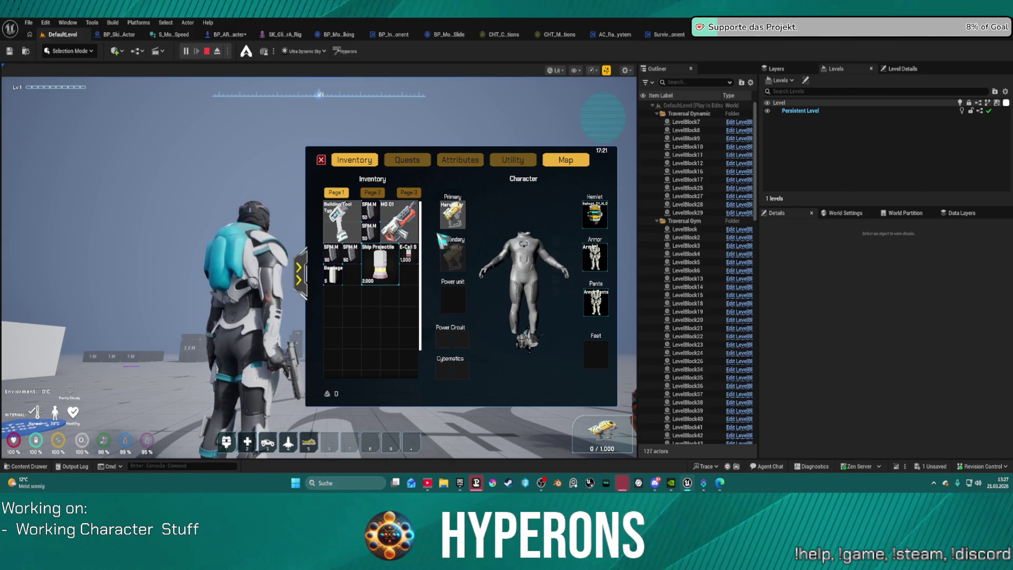
Step: Drag the weapons back to the grid so Primary is empty, walk toward the motorbike, and stop PIE
left_click(321, 159)
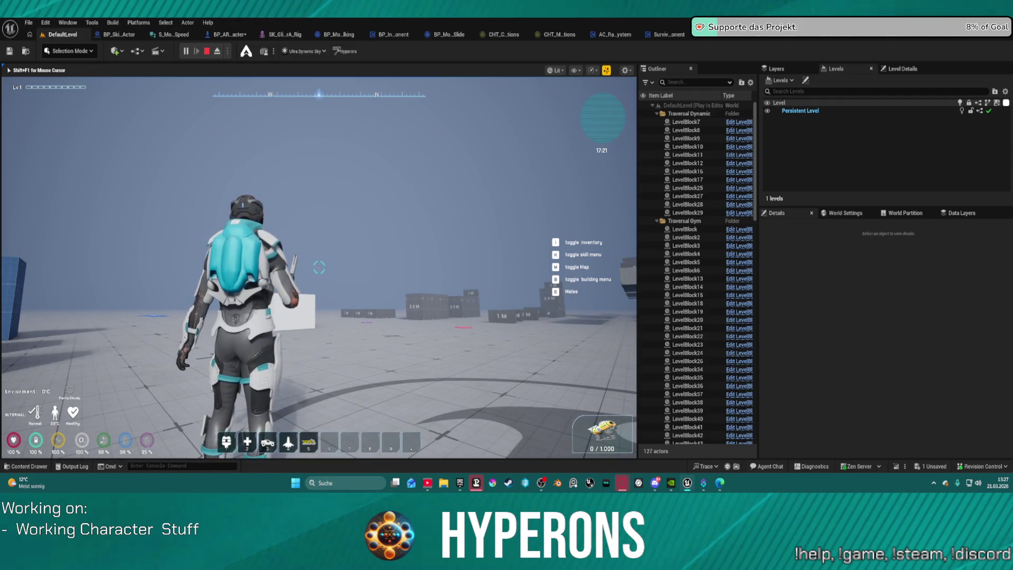
key("i")
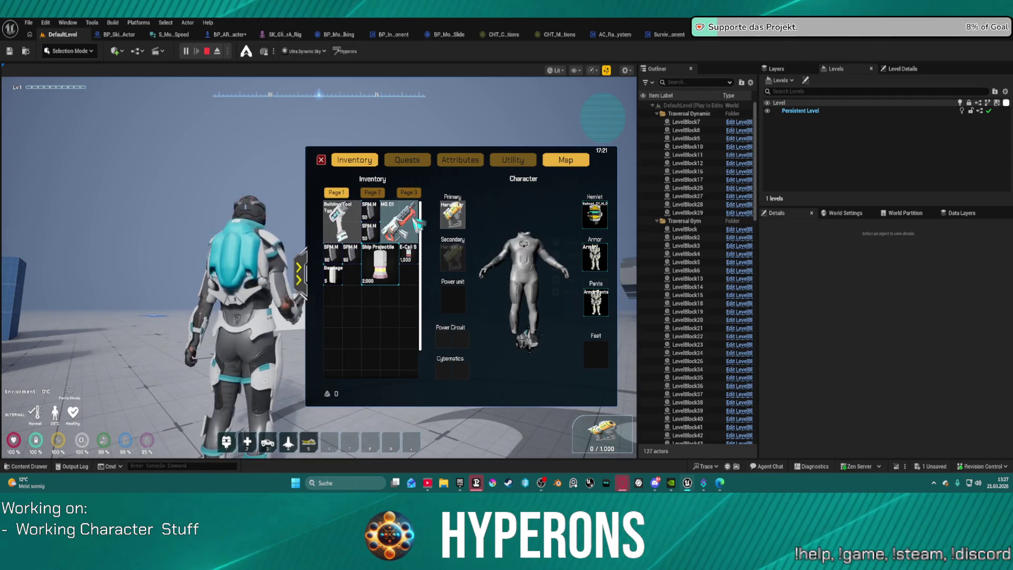
mouse_move(417, 224)
left_mouse_down()
mouse_move(475, 238)
mouse_move(453, 215)
mouse_move(364, 306)
mouse_move(343, 304)
left_mouse_up()
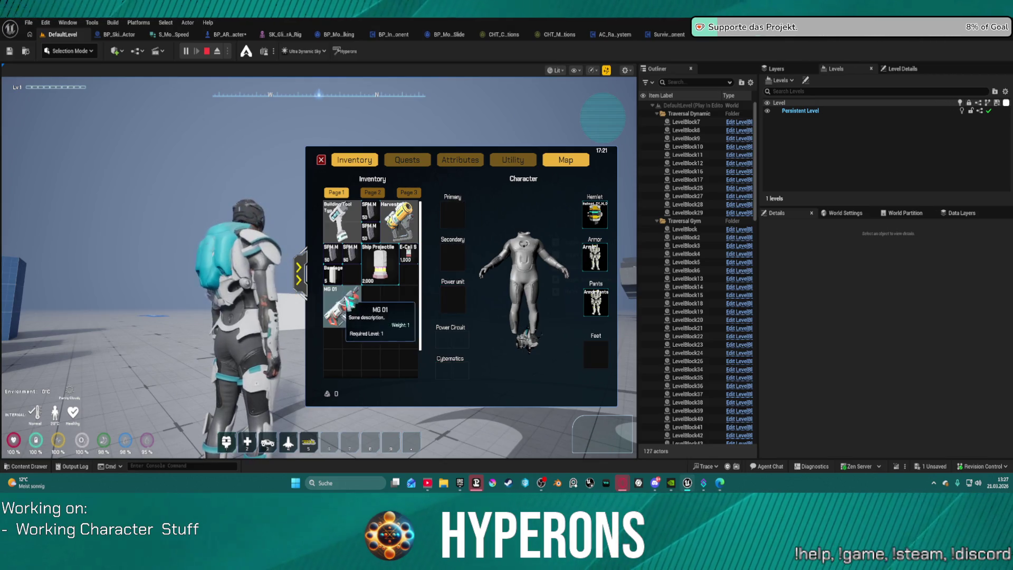
left_click(322, 160)
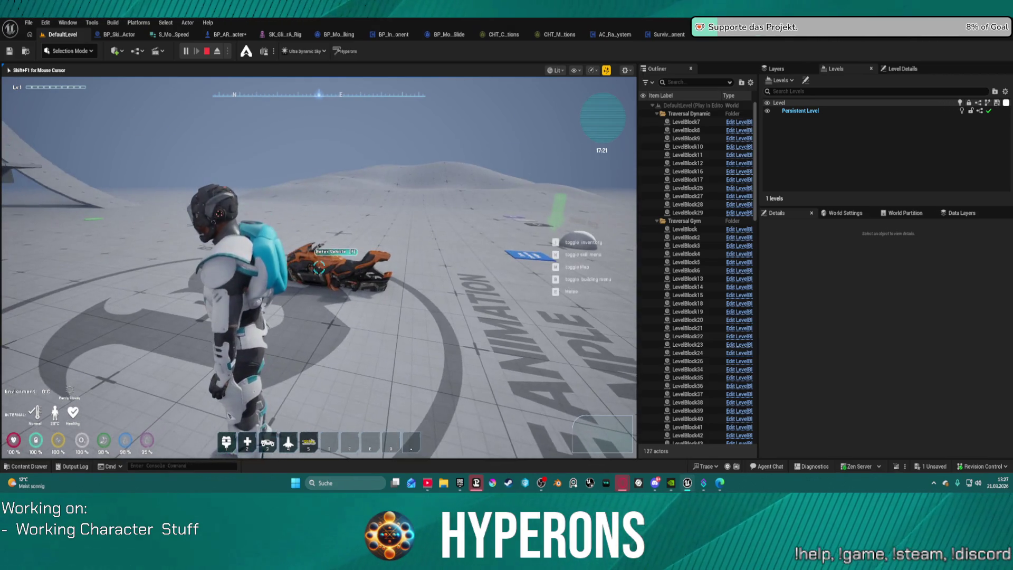
key("w")
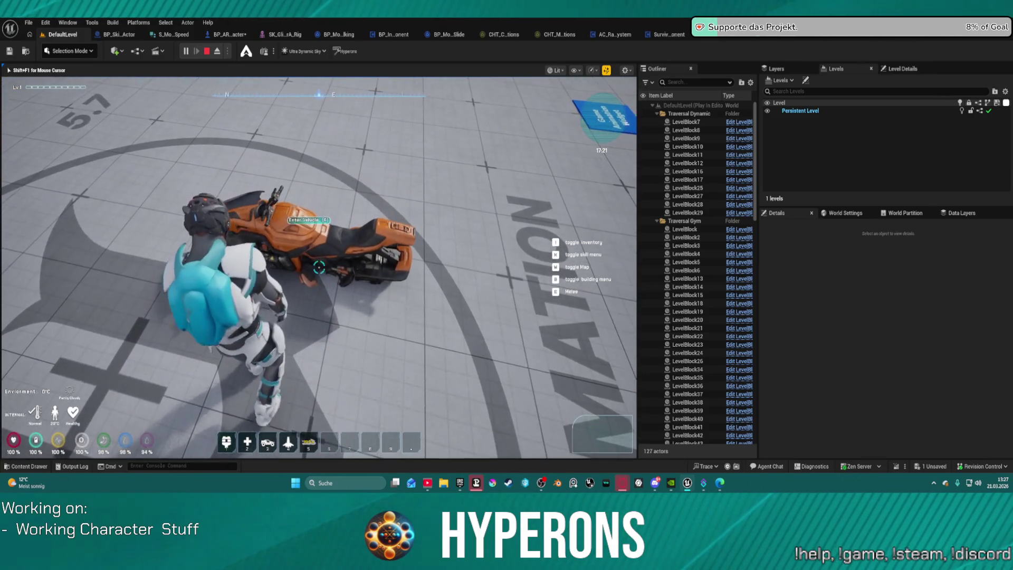
key("Escape")
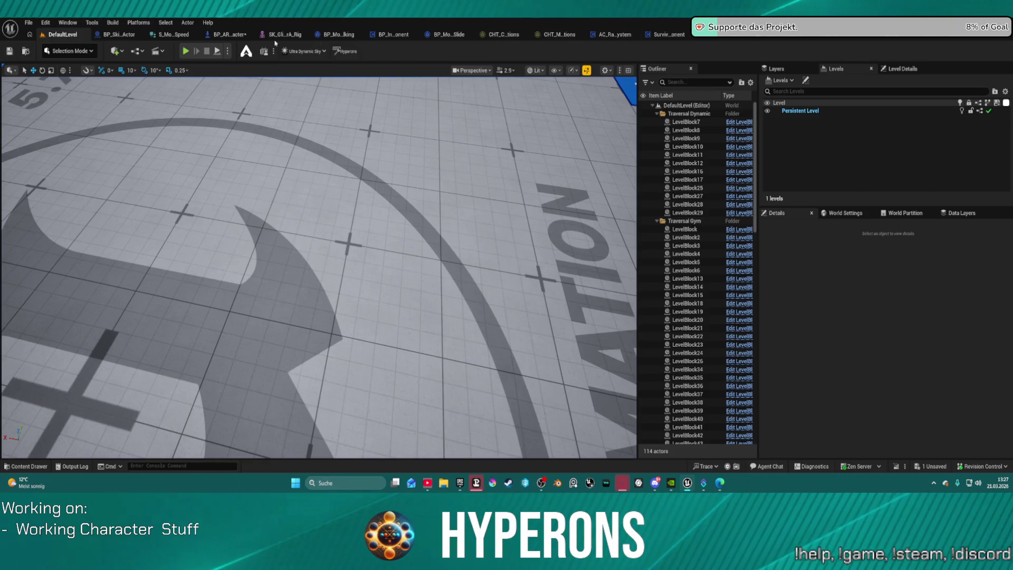
Step: In BP_ARPG_Character's graph, move the Is Valid node left beside Get Socket Location and the muzzle logic
left_click(230, 34)
scroll(507, 184, "up", 3)
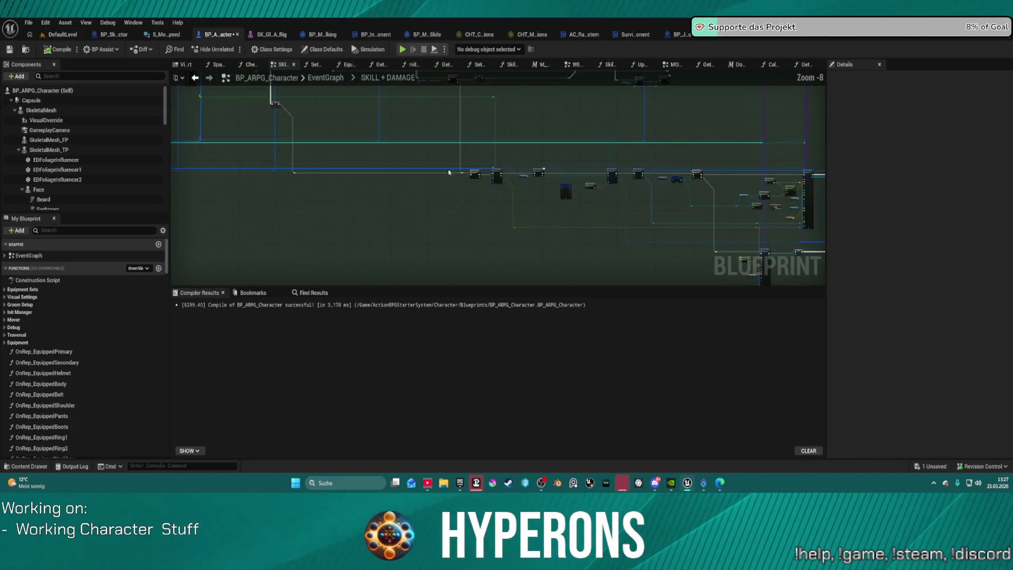
left_click_drag(592, 172, 362, 107)
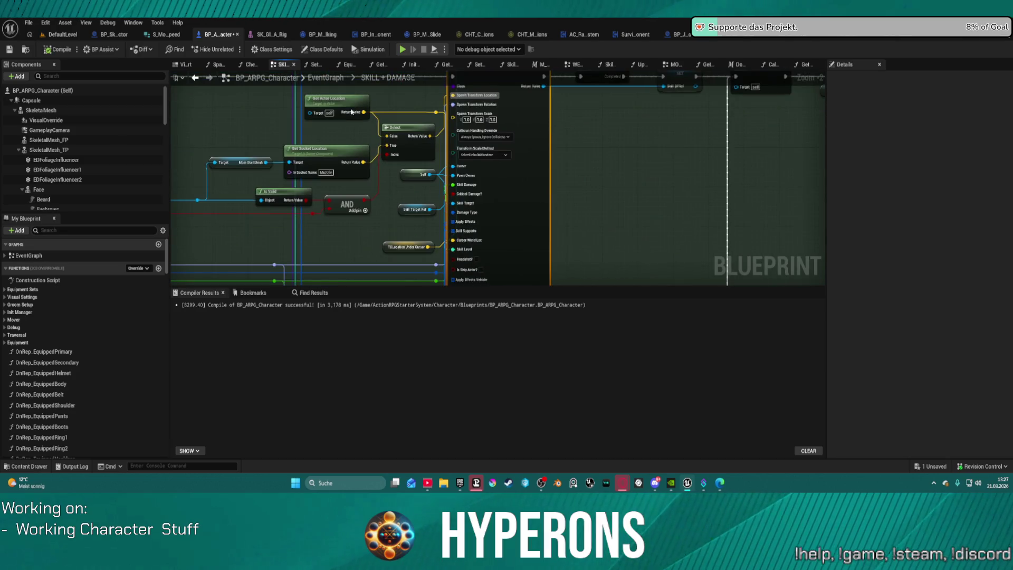
mouse_move(372, 195)
left_mouse_down()
mouse_move(556, 236)
mouse_move(616, 226)
mouse_move(611, 120)
mouse_move(471, 131)
left_mouse_up()
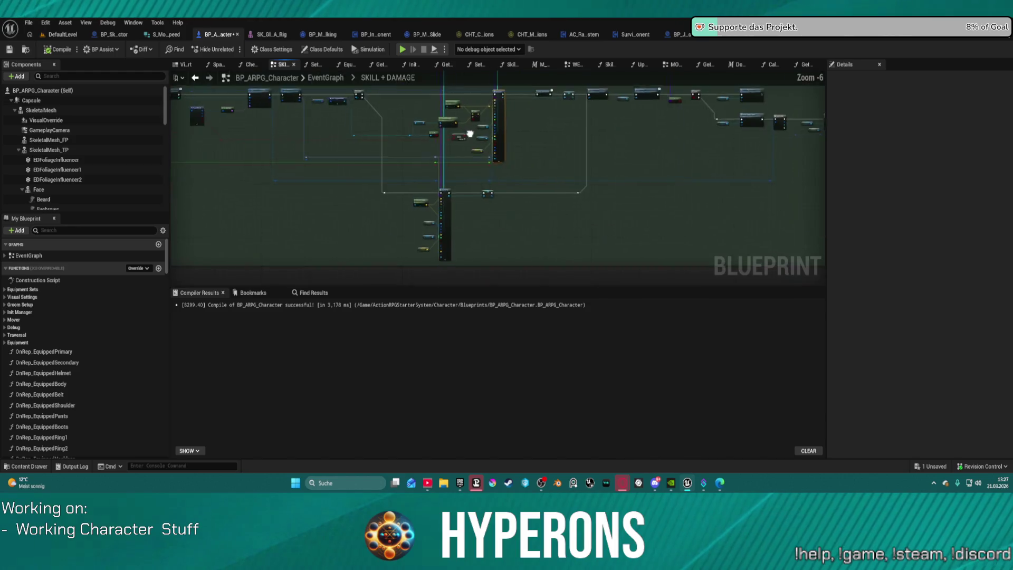
scroll(448, 159, "up", 2)
left_click_drag(421, 183, 251, 160)
mouse_move(469, 208)
left_mouse_down()
mouse_move(380, 206)
mouse_move(441, 212)
left_mouse_up()
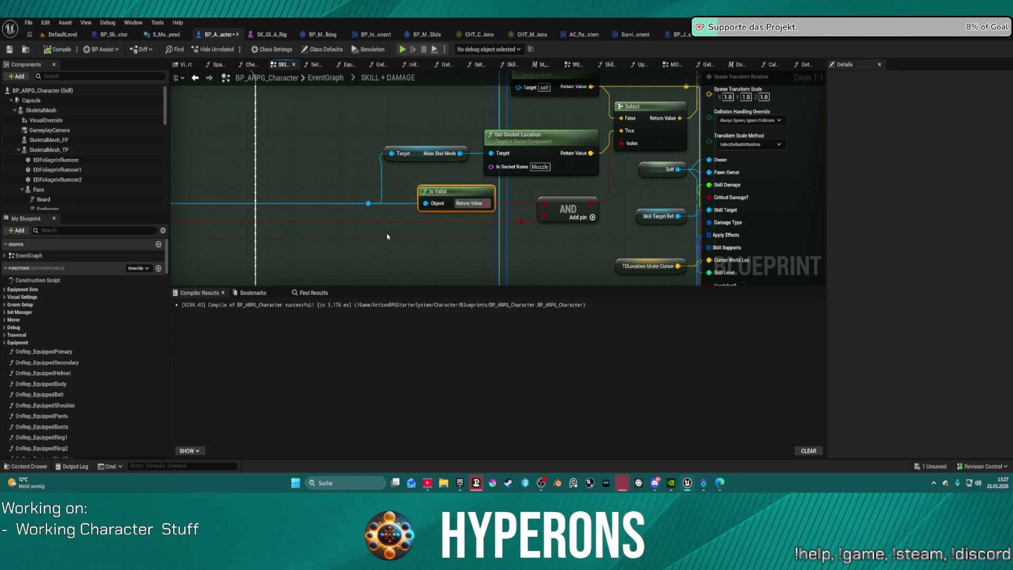
scroll(422, 233, "down", 4)
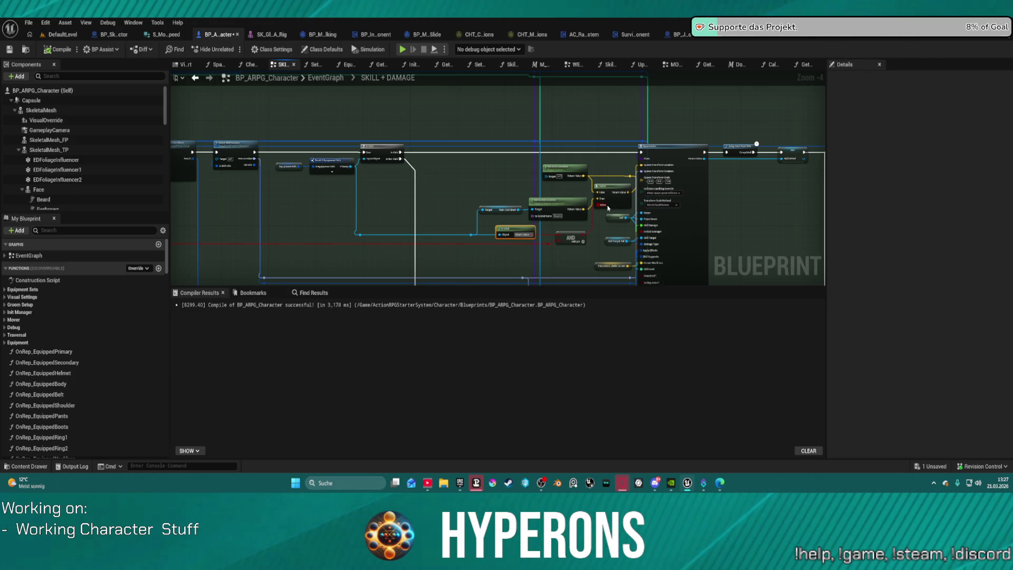
scroll(609, 206, "up", 4)
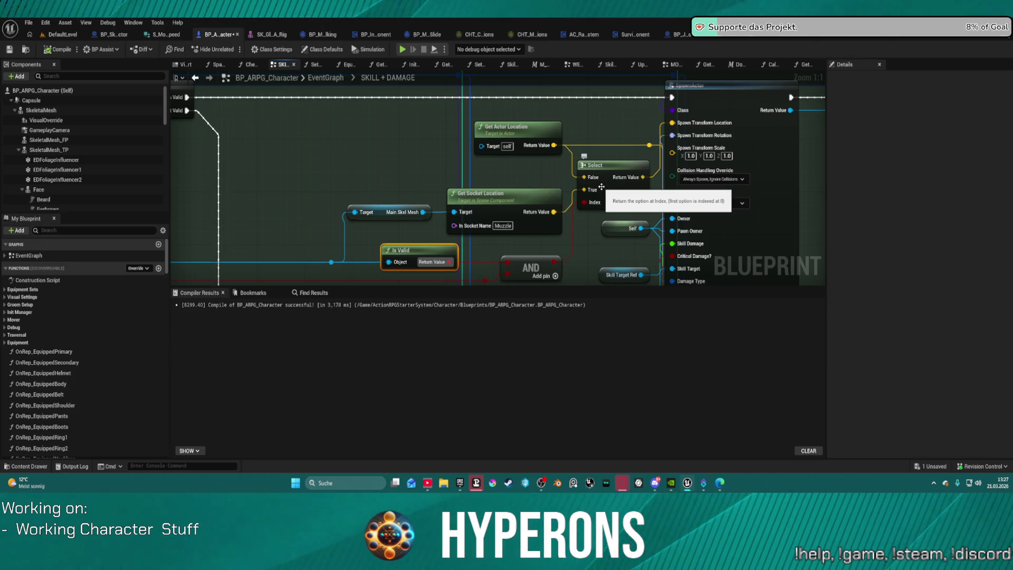
Step: Nudge the Get Actor Location node down near the AND and Skill Target Ref nodes
mouse_move(409, 155)
left_mouse_down()
mouse_move(545, 158)
mouse_move(521, 168)
mouse_move(632, 152)
mouse_move(611, 190)
mouse_move(544, 204)
mouse_move(444, 183)
left_mouse_up()
left_click_drag(600, 205, 492, 157)
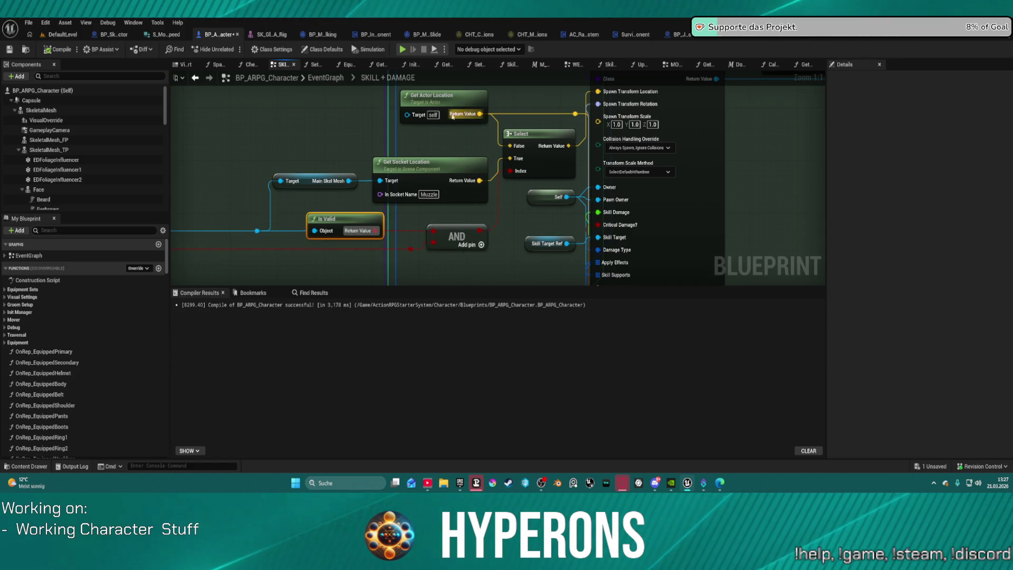
mouse_move(438, 98)
left_mouse_down()
mouse_move(372, 106)
mouse_move(419, 97)
mouse_move(371, 77)
left_mouse_up()
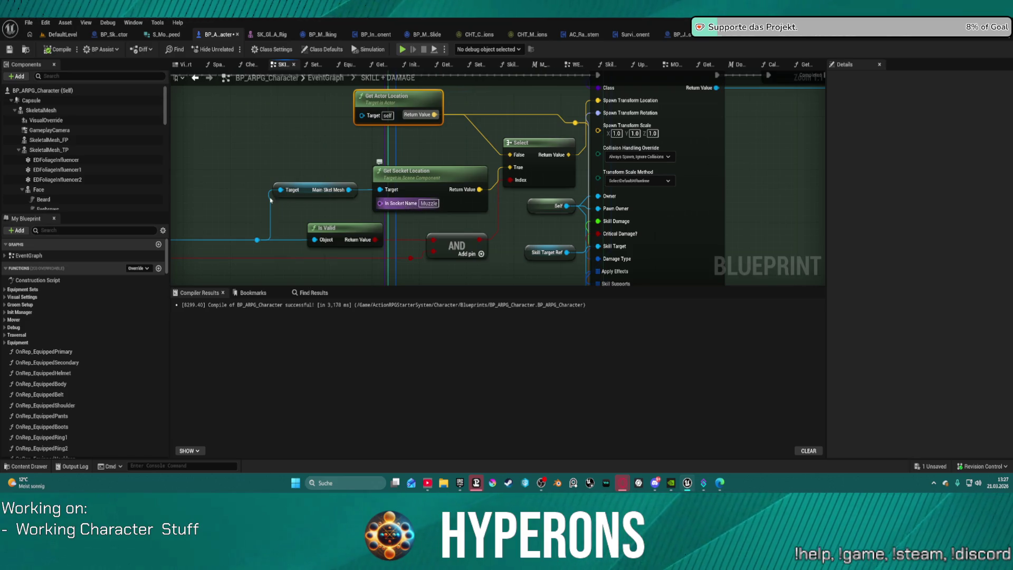
mouse_move(420, 210)
left_mouse_down()
mouse_move(686, 174)
mouse_move(411, 183)
mouse_move(359, 205)
mouse_move(359, 191)
mouse_move(383, 185)
left_mouse_up()
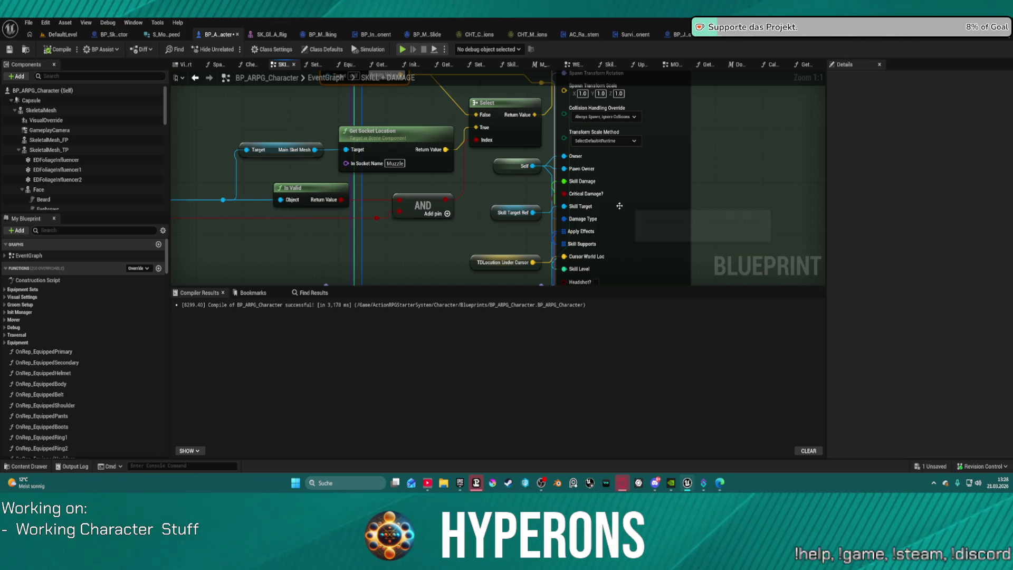
Step: In DefaultLevel, select the SK_SSK-80 rifle on the floor, slide it left, and delete it
left_click(62, 35)
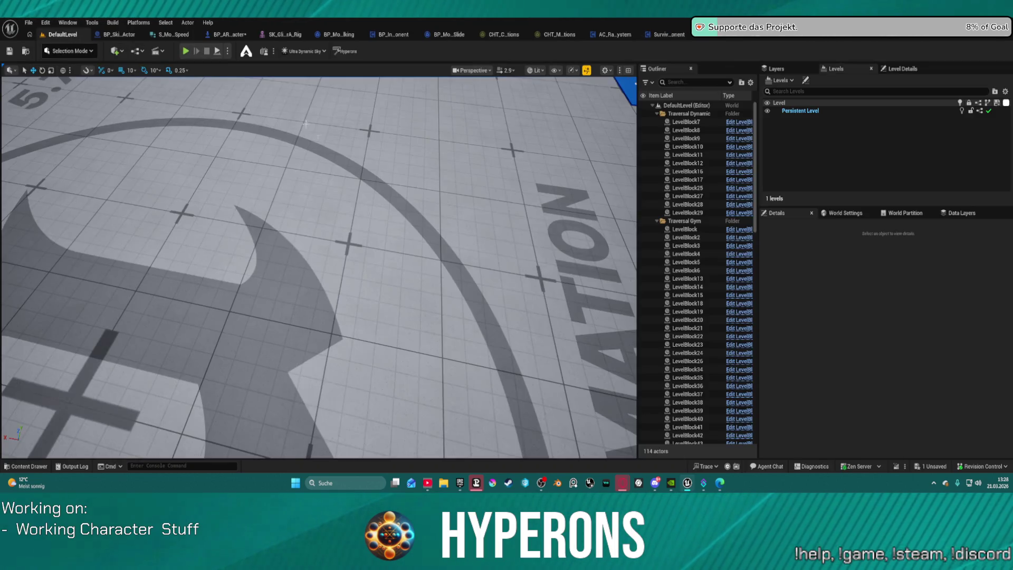
scroll(366, 227, "down", 10)
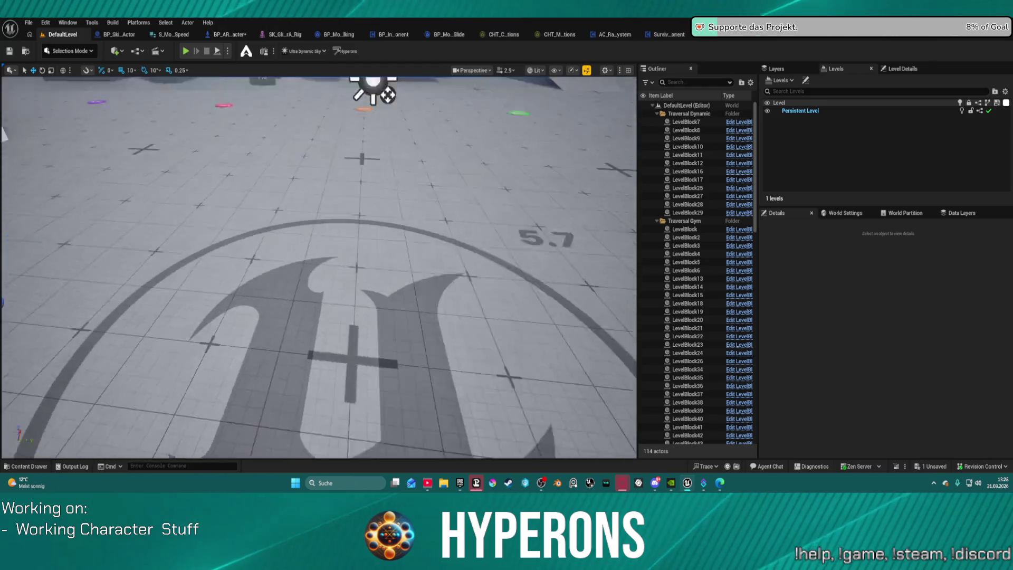
scroll(519, 368, "up", 10)
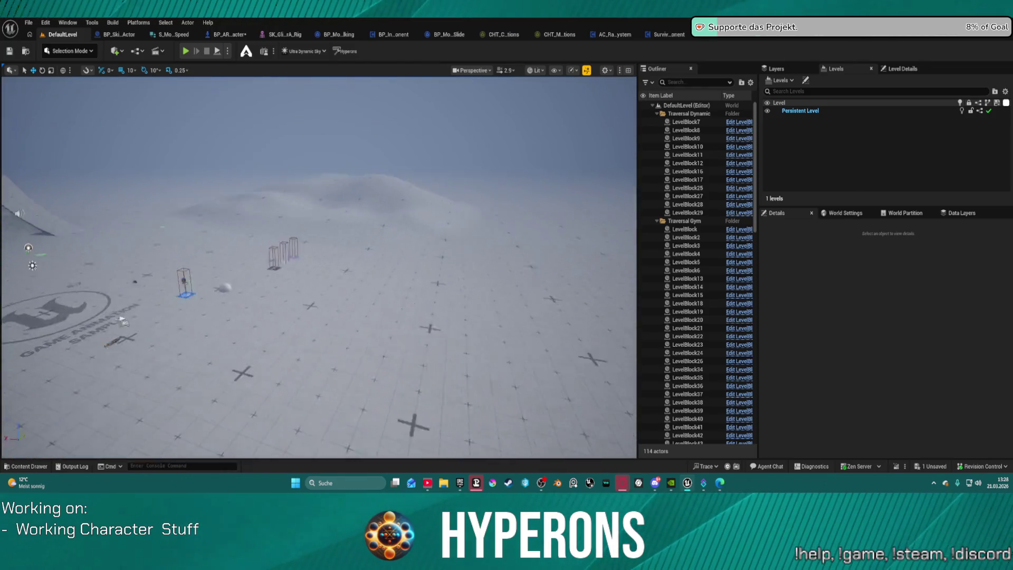
left_click_drag(317, 264, 349, 264)
left_click(296, 321)
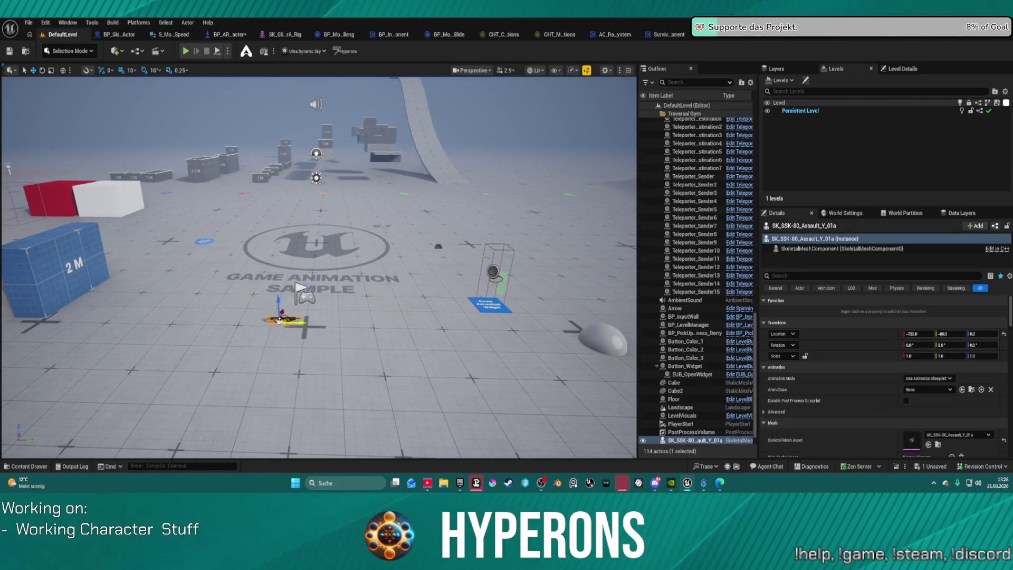
left_click_drag(299, 326, 149, 310)
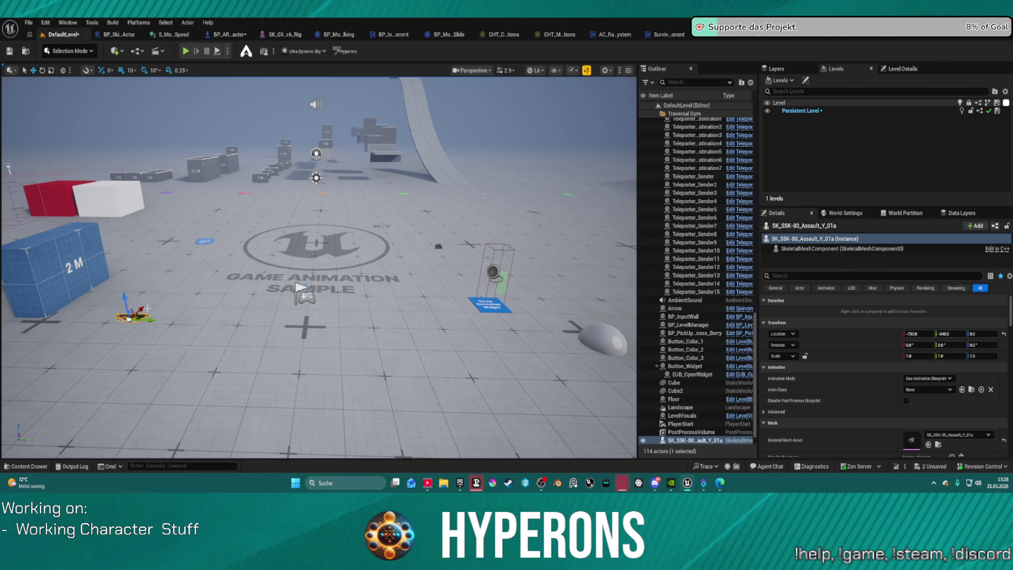
key("Delete")
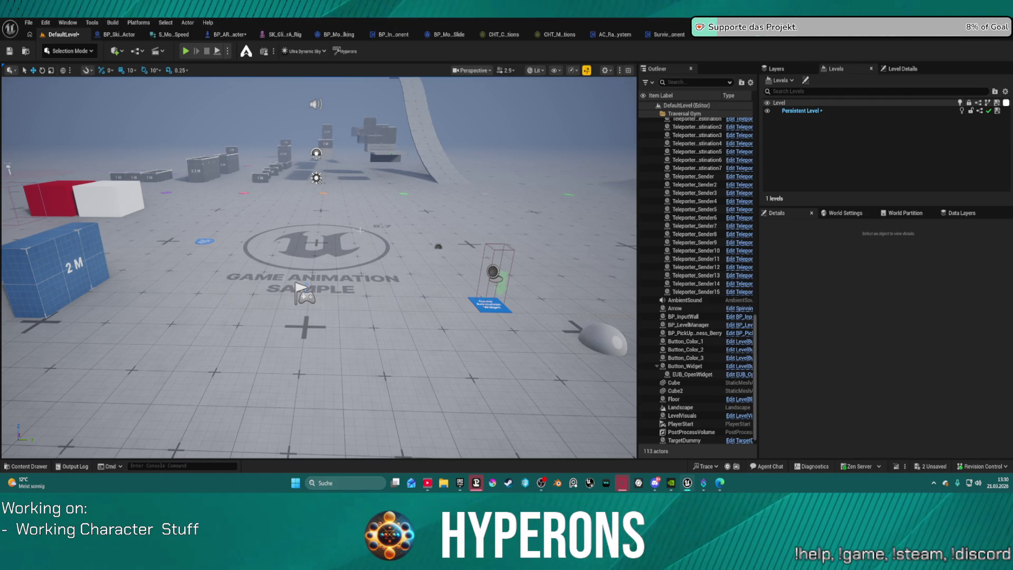
Step: Turn the viewport toward the blue blocks, switch to BP_ARPG_Character, and launch the standalone preview
left_click_drag(360, 231, 394, 248)
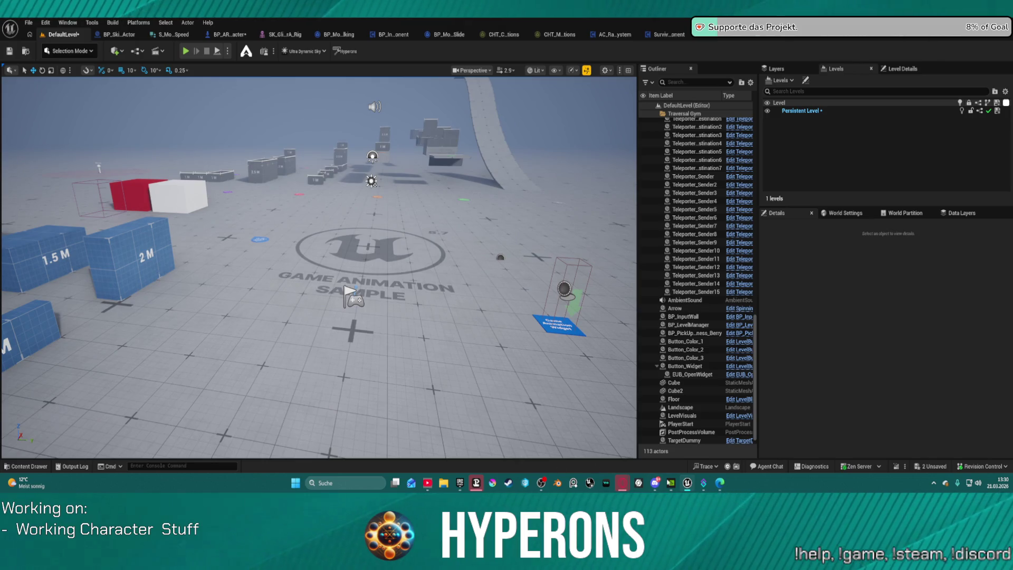
scroll(428, 338, "up", 5)
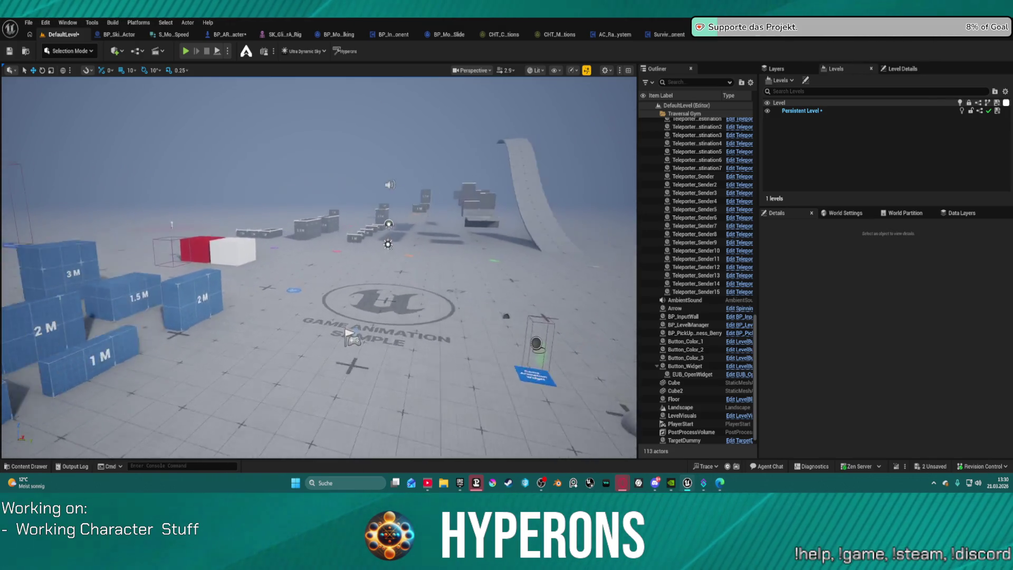
left_click(227, 35)
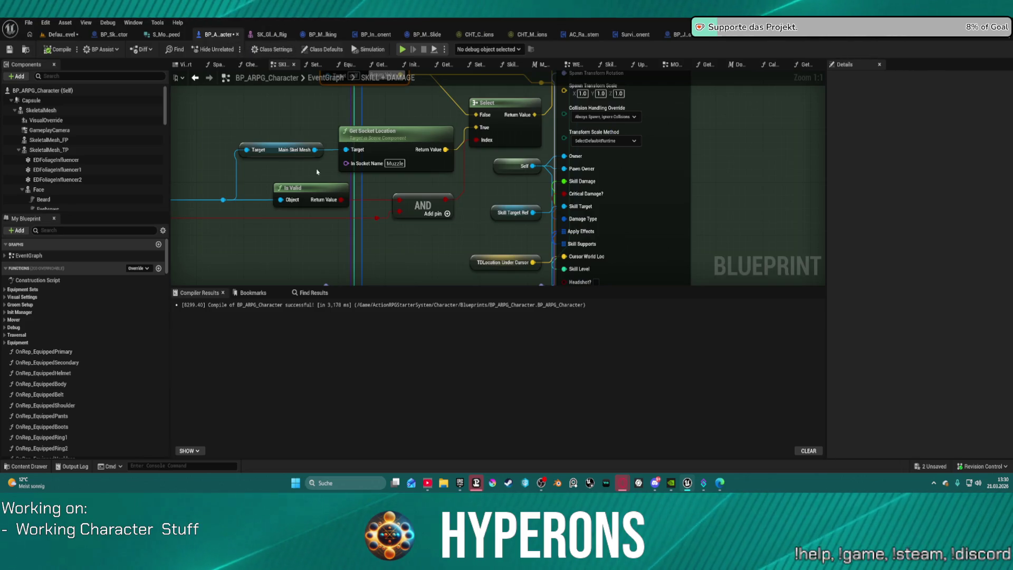
scroll(402, 212, "down", 5)
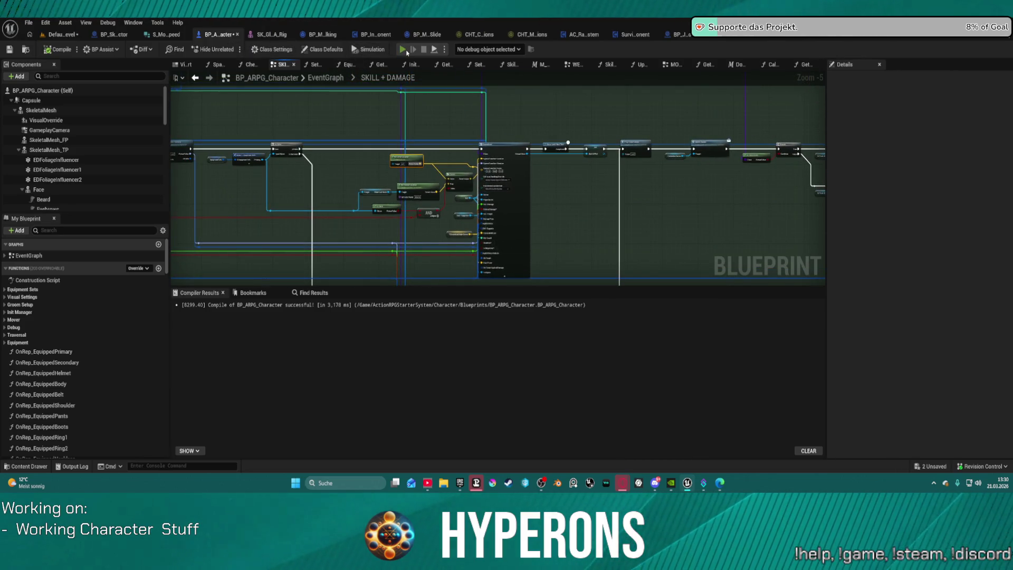
key("alt+Tab")
Step: Equip the MG 01 gun from the in-game inventory and close the inventory
key("i")
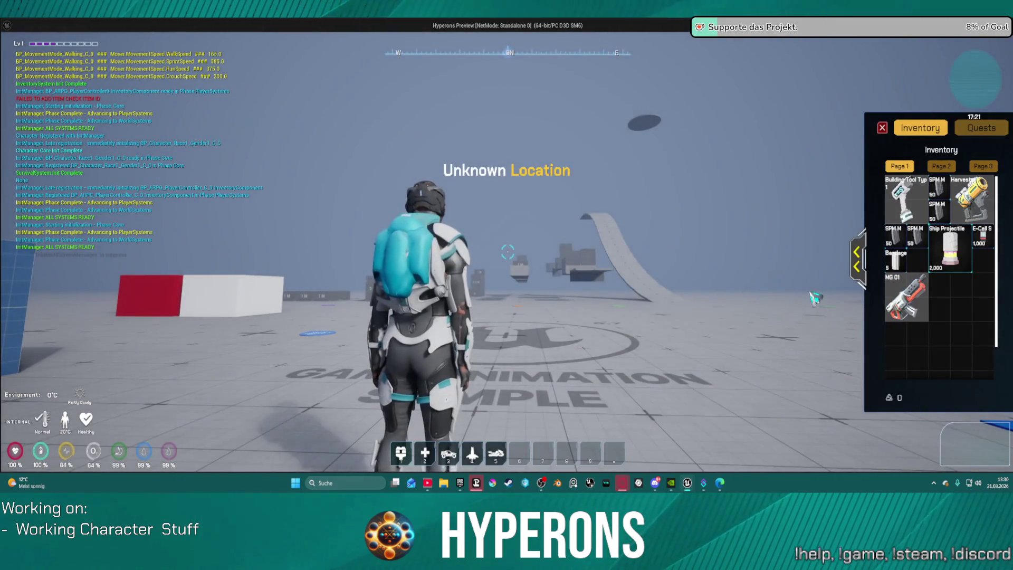
right_click(915, 300)
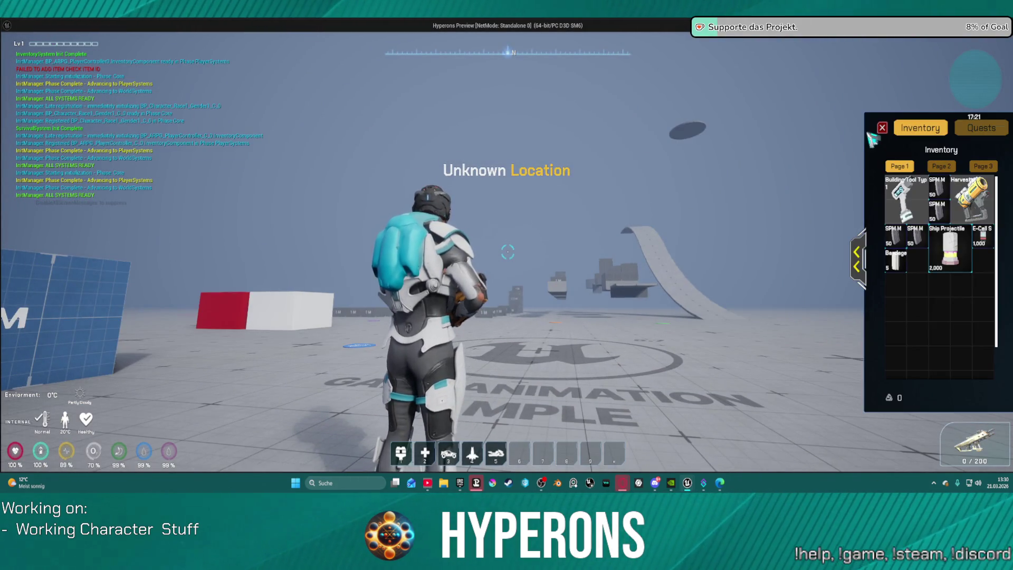
key("i")
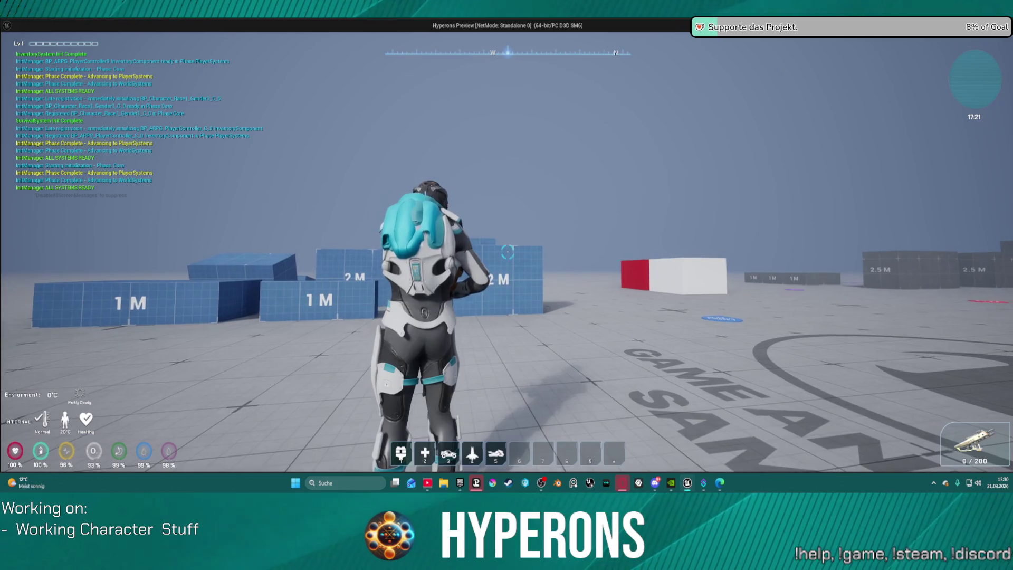
Step: Fire repeated shots at the SAMPLE-lettered floor, then return to the editor and stop the session
left_click(508, 252)
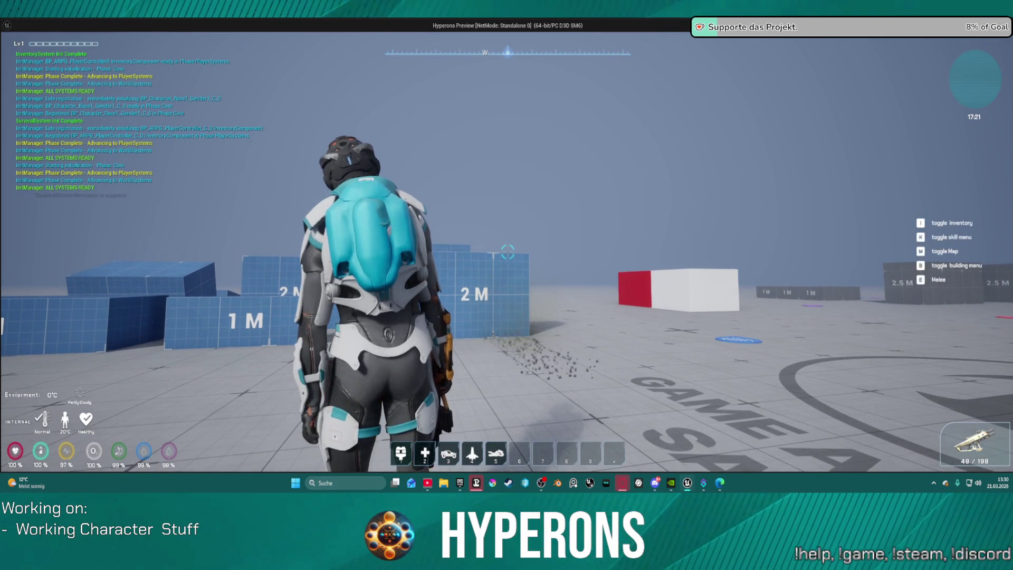
left_click(508, 252)
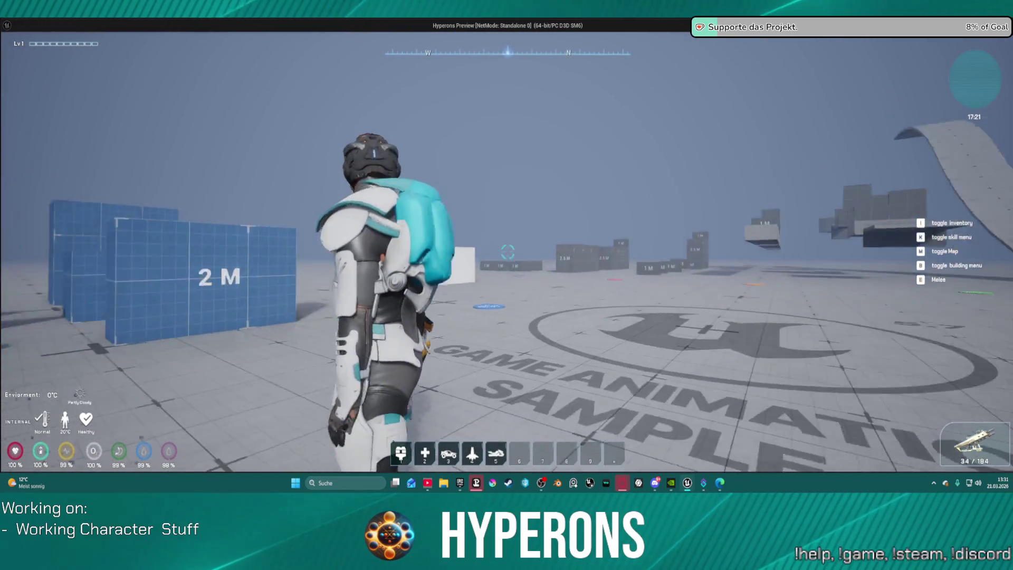
left_click(508, 251)
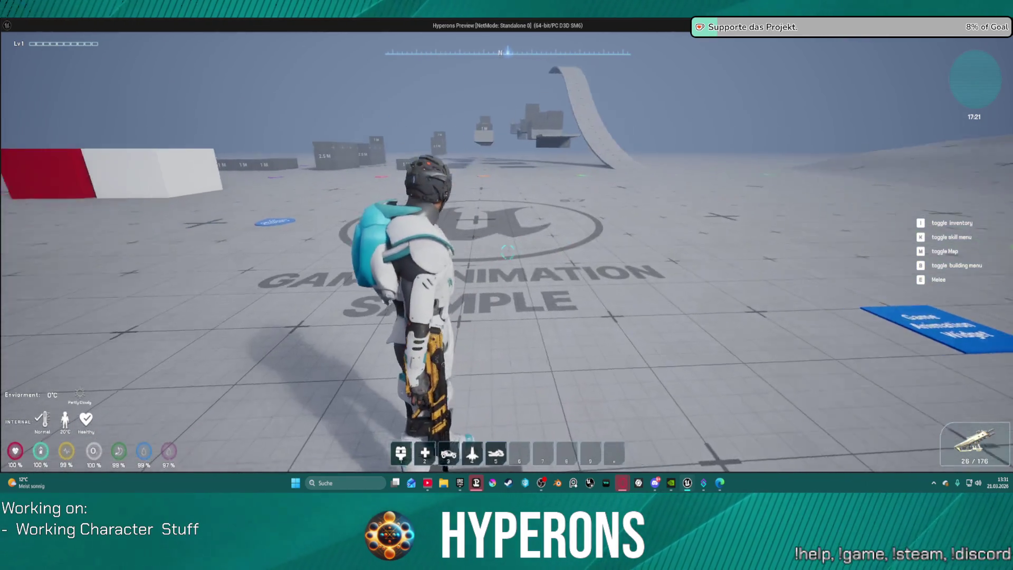
left_click(508, 252)
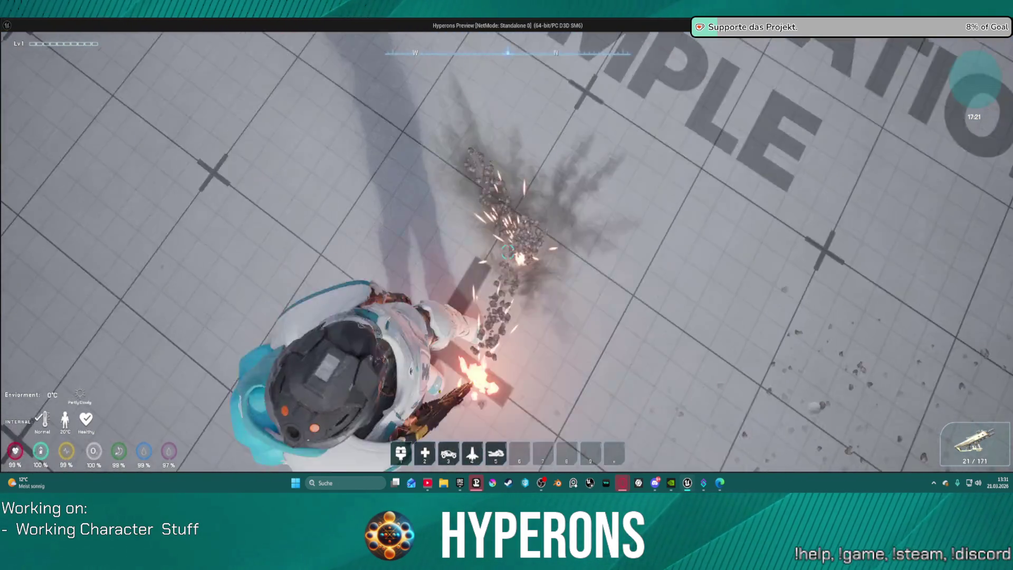
left_click(507, 252)
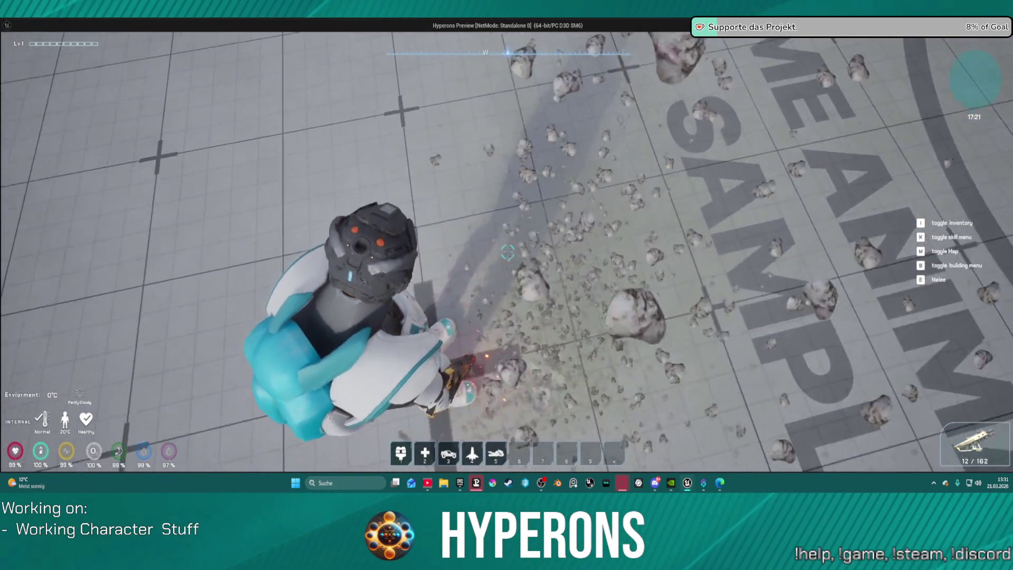
left_click(508, 251)
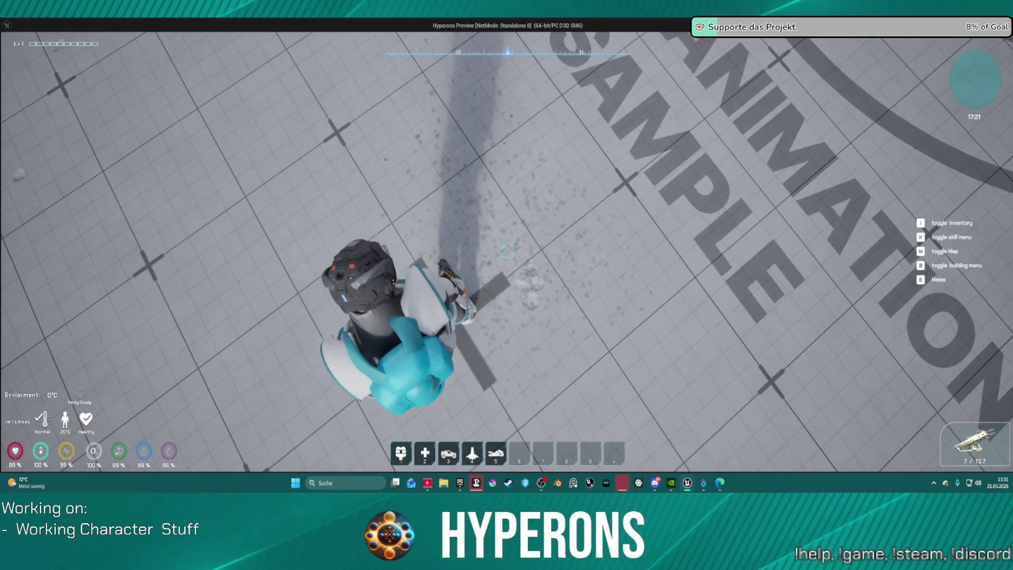
left_click(508, 252)
left_click(508, 251)
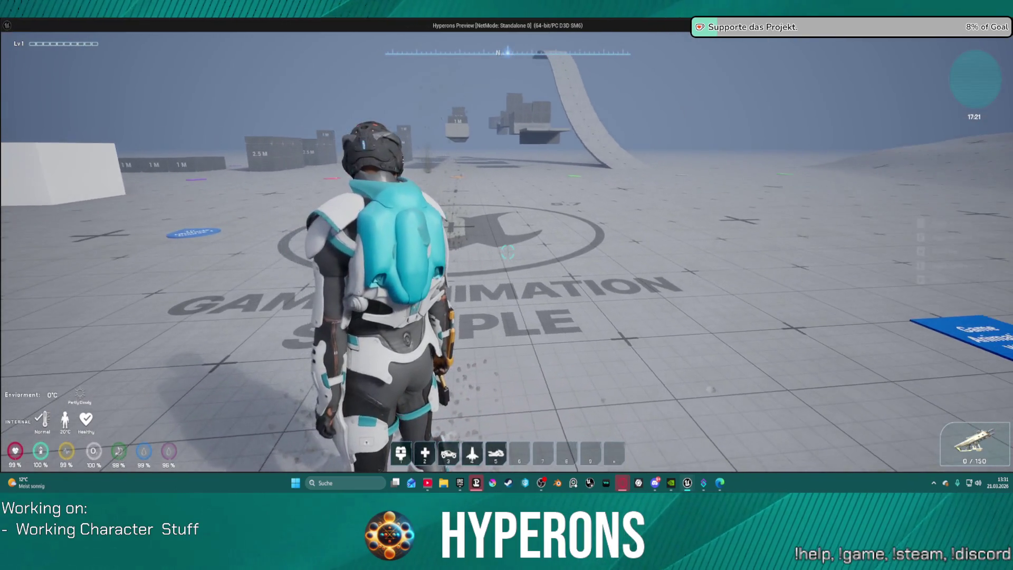
key("alt+Tab")
key("Escape")
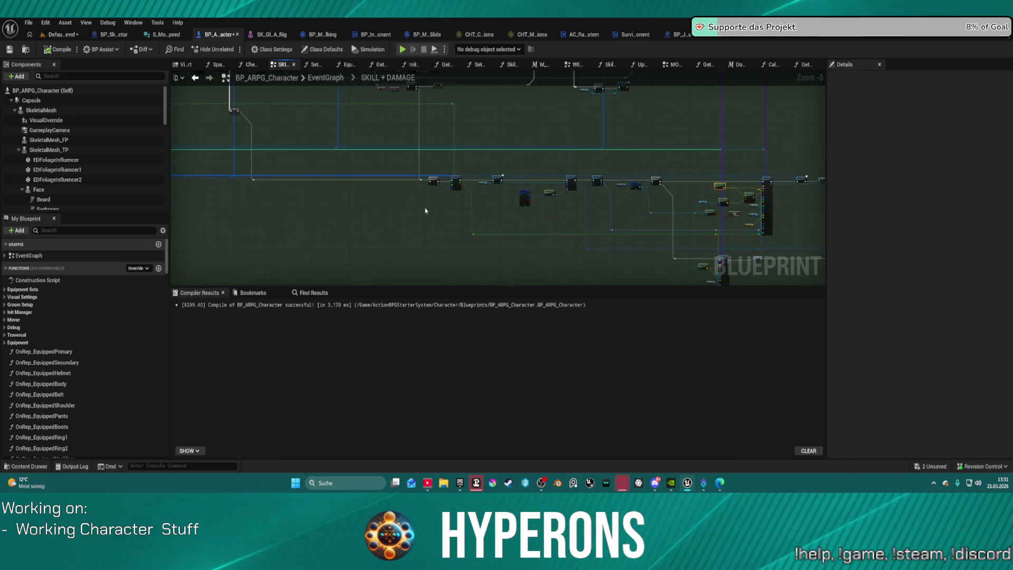
Step: Pan and zoom past Show Info Widget and the SET chain to reach the Play Montage node
scroll(425, 210, "up", 6)
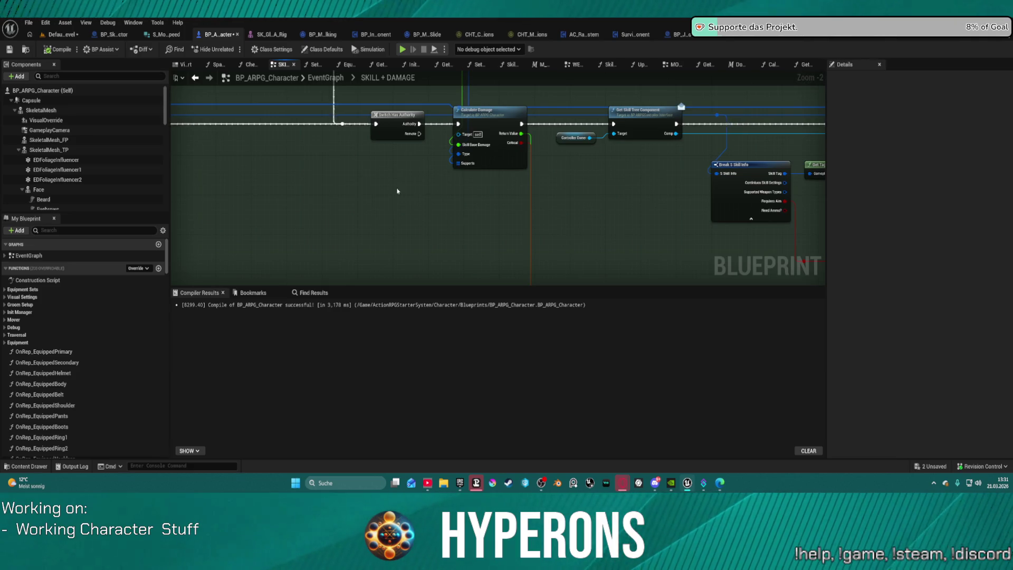
scroll(397, 191, "down", 2)
mouse_move(568, 228)
left_mouse_down()
mouse_move(552, 238)
mouse_move(530, 222)
mouse_move(488, 249)
mouse_move(434, 185)
mouse_move(434, 217)
mouse_move(471, 190)
mouse_move(490, 251)
left_mouse_up()
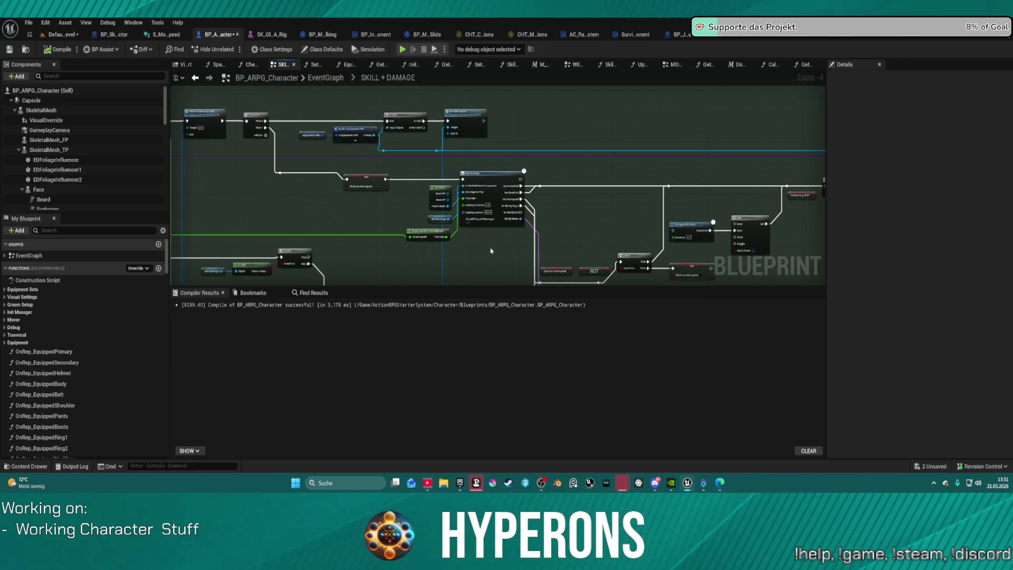
mouse_move(372, 234)
left_mouse_down()
mouse_move(385, 226)
mouse_move(737, 229)
mouse_move(710, 173)
mouse_move(649, 253)
mouse_move(633, 221)
mouse_move(738, 174)
left_mouse_up()
scroll(741, 172, "up", 4)
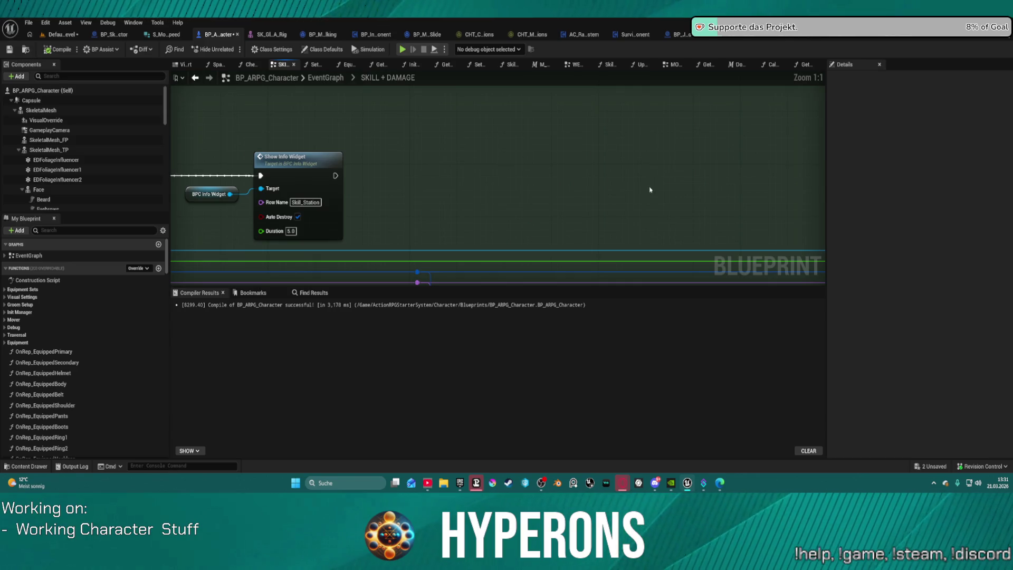
mouse_move(596, 189)
left_mouse_down()
mouse_move(702, 190)
mouse_move(676, 105)
mouse_move(517, 119)
mouse_move(364, 158)
left_mouse_up()
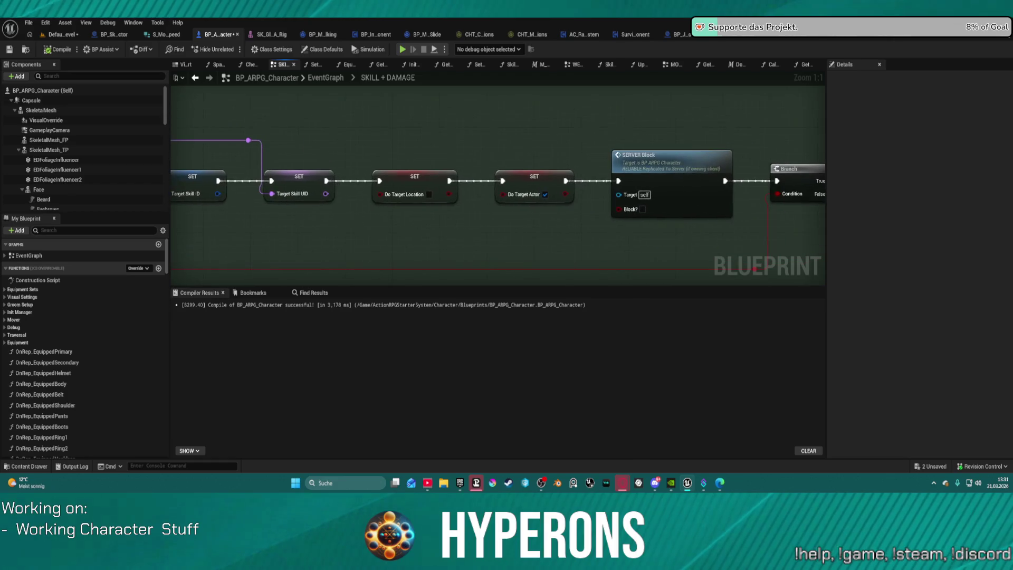
scroll(497, 185, "down", 7)
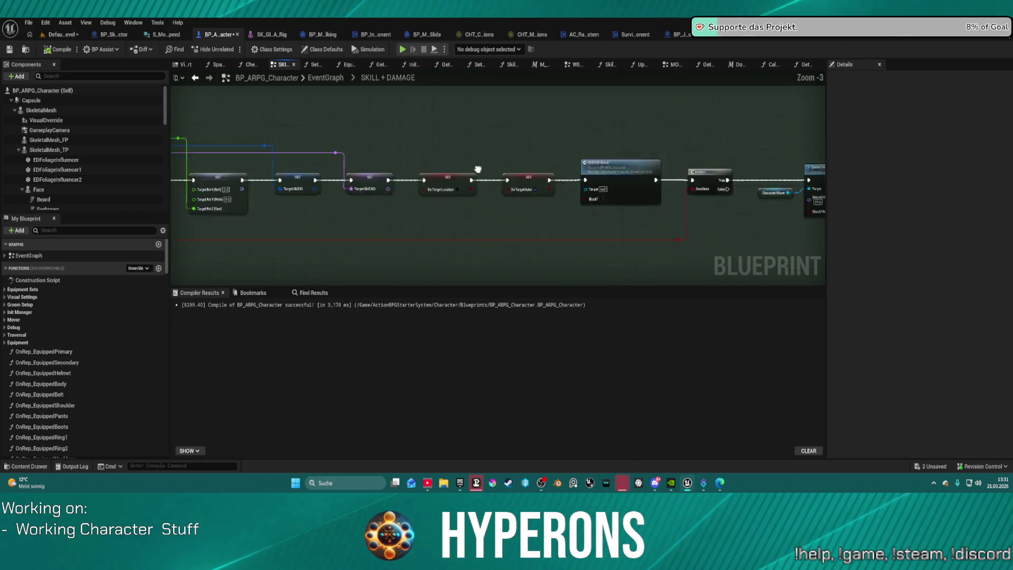
left_click_drag(580, 222, 710, 269)
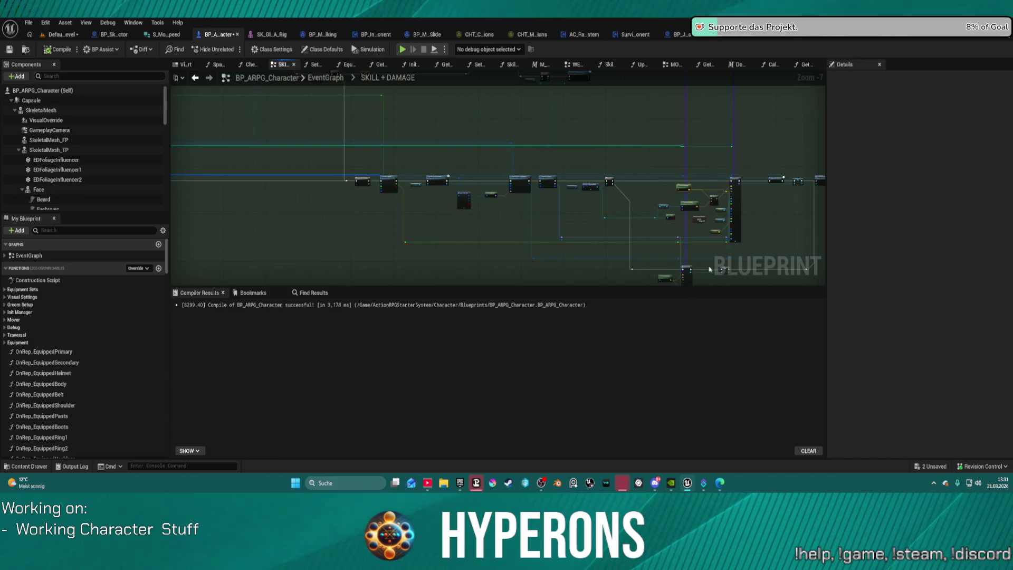
scroll(407, 207, "up", 4)
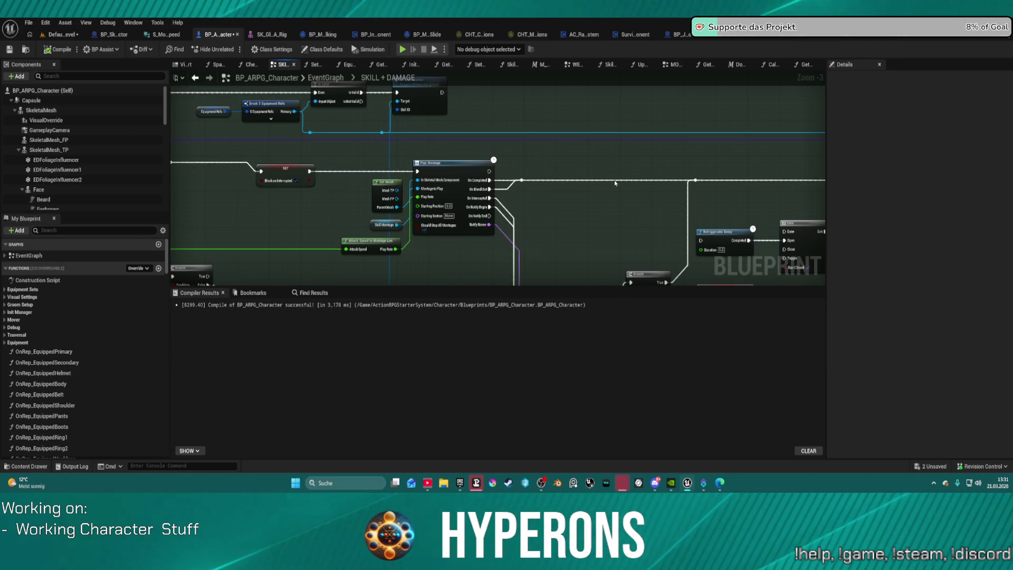
right_click(531, 199)
type("dela")
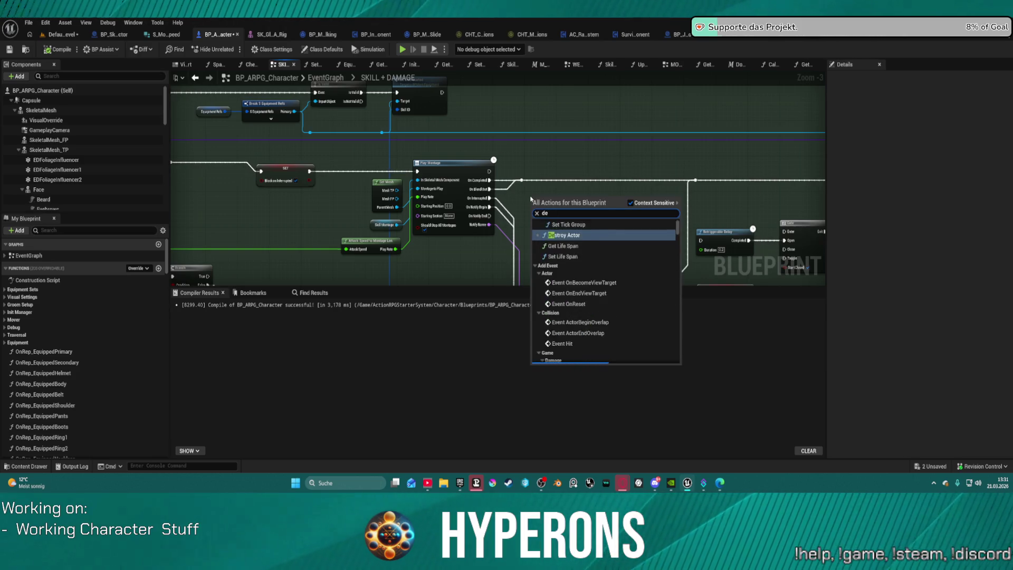
key("Return")
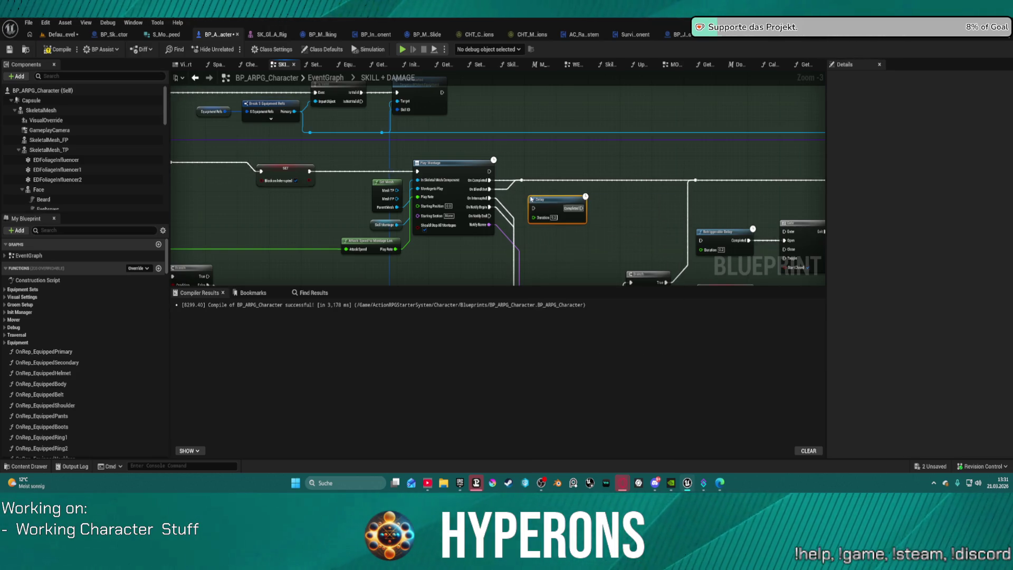
scroll(624, 196, "up", 1)
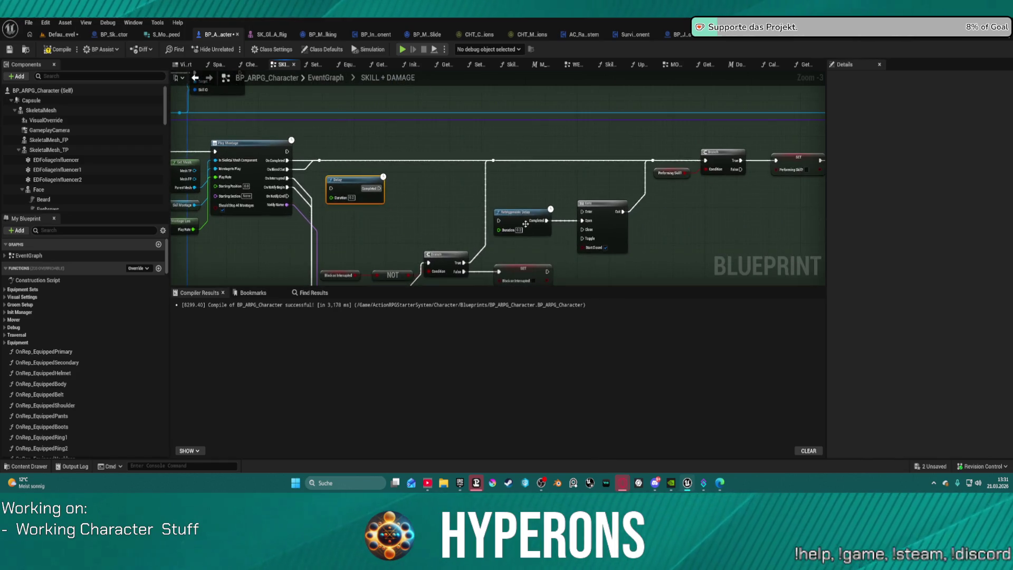
scroll(565, 226, "down", 1)
left_click_drag(493, 209, 488, 158)
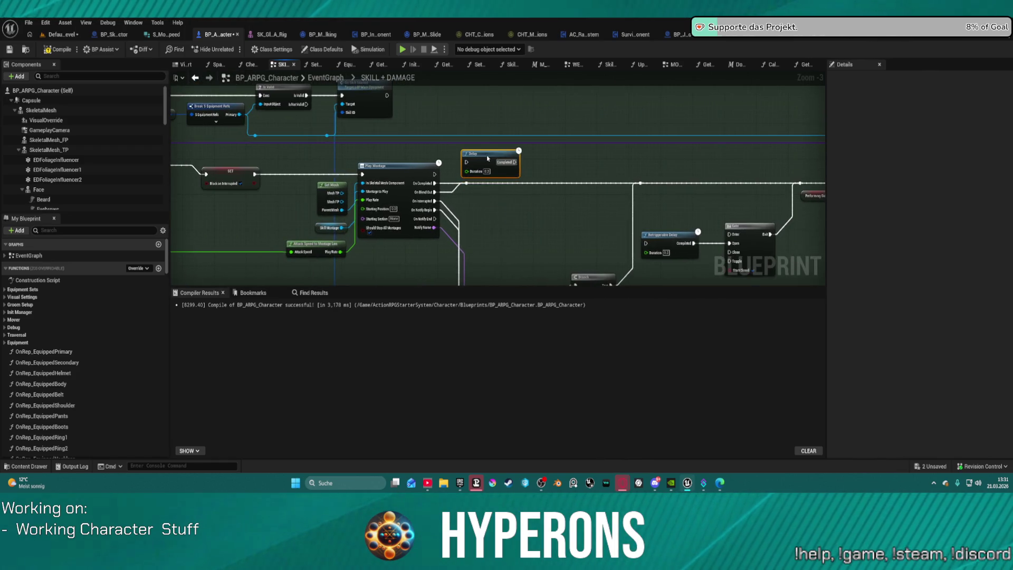
left_click_drag(355, 177, 433, 153)
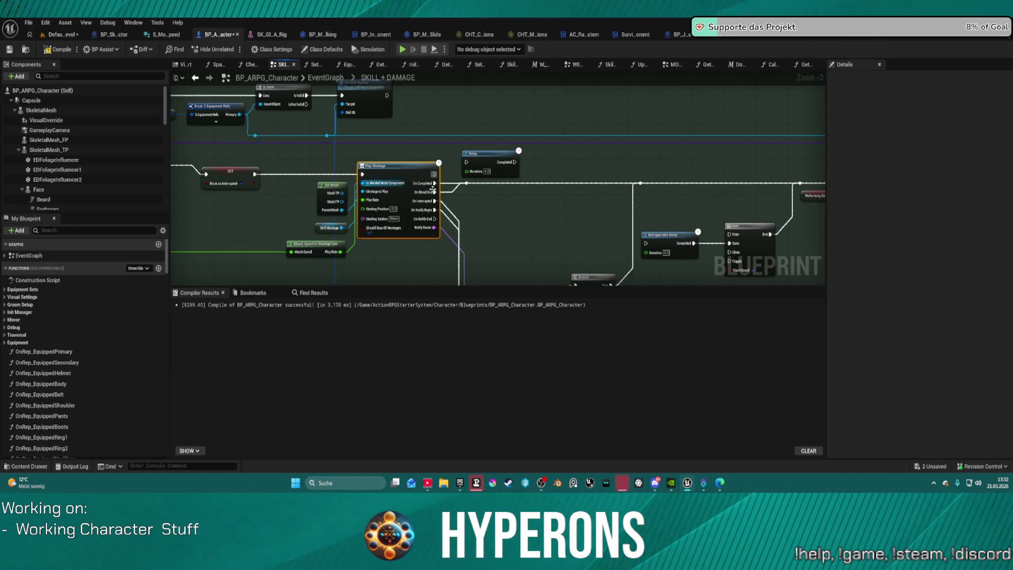
mouse_move(591, 225)
left_mouse_down()
mouse_move(491, 88)
mouse_move(518, 106)
mouse_move(530, 158)
mouse_move(559, 185)
mouse_move(540, 138)
left_mouse_up()
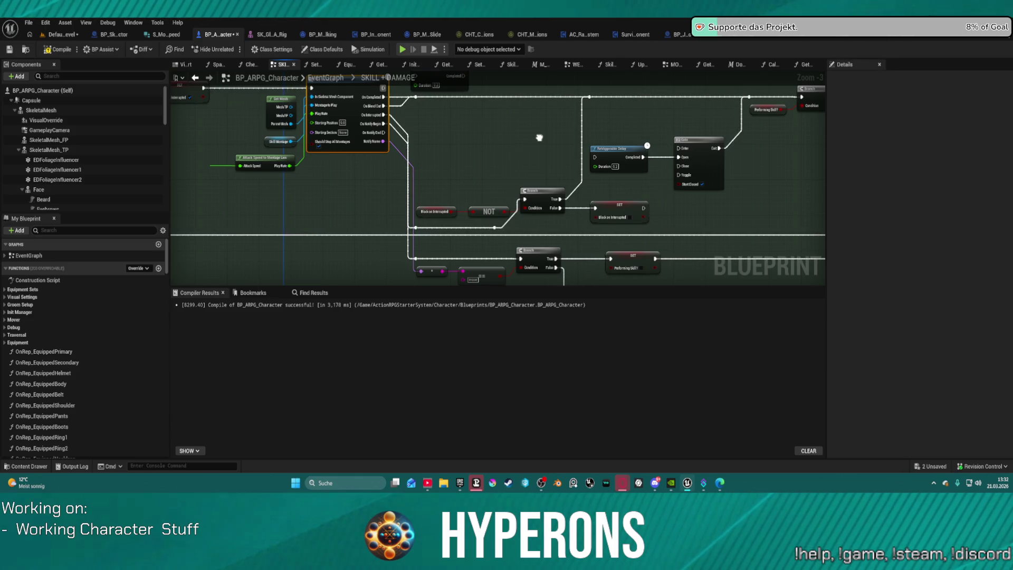
left_click_drag(540, 138, 556, 192)
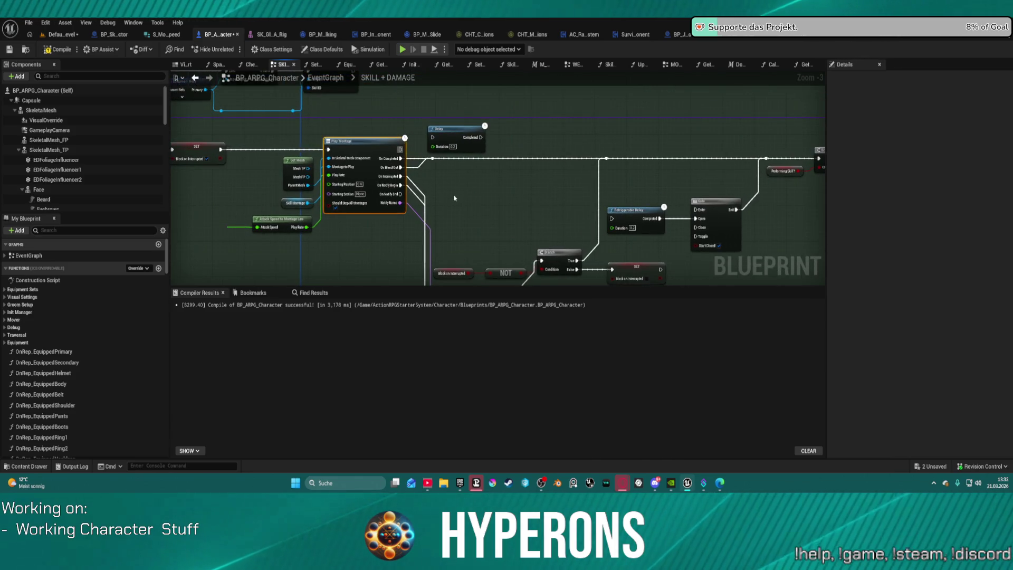
mouse_move(454, 198)
left_mouse_down()
mouse_move(422, 85)
mouse_move(369, 31)
mouse_move(286, 127)
mouse_move(218, 0)
left_mouse_up()
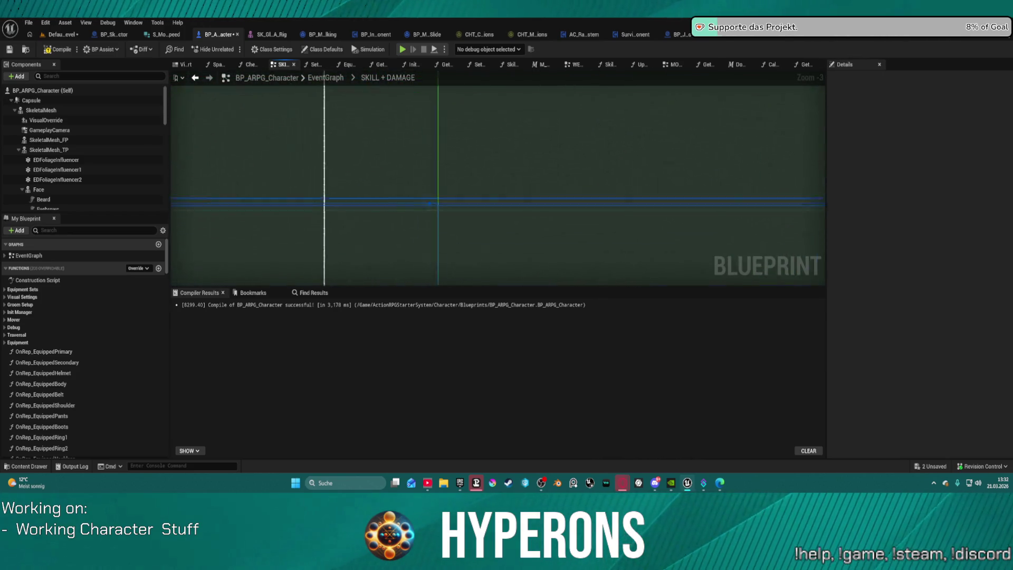
mouse_move(322, 137)
left_mouse_down()
mouse_move(311, 53)
mouse_move(280, 16)
left_mouse_up()
mouse_move(475, 132)
left_mouse_down()
mouse_move(490, 198)
mouse_move(470, 124)
mouse_move(464, 174)
mouse_move(459, 140)
mouse_move(462, 192)
mouse_move(465, 132)
mouse_move(453, 105)
mouse_move(465, 95)
mouse_move(369, 92)
mouse_move(372, 105)
mouse_move(375, 63)
mouse_move(414, 175)
mouse_move(422, 148)
mouse_move(475, 158)
mouse_move(454, 211)
mouse_move(449, 201)
left_mouse_up()
scroll(465, 132, "down", 7)
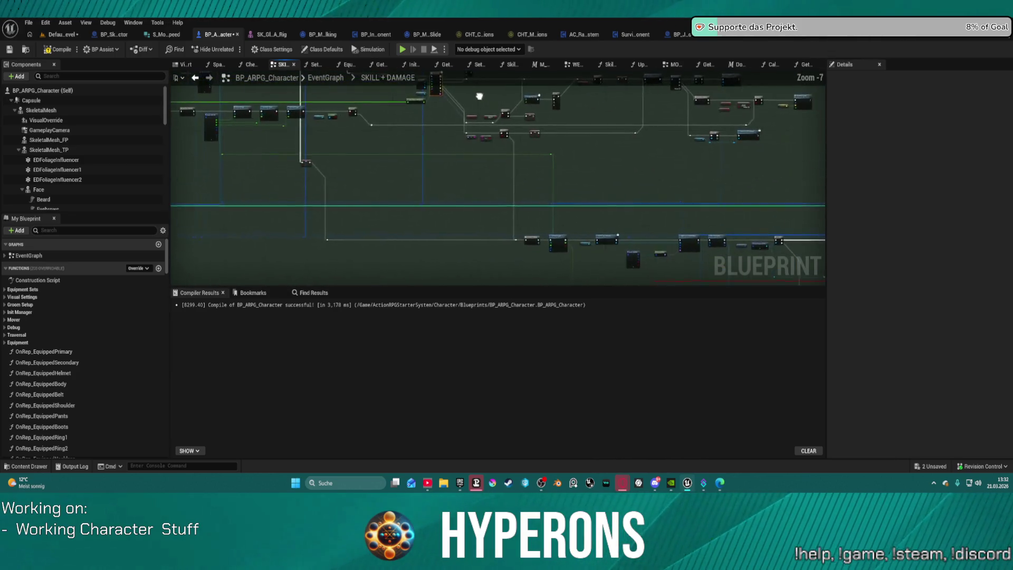
scroll(475, 126, "up", 5)
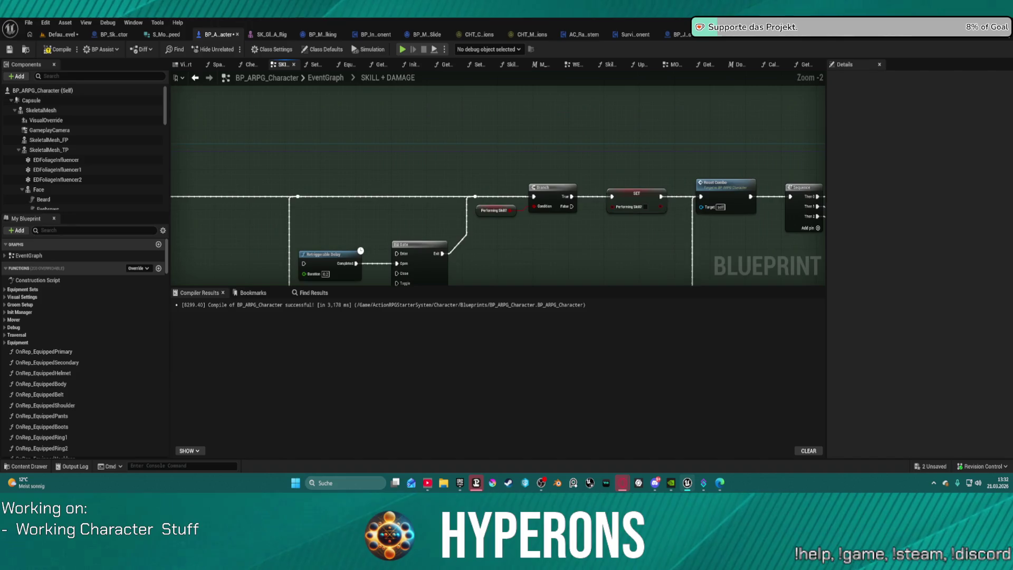
mouse_move(496, 211)
left_mouse_down()
mouse_move(417, 195)
mouse_move(304, 117)
mouse_move(350, 102)
mouse_move(507, 201)
mouse_move(542, 209)
mouse_move(416, 154)
mouse_move(402, 104)
mouse_move(440, 196)
left_mouse_up()
scroll(542, 209, "down", 5)
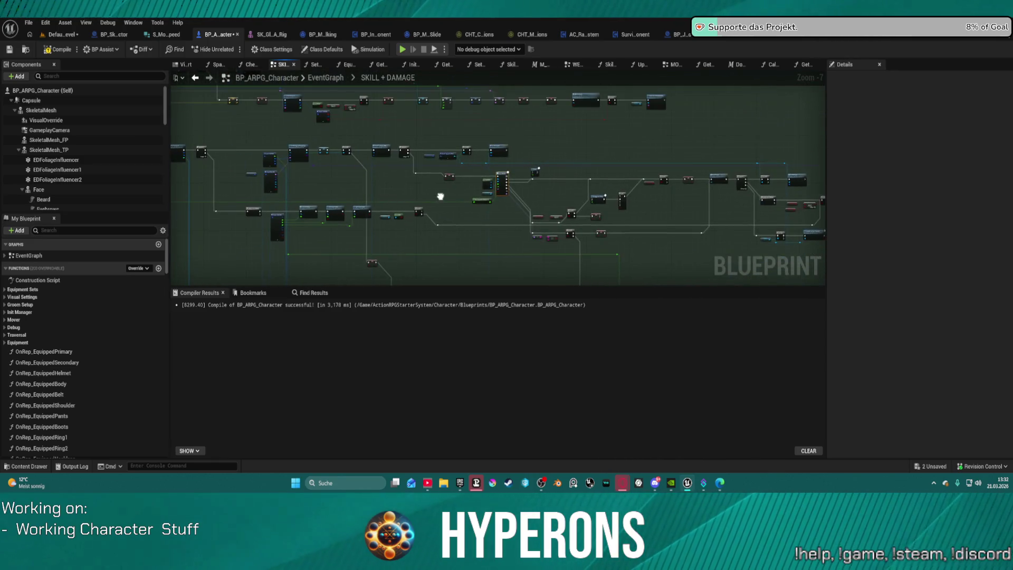
scroll(354, 275, "up", 5)
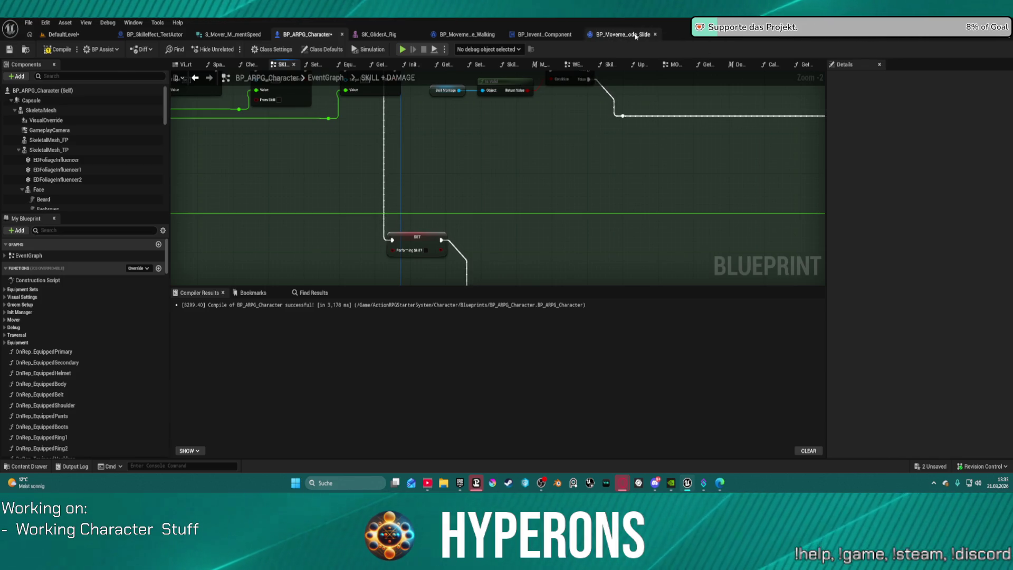
Step: Switch to BP_InventoryComponent, close the BP_MovementMode_Walking tab, and zoom out the EventGraph
left_click(631, 36)
left_click(561, 35)
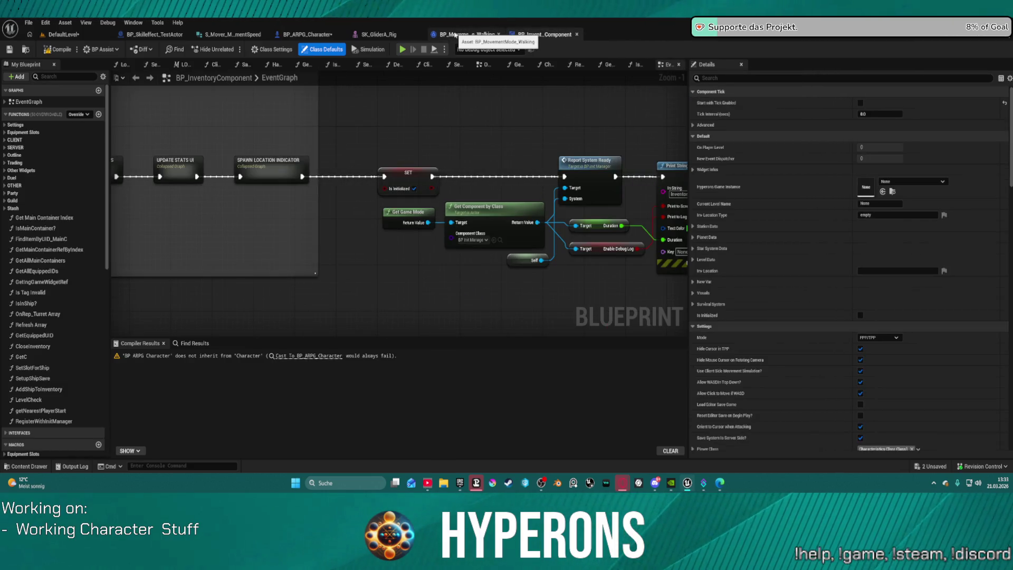
middle_click(455, 35)
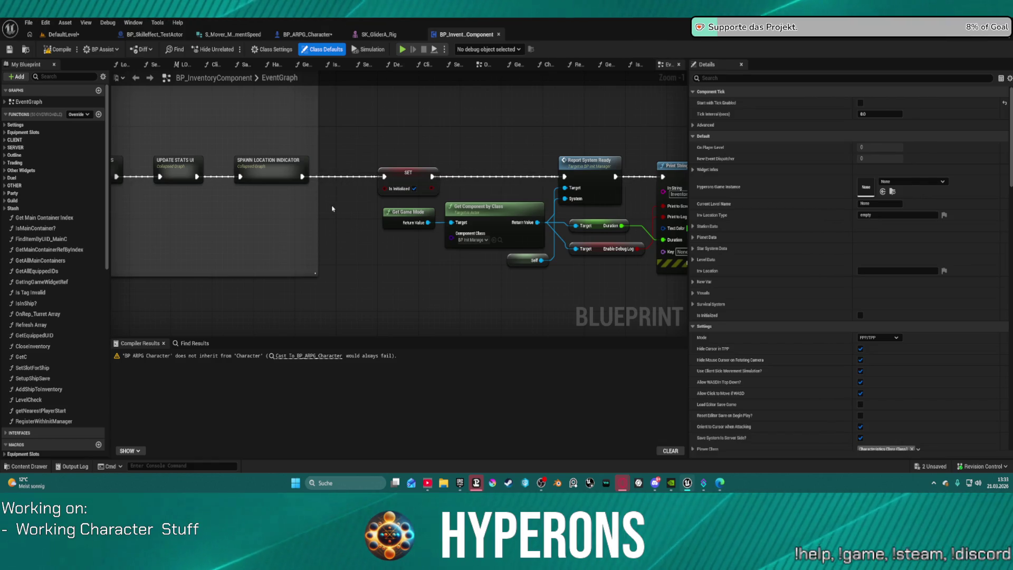
scroll(370, 210, "down", 9)
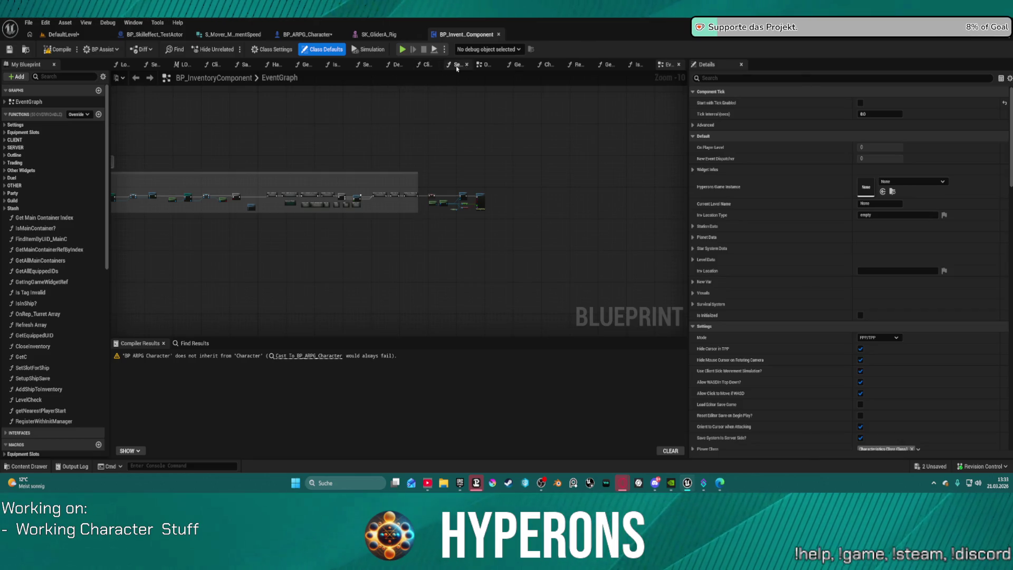
Step: Back in BP_ARPG_Character, pan across the Replicate montage, Damage and Reset combo comment blocks
left_click(307, 34)
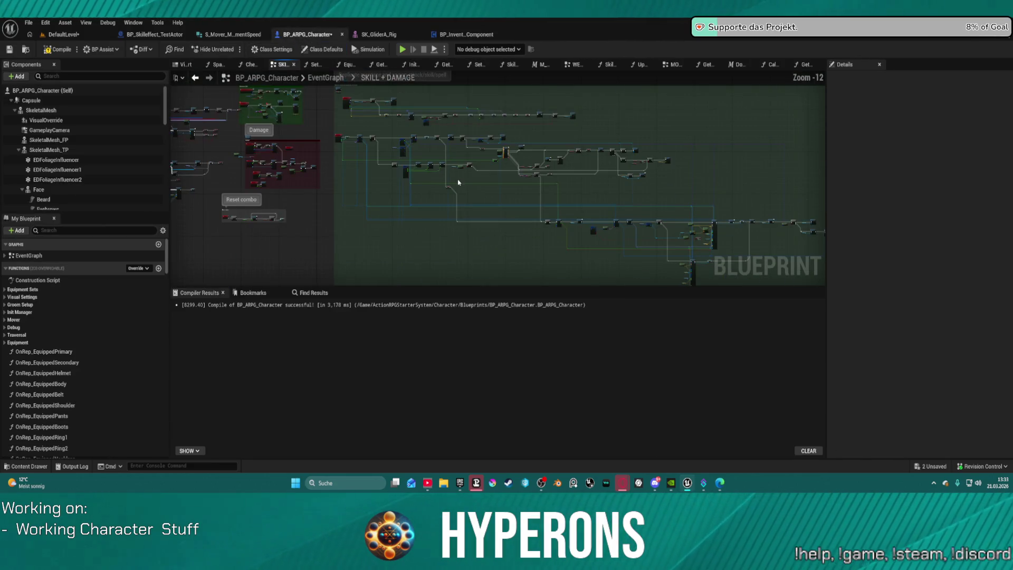
mouse_move(711, 243)
left_mouse_down()
mouse_move(823, 174)
mouse_move(736, 182)
mouse_move(559, 170)
left_mouse_up()
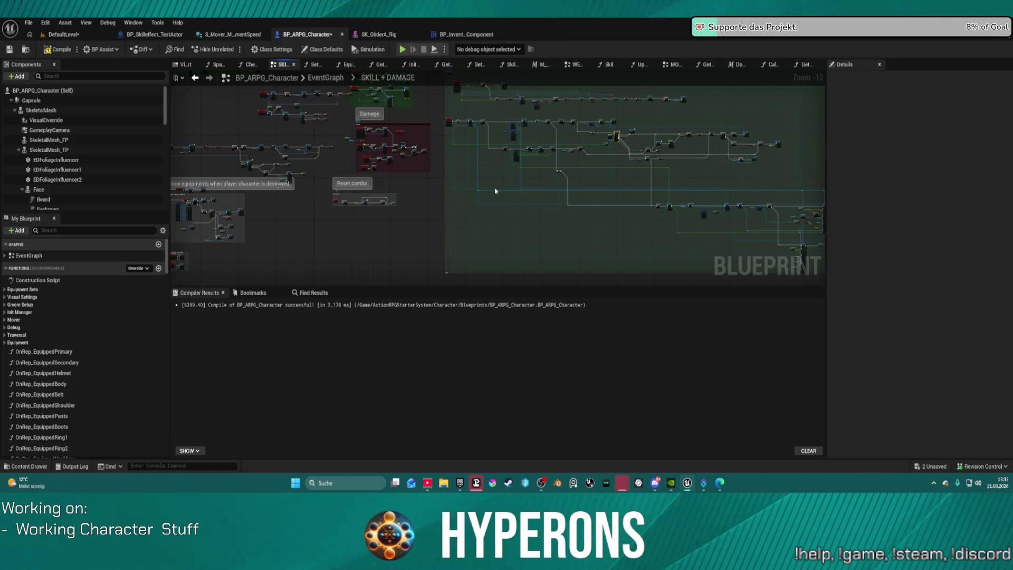
scroll(496, 192, "up", 8)
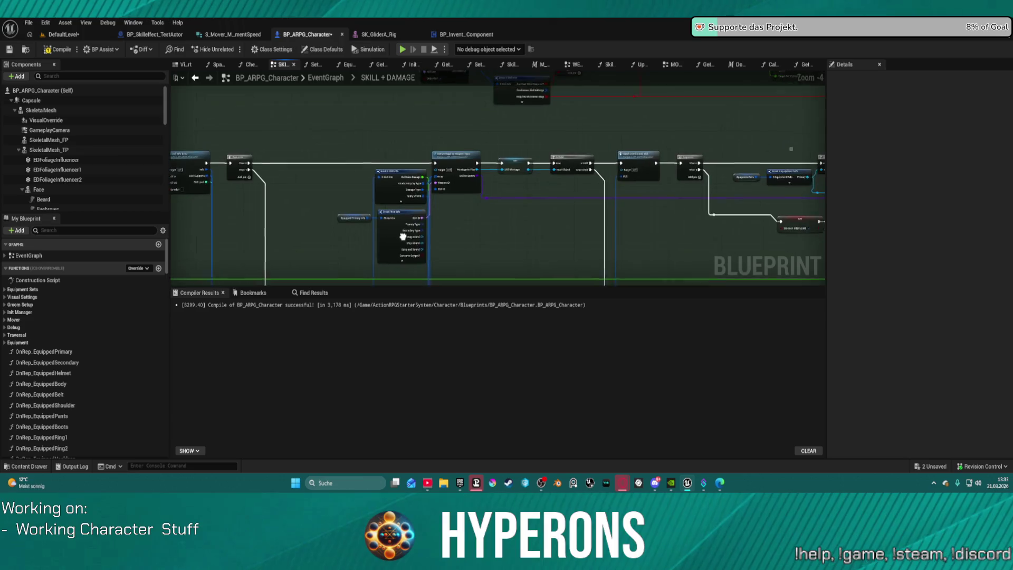
scroll(403, 237, "down", 3)
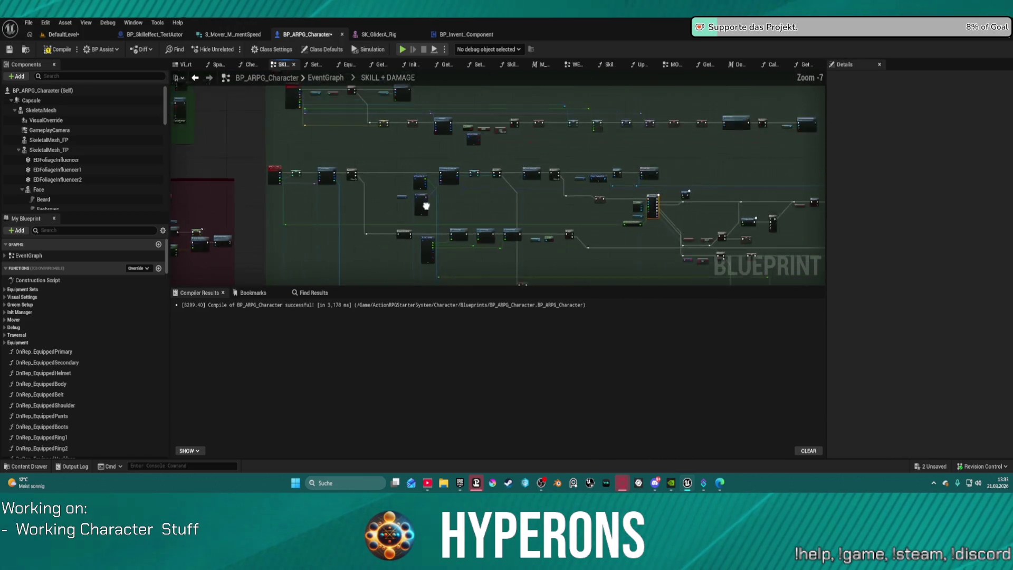
scroll(426, 205, "down", 5)
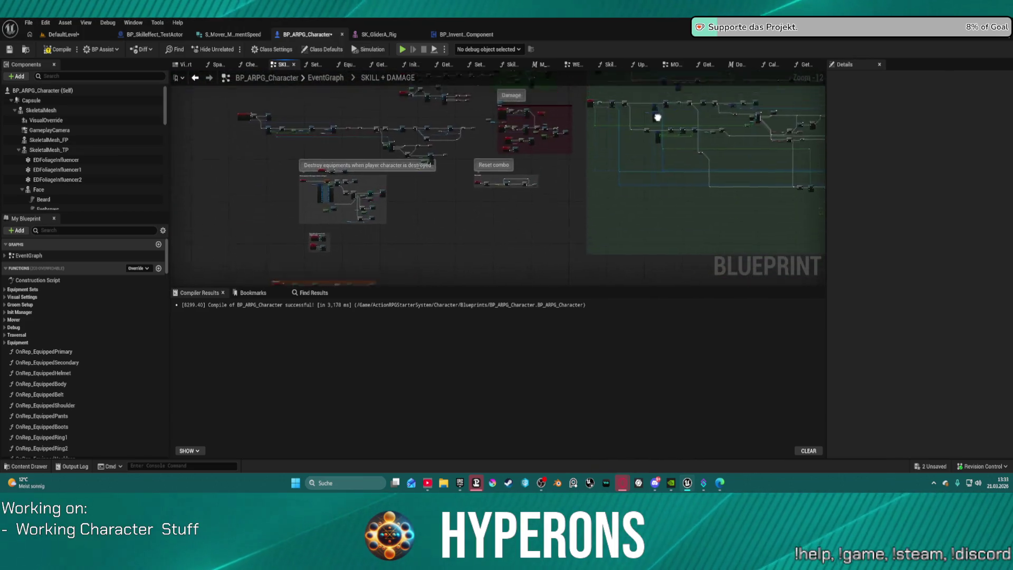
mouse_move(658, 117)
left_mouse_down()
mouse_move(595, 166)
mouse_move(566, 170)
mouse_move(409, 106)
mouse_move(190, 138)
mouse_move(414, 143)
left_mouse_up()
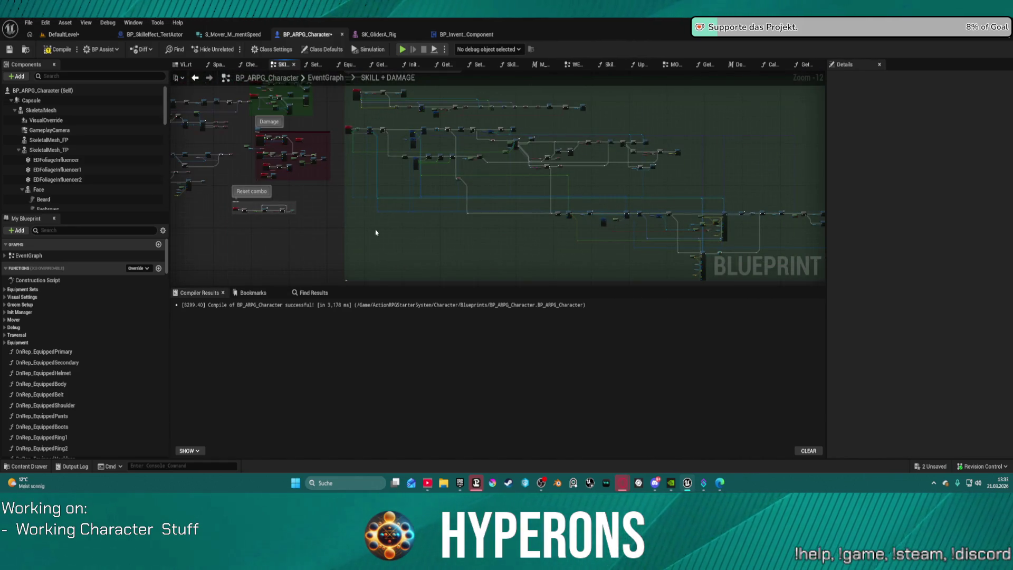
mouse_move(377, 233)
left_mouse_down()
mouse_move(775, 254)
mouse_move(629, 236)
mouse_move(417, 230)
mouse_move(454, 258)
mouse_move(395, 256)
left_mouse_up()
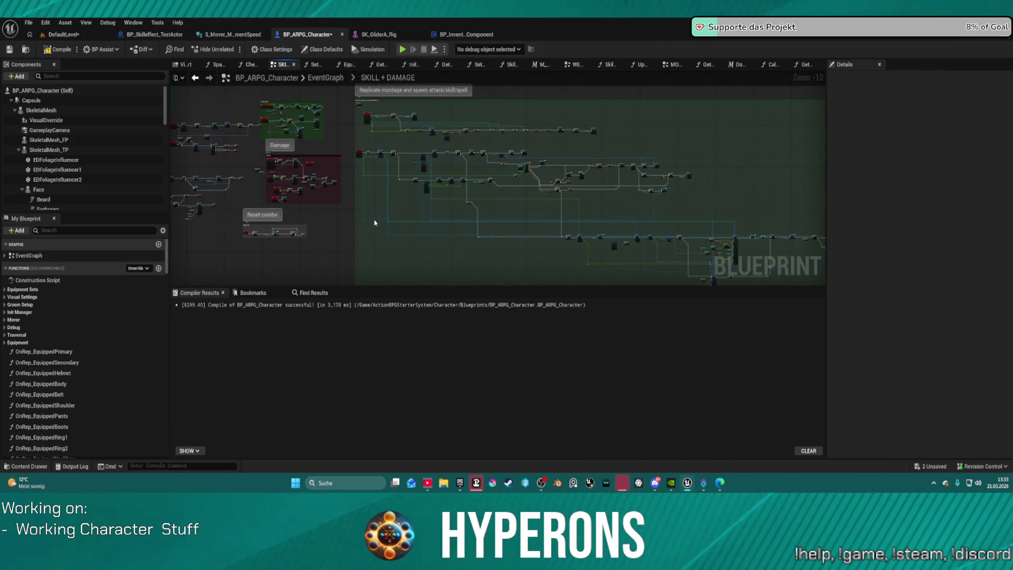
Step: Open the Content Drawer and show the LevelDesign_Actor folder's assets
key("ctrl+space")
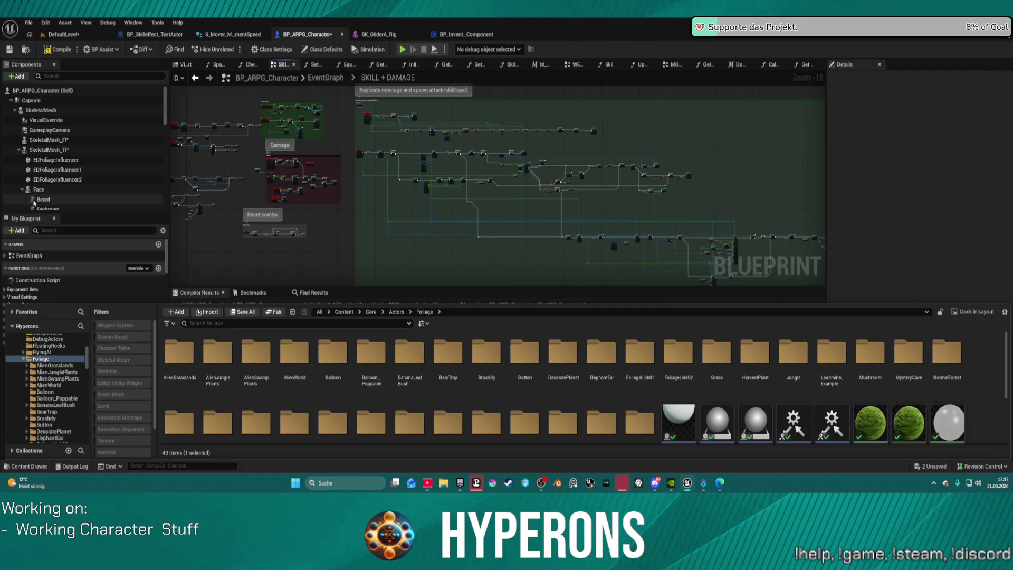
scroll(47, 362, "up", 5)
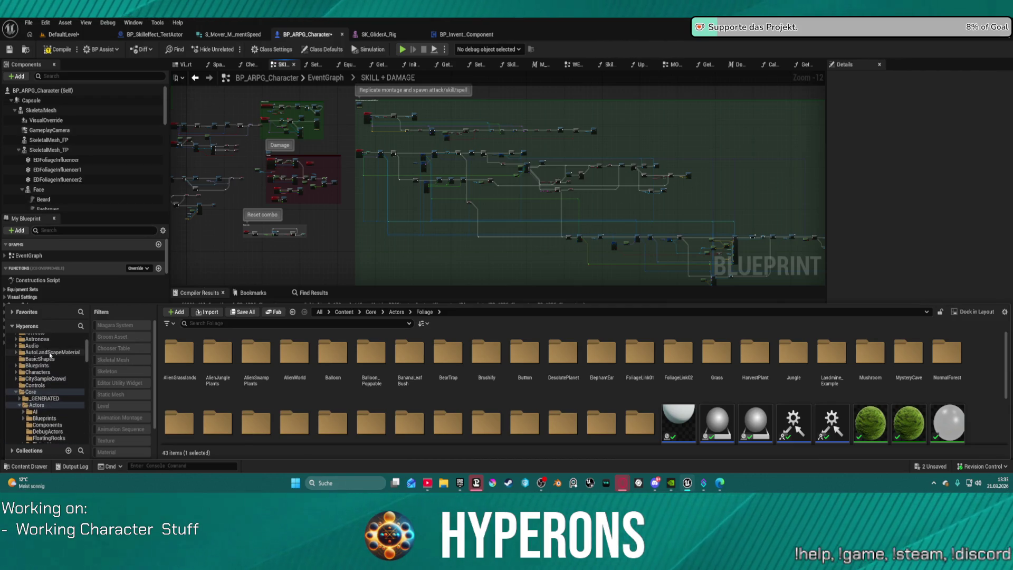
scroll(57, 363, "up", 3)
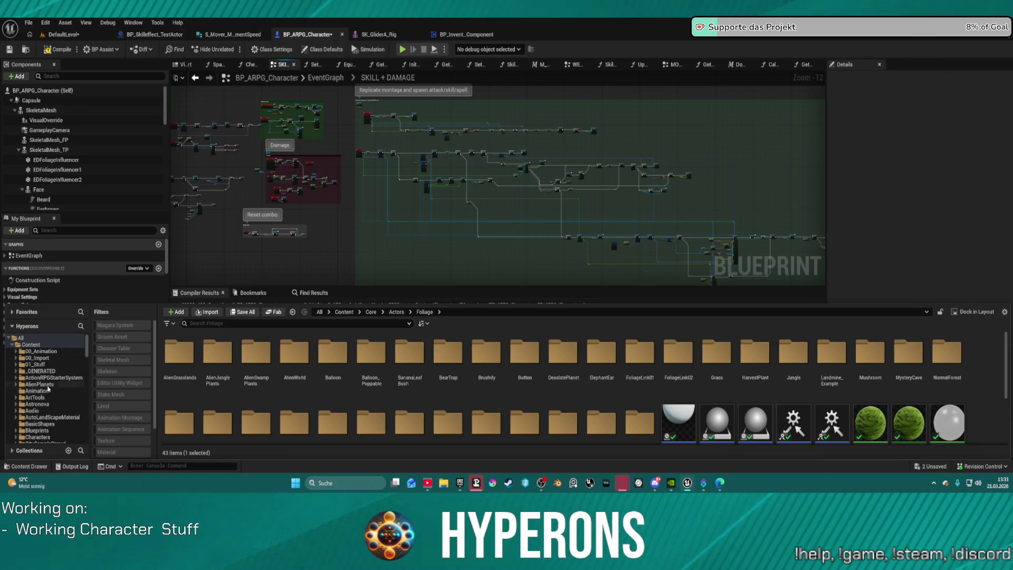
scroll(41, 418, "down", 8)
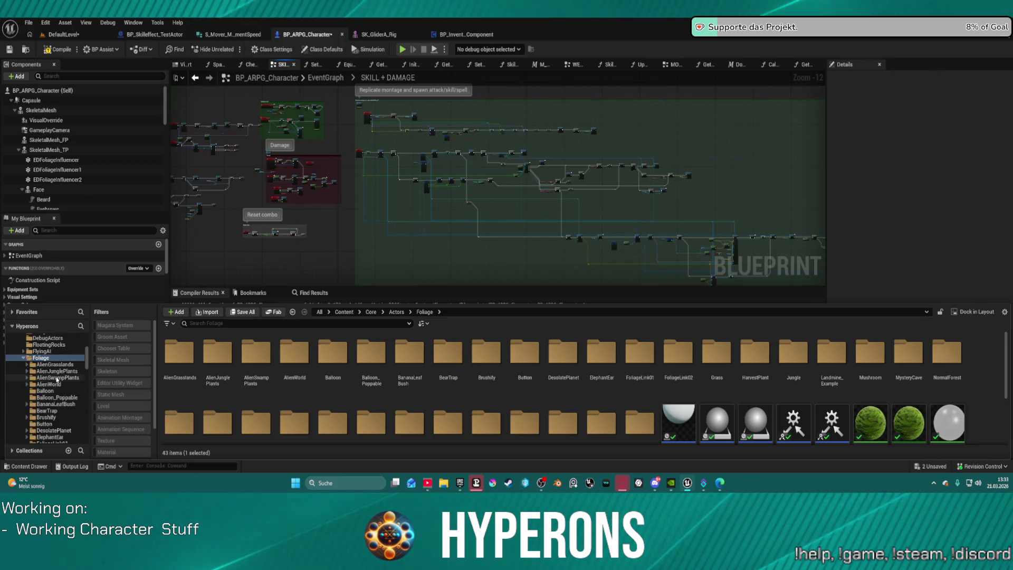
scroll(62, 377, "up", 2)
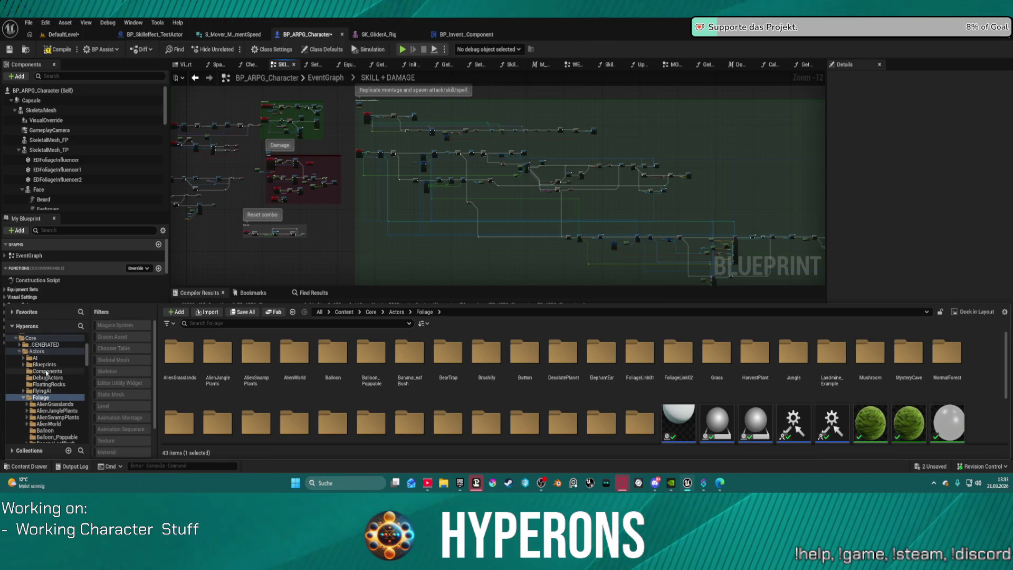
scroll(40, 377, "up", 2)
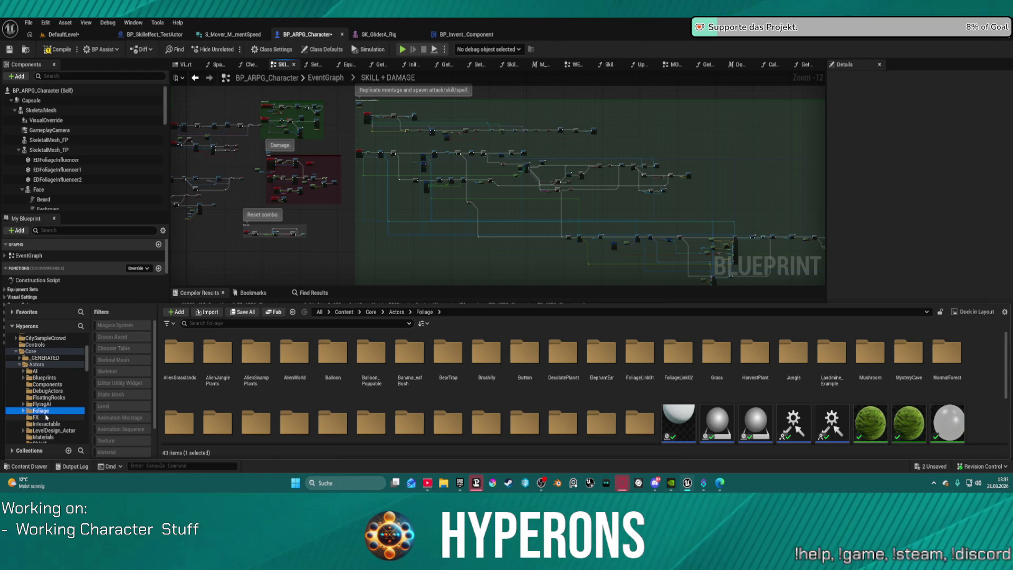
scroll(46, 417, "down", 1)
left_click(50, 417)
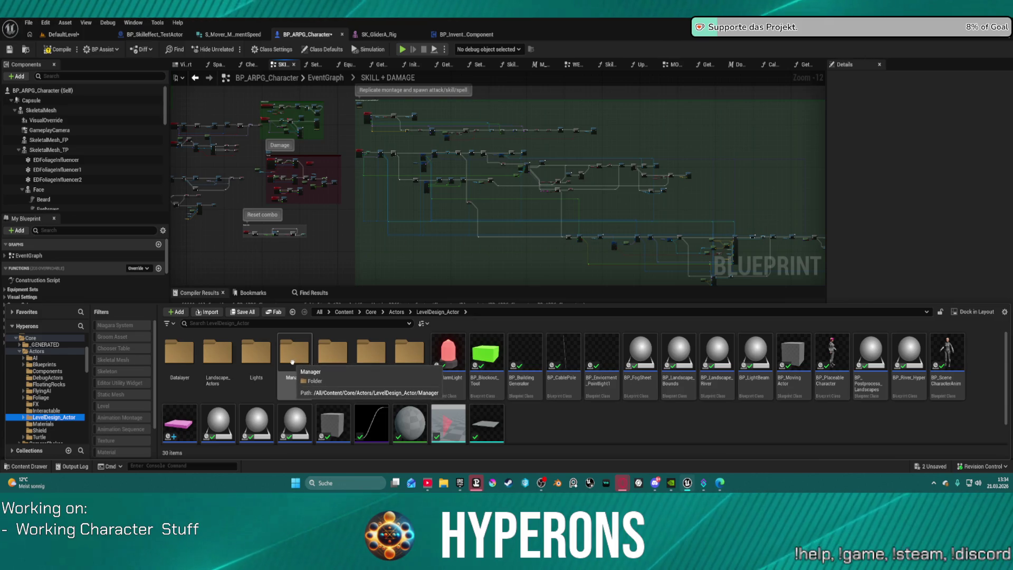
Step: Open the Core > SpaceObjects folder and select the StarSystem Manager asset
scroll(77, 400, "down", 10)
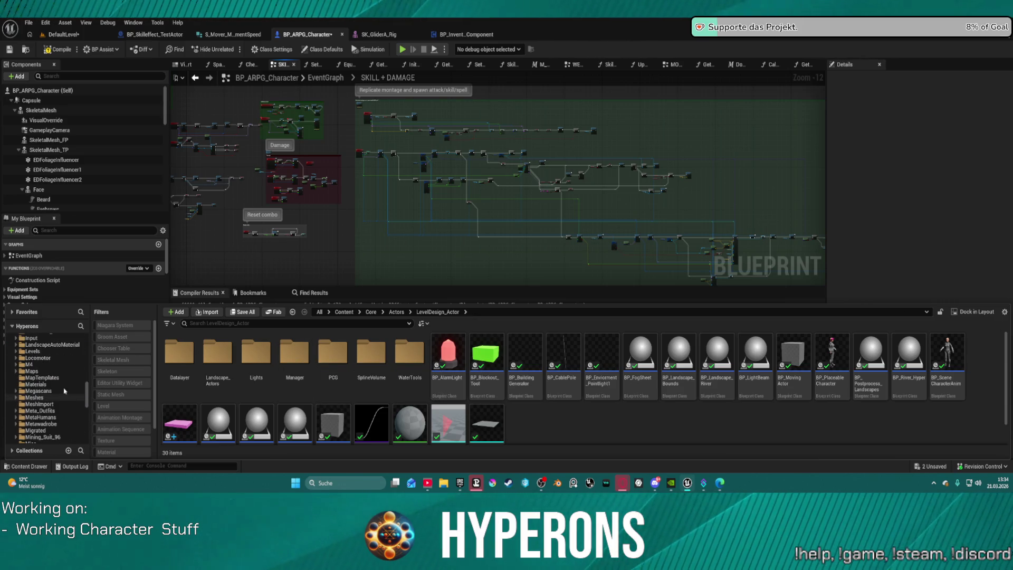
scroll(49, 364, "up", 5)
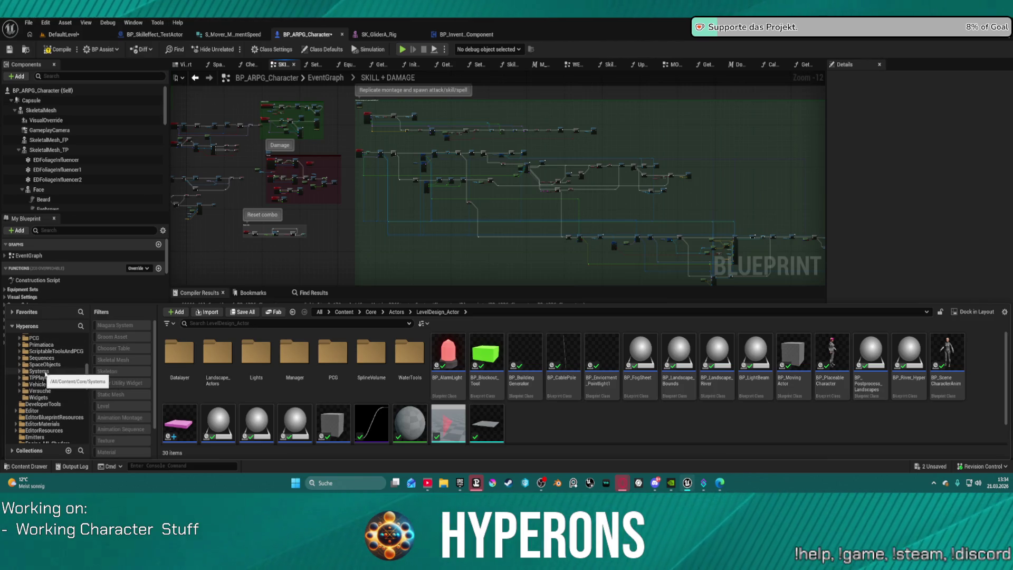
scroll(50, 371, "up", 3)
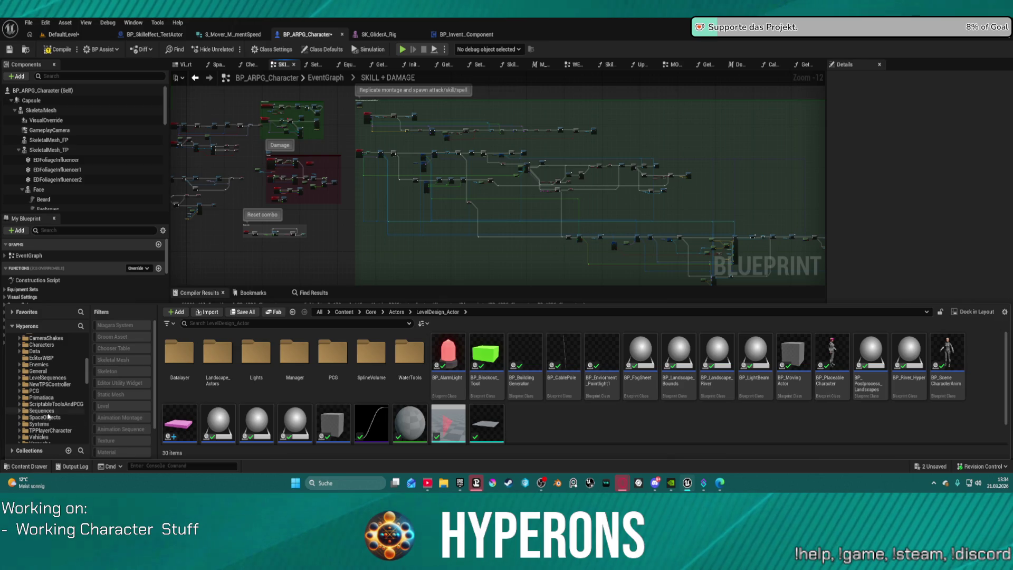
left_click(46, 417)
left_click(608, 346)
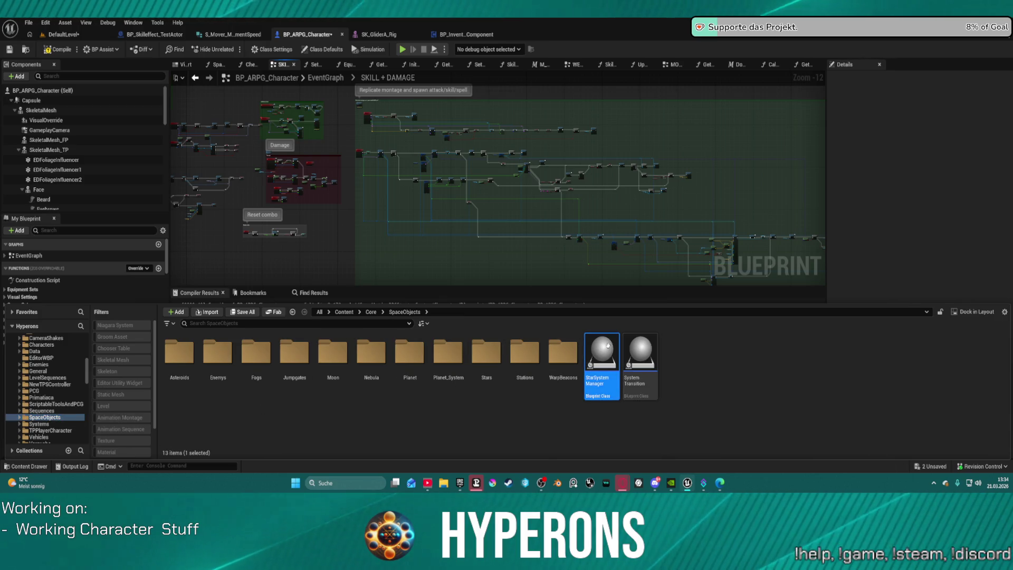
Step: Open the StarSystemManager blueprint and its NPC_SimulateNPCSpawning function graph
double_click(608, 346)
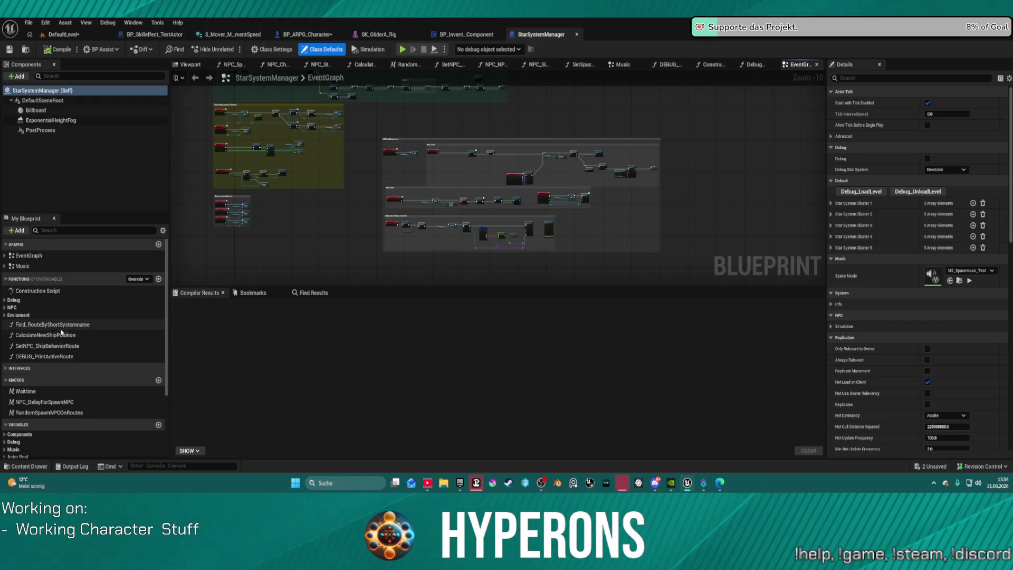
left_click(6, 309)
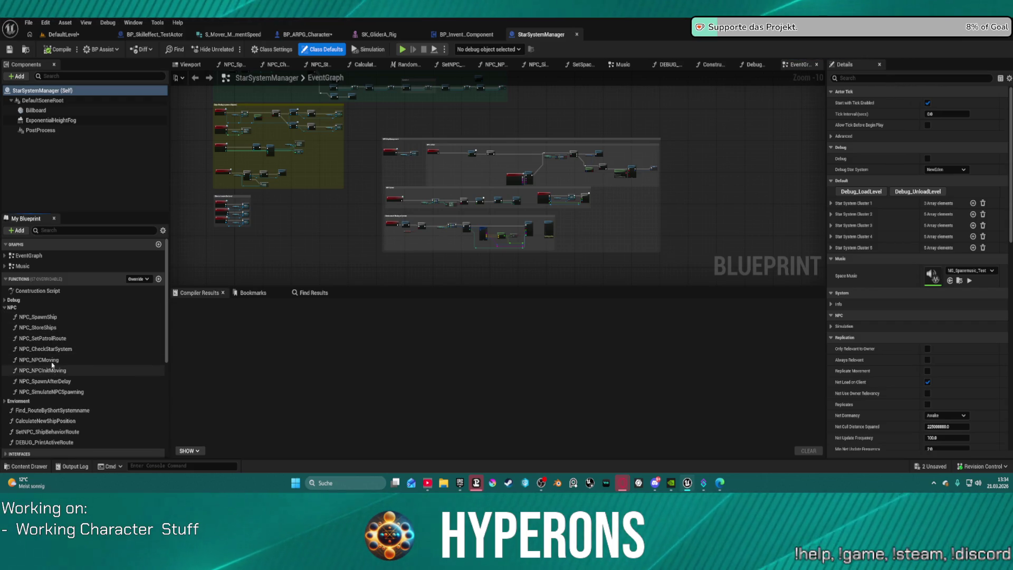
double_click(55, 391)
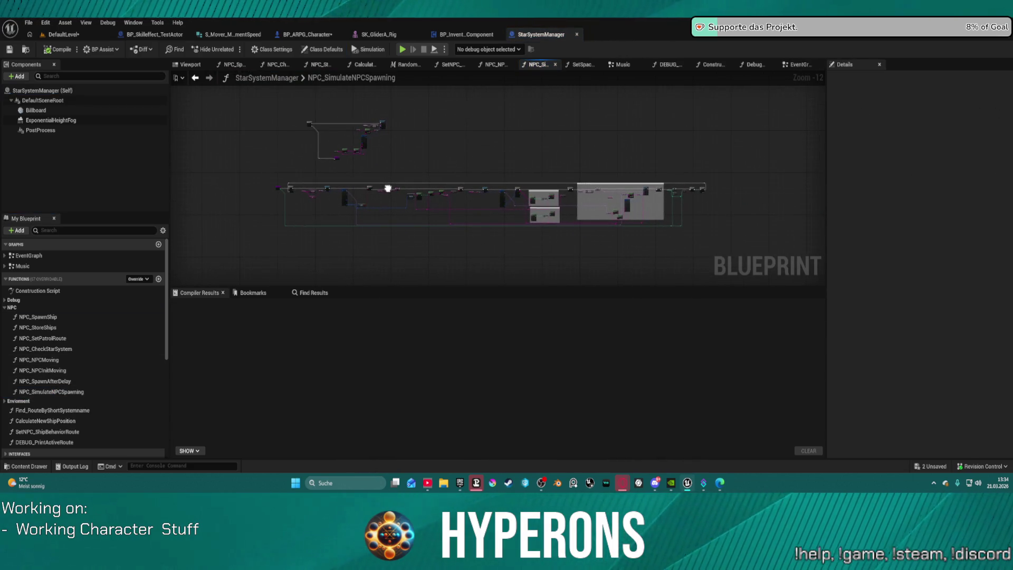
Step: Open NPC_SpawnAfterDelay, NPC_NPCInitMoving and NPC_NPCMoving, then look over the NPC_NPCMoving nodes
left_click(58, 382)
double_click(58, 382)
double_click(53, 370)
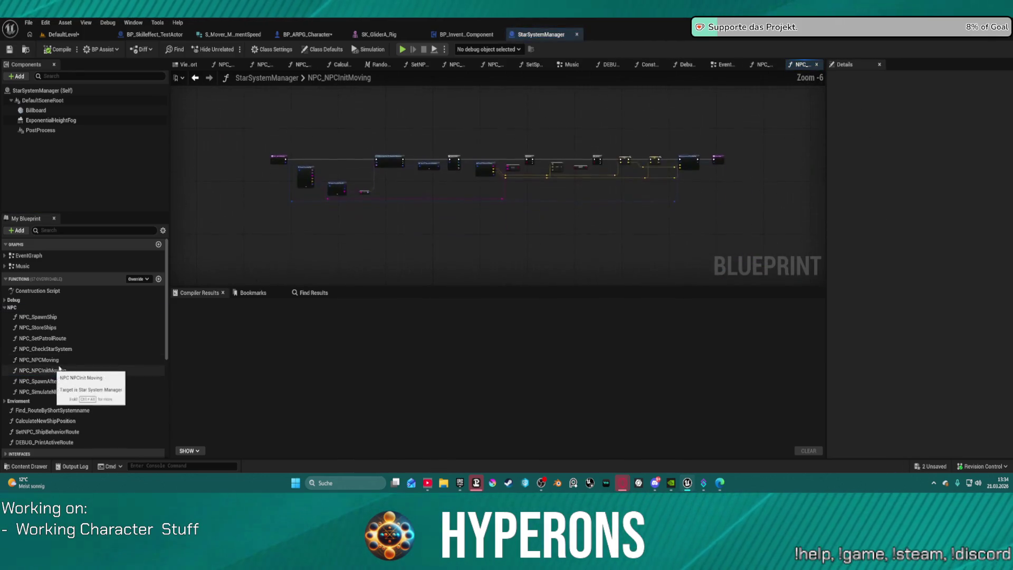
double_click(53, 360)
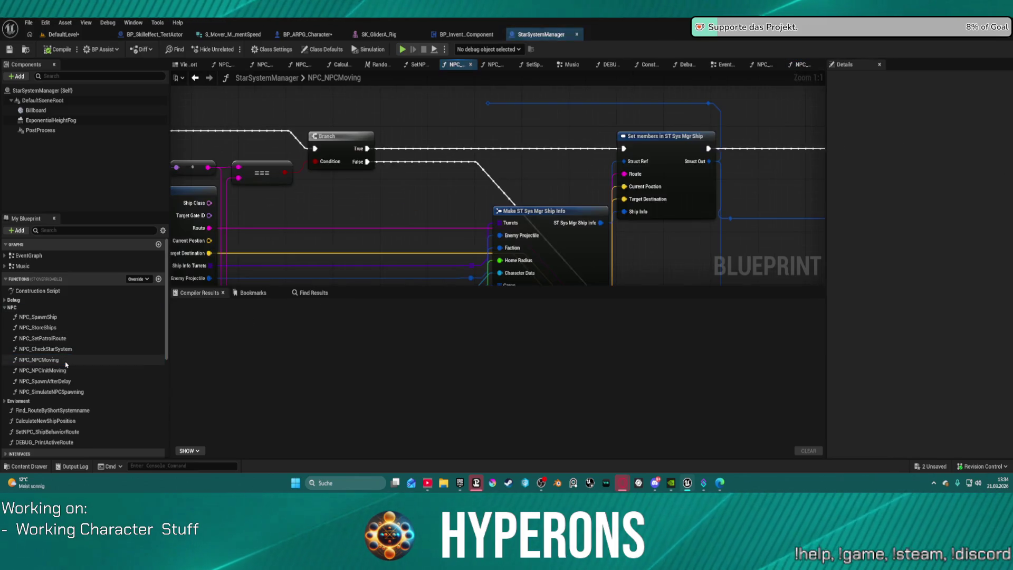
scroll(591, 176, "down", 6)
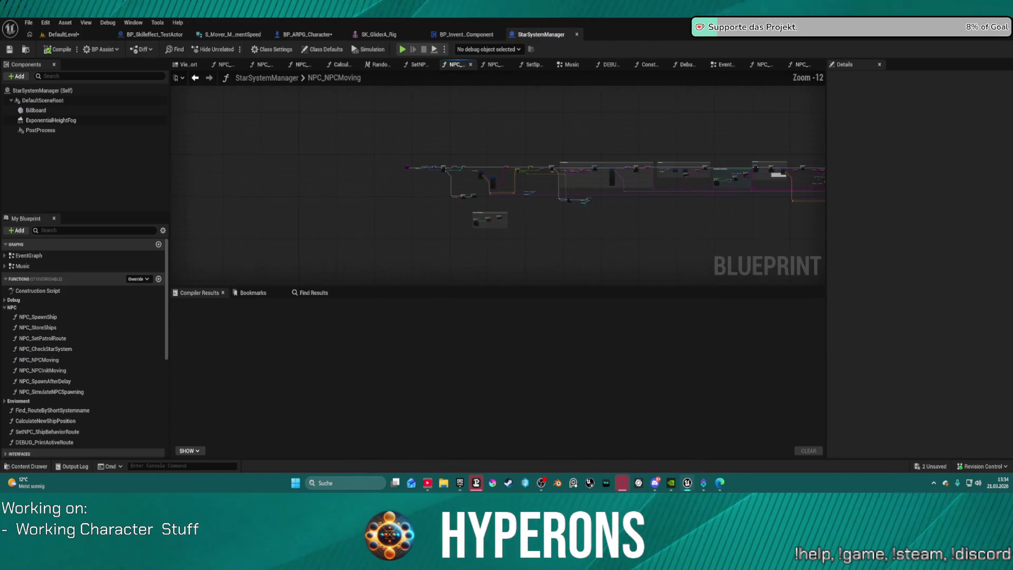
scroll(493, 217, "up", 7)
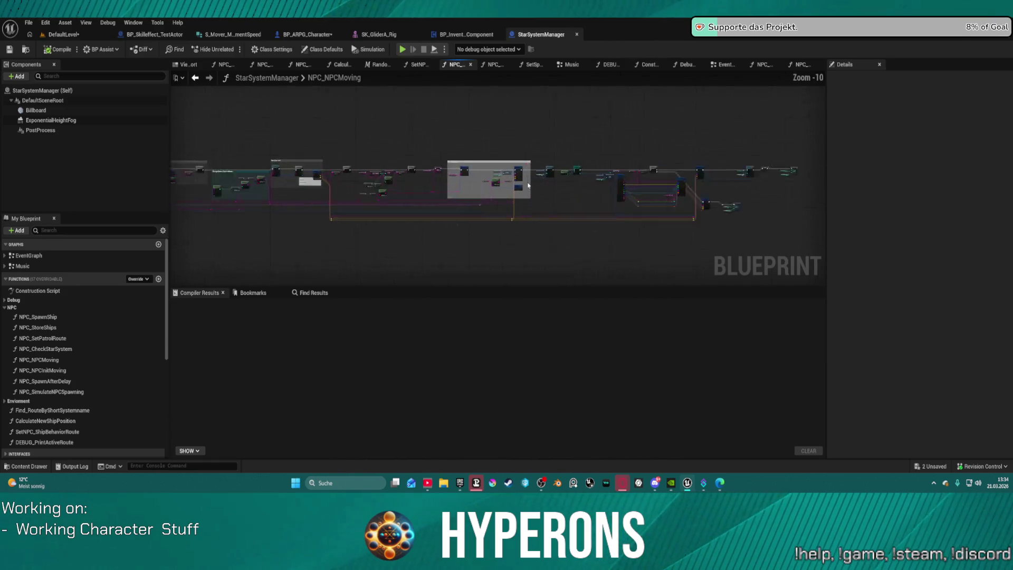
mouse_move(493, 216)
left_mouse_down()
mouse_move(143, 196)
mouse_move(522, 197)
mouse_move(527, 138)
left_mouse_up()
scroll(596, 142, "down", 5)
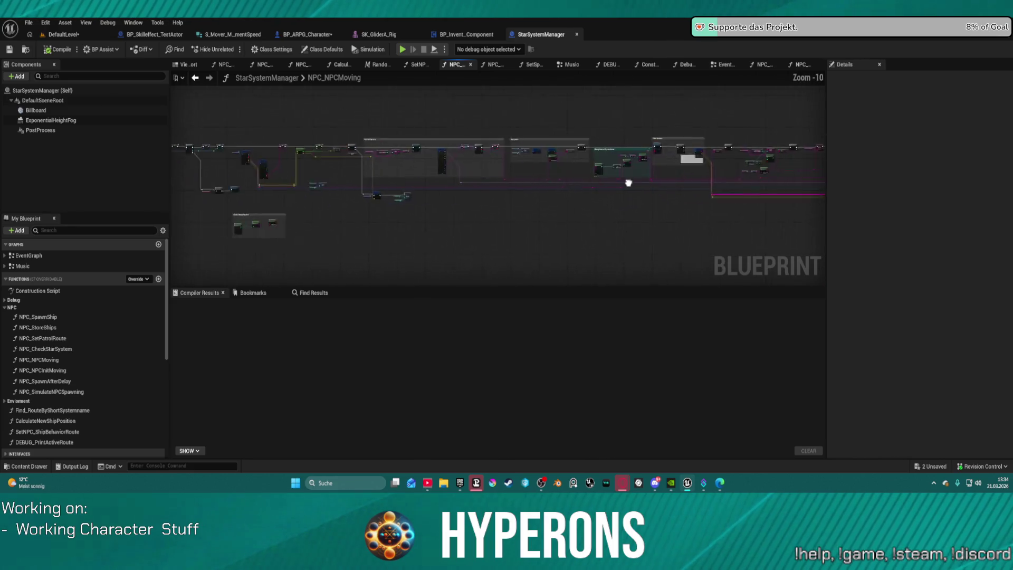
left_click_drag(596, 141, 393, 167)
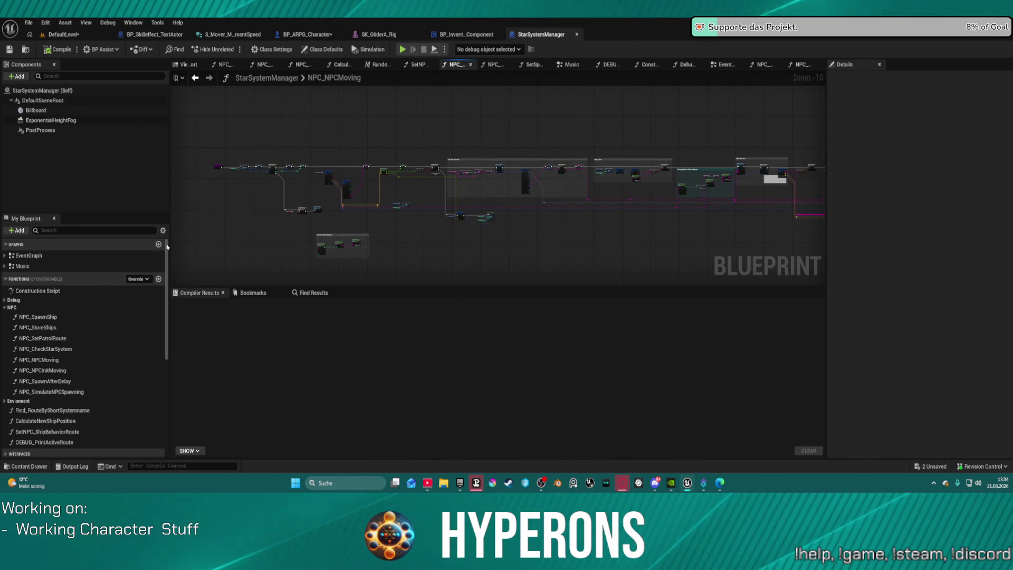
Step: Open NPC_CheckStarSystem, NPC_SetPatrolRoute, NPC_StoreShips and NPC_SpawnShip, viewing the NPC_SpawnShip network
double_click(71, 350)
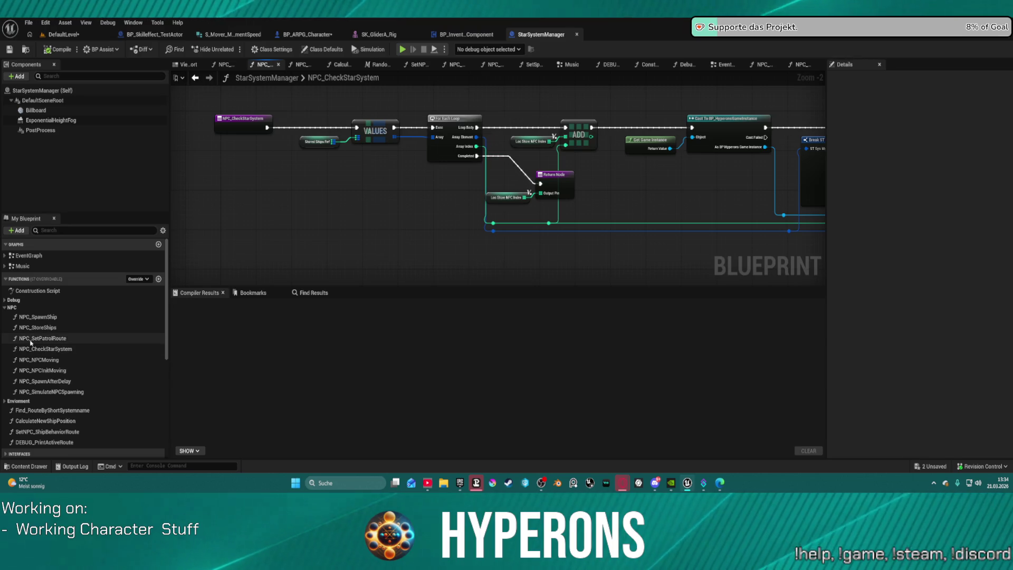
double_click(42, 338)
double_click(48, 327)
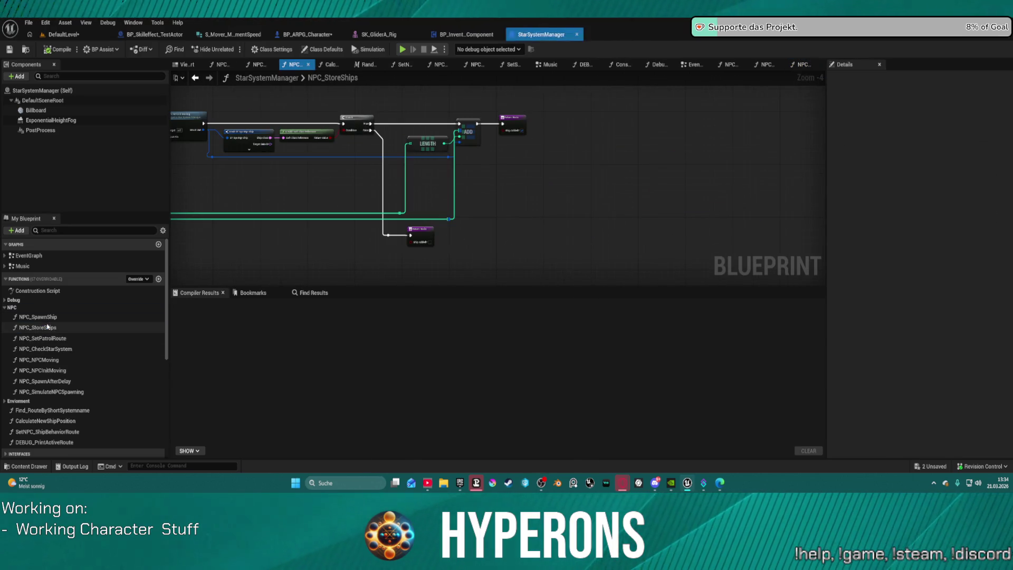
double_click(40, 316)
scroll(407, 217, "down", 12)
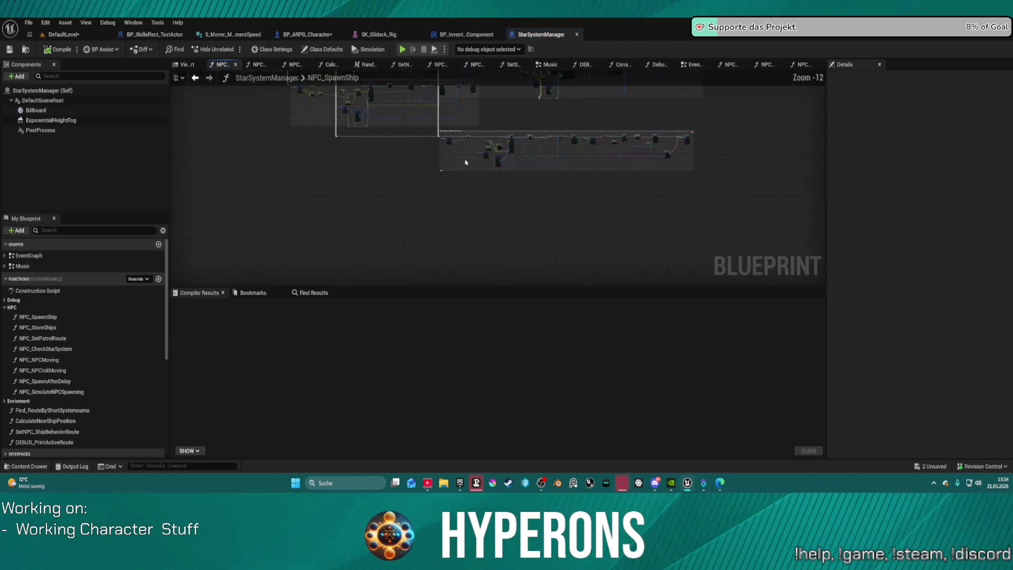
left_click_drag(635, 253, 527, 213)
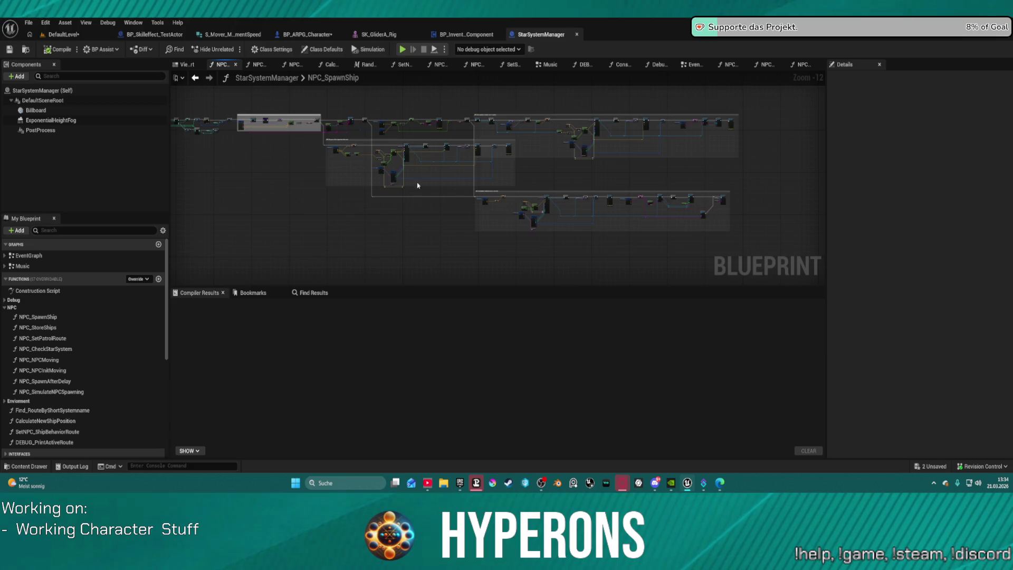
Step: Go back to NPC_StoreShips and close the StarSystemManager blueprint with Ctrl+W
left_click(195, 78)
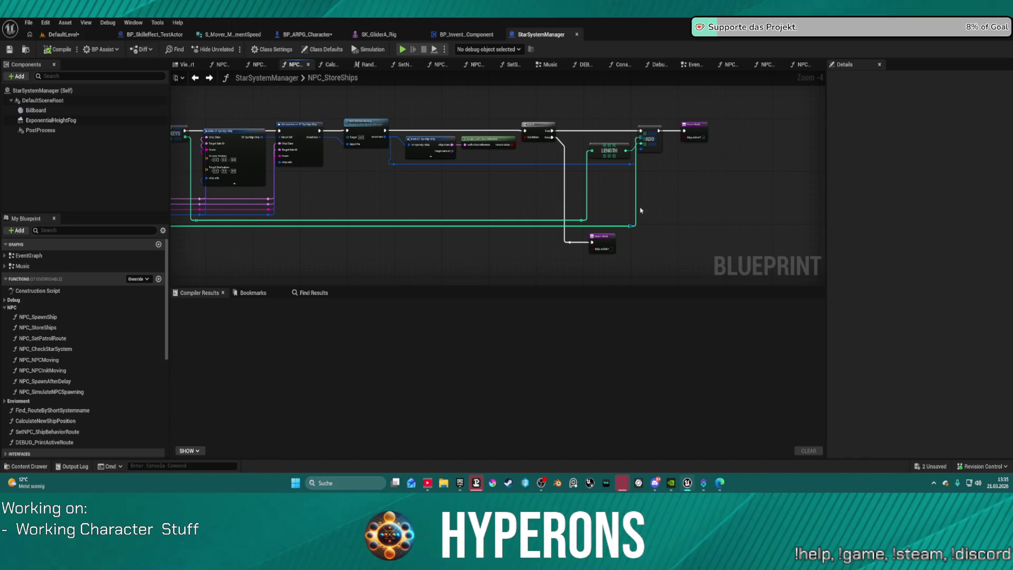
scroll(547, 118, "down", 5)
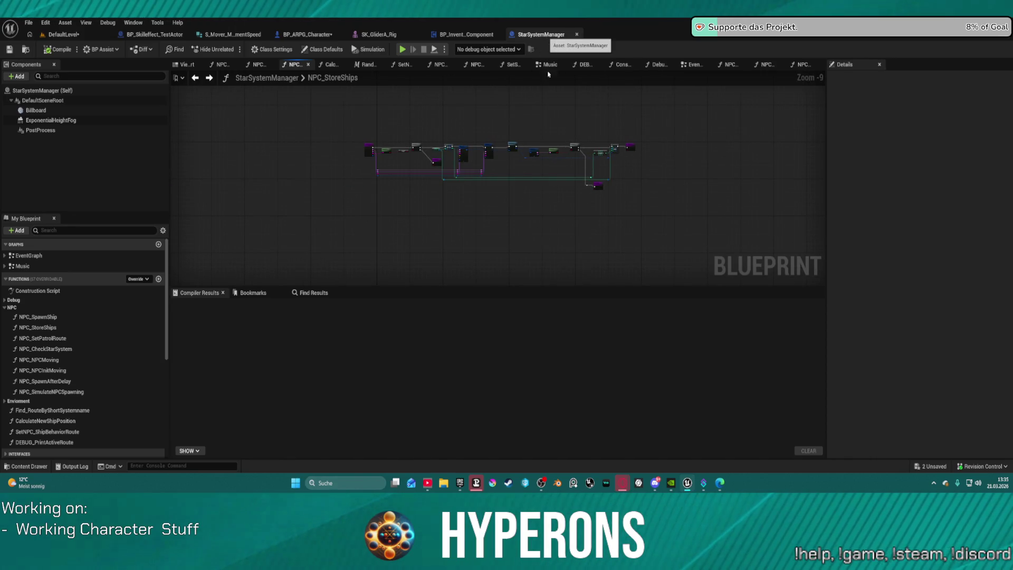
key("ctrl+w")
Step: Open the HANDLE EQUIPMENT SLOTS EVENTS collapsed graph and look through its equipment-slot node groups
double_click(463, 196)
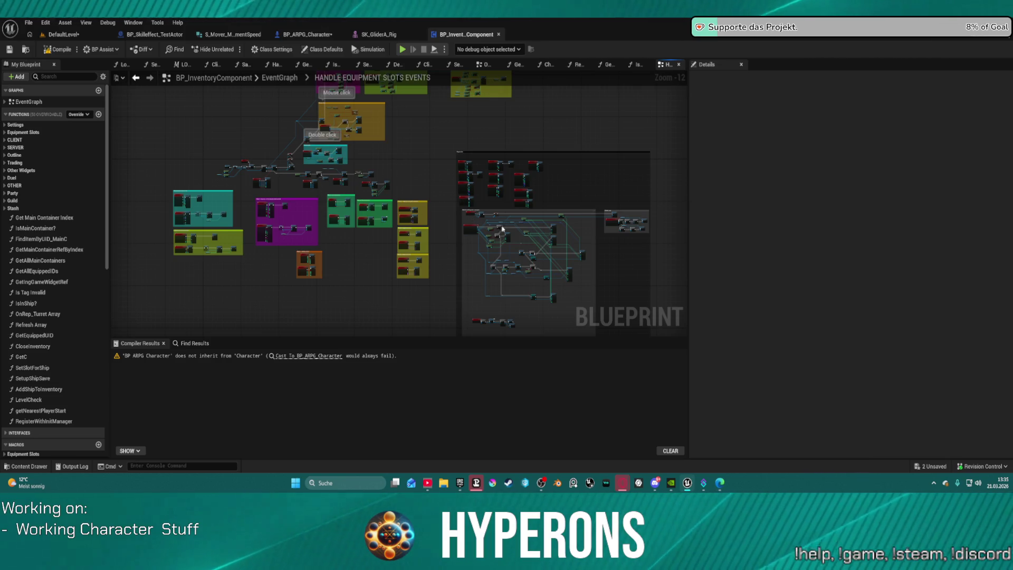
scroll(503, 229, "up", 8)
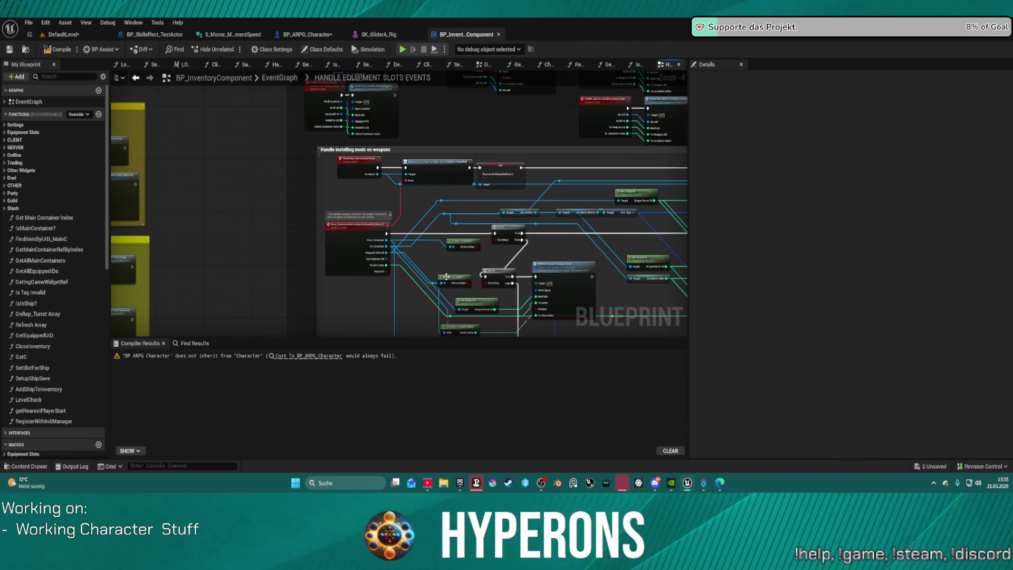
scroll(345, 192, "down", 4)
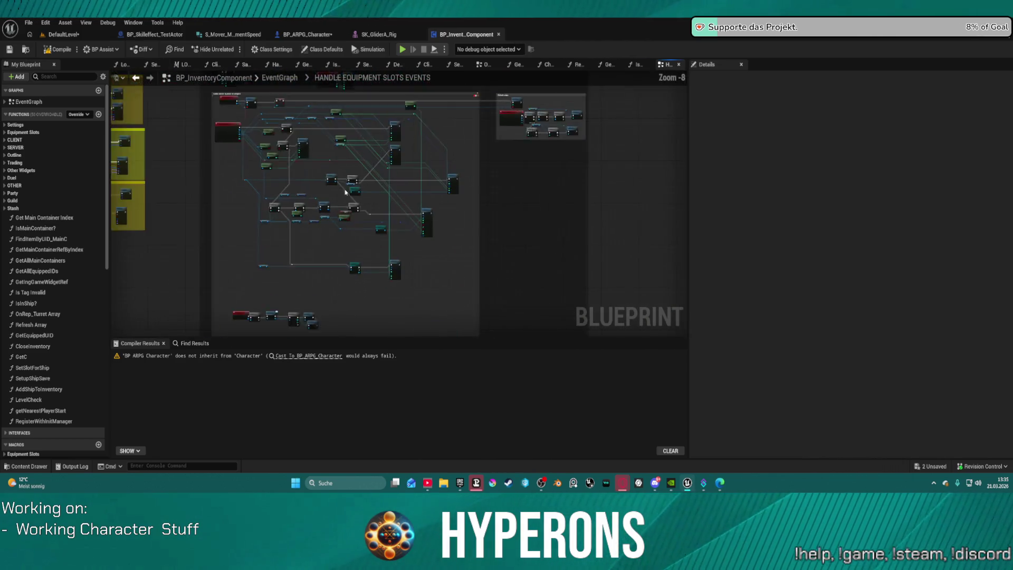
scroll(346, 192, "down", 4)
mouse_move(300, 199)
left_mouse_down()
mouse_move(419, 245)
mouse_move(386, 231)
left_mouse_up()
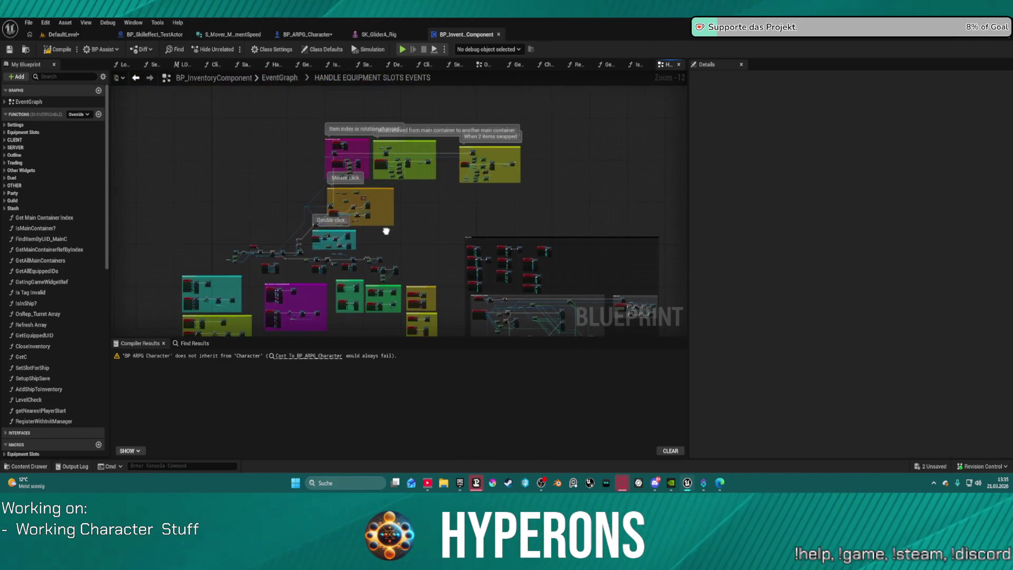
scroll(386, 231, "up", 5)
scroll(401, 180, "up", 5)
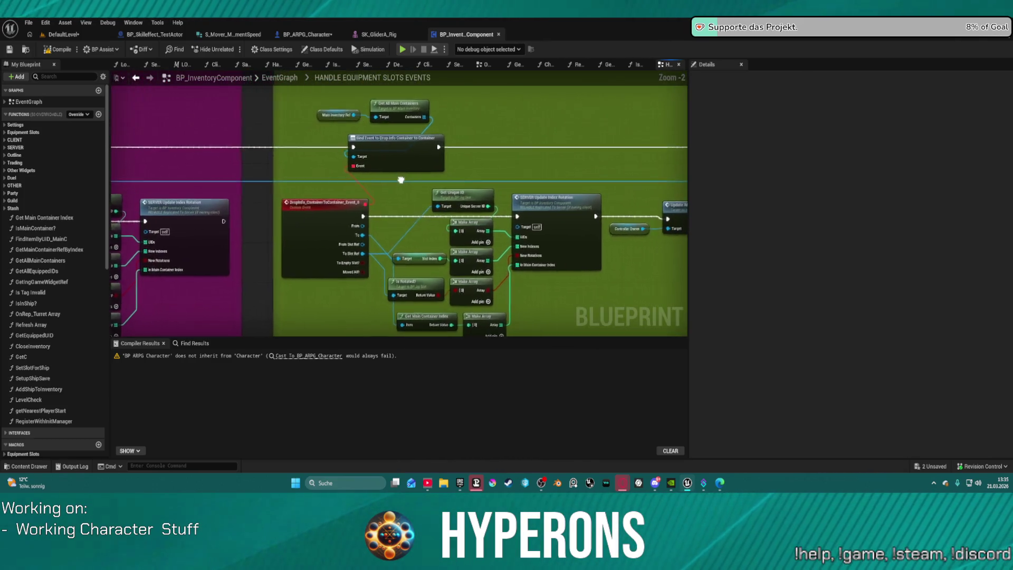
scroll(401, 180, "down", 4)
scroll(401, 180, "up", 3)
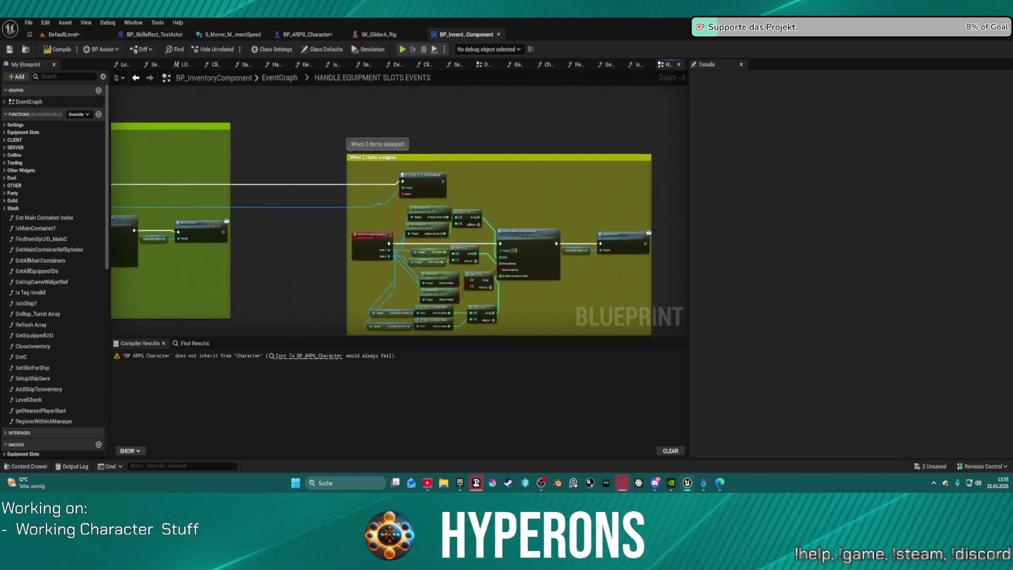
scroll(321, 168, "down", 8)
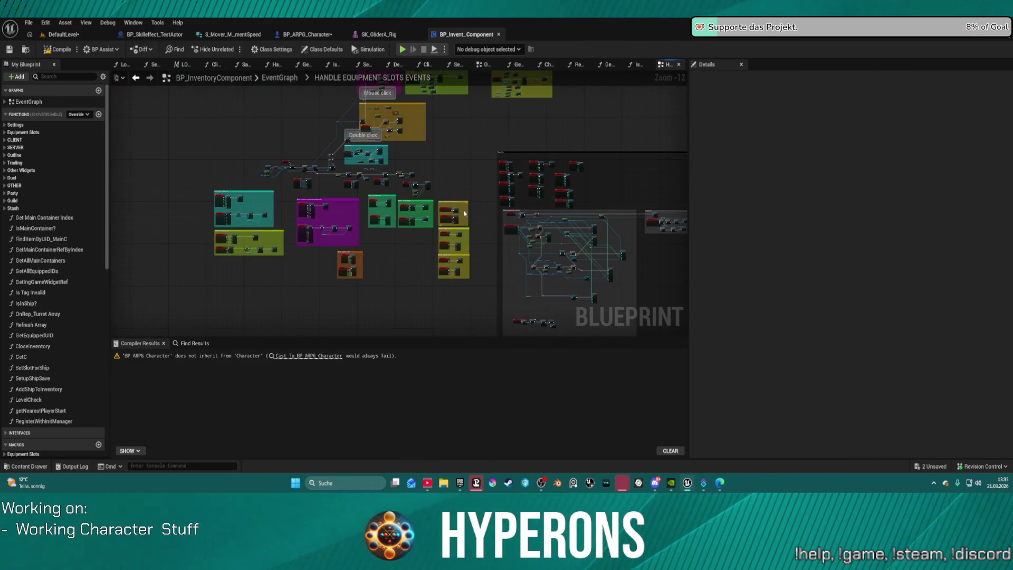
left_click_drag(446, 166, 322, 122)
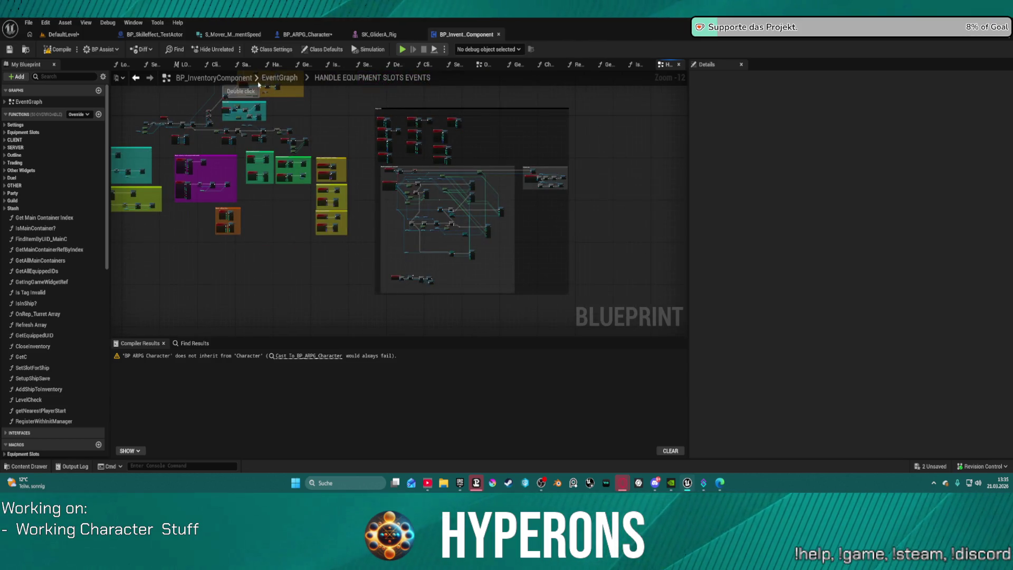
Step: Check the WORLD CONTAINER NODES collapsed graph, then close BP_InventoryComponent
left_click(273, 80)
scroll(450, 214, "up", 5)
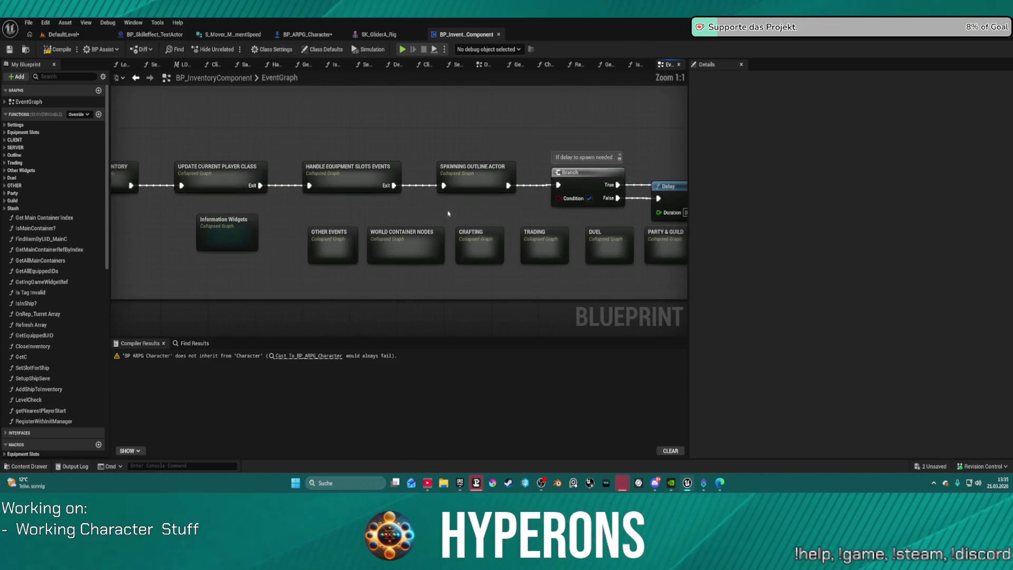
left_click_drag(431, 207, 347, 232)
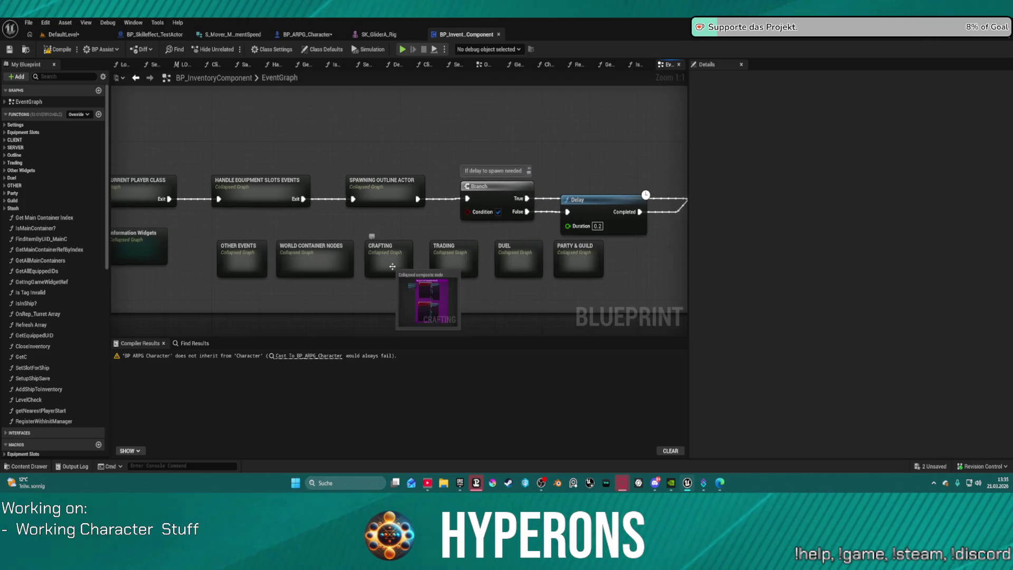
double_click(328, 256)
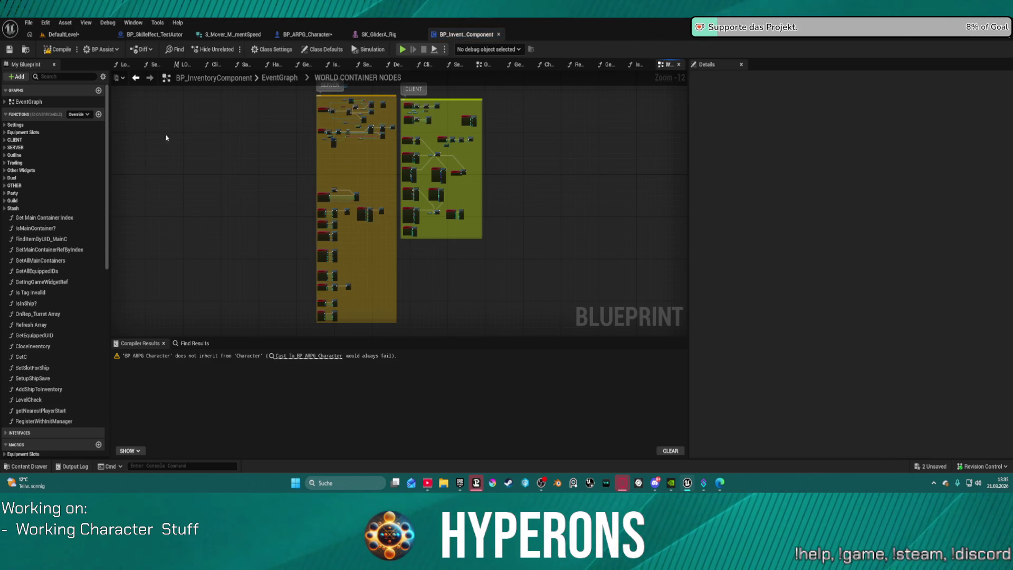
left_click(136, 78)
left_click(499, 35)
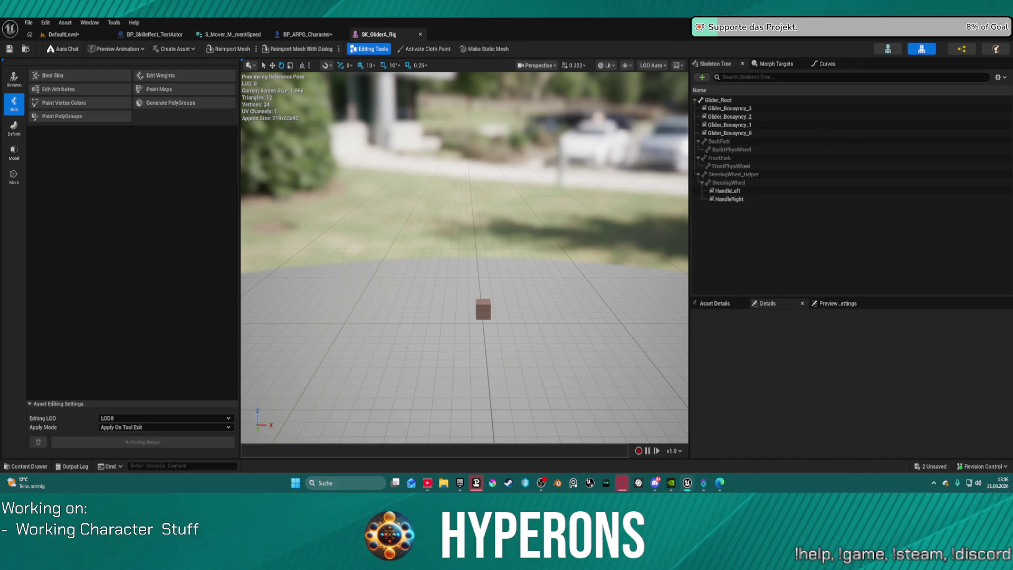
Step: Flip through the open editor tabs, ending back on BP_ARPG_Character
left_click(298, 34)
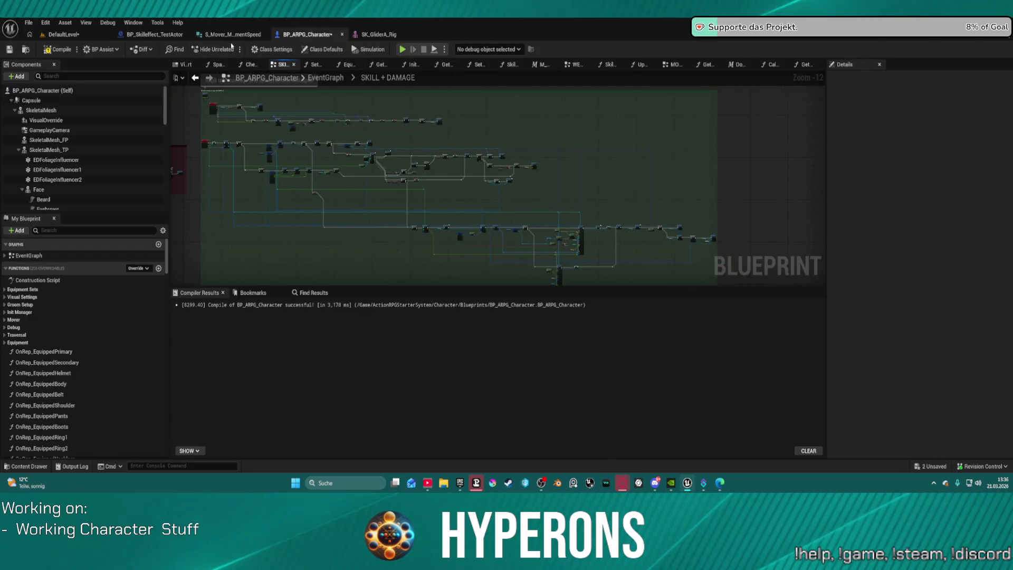
left_click(231, 34)
left_click(162, 36)
left_click(115, 35)
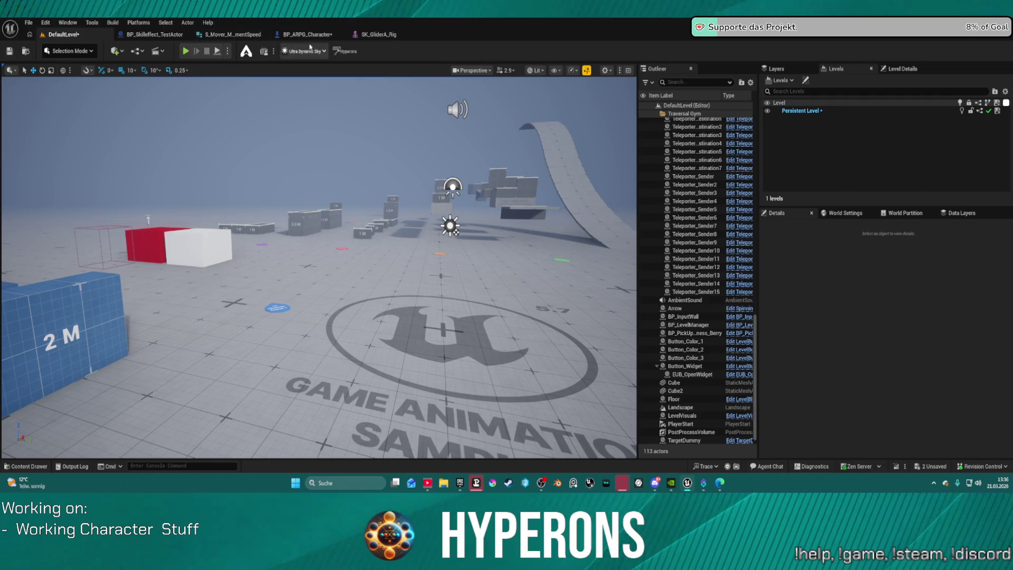
left_click(307, 34)
Step: Open BP_ARPG_Character_Old and follow its skill logic to the Get Montage by Weapon Type nodes
left_click(26, 49)
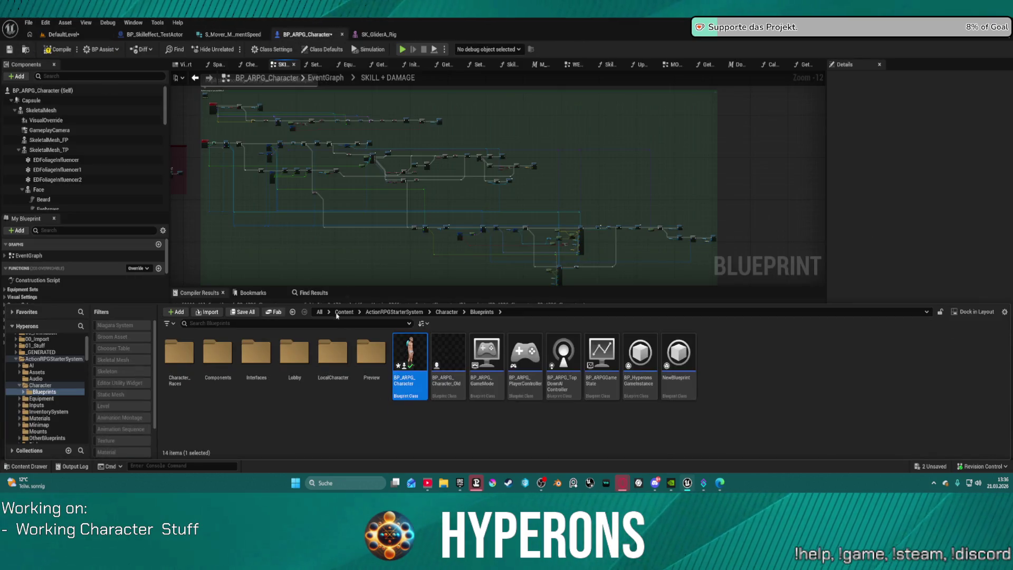
double_click(449, 364)
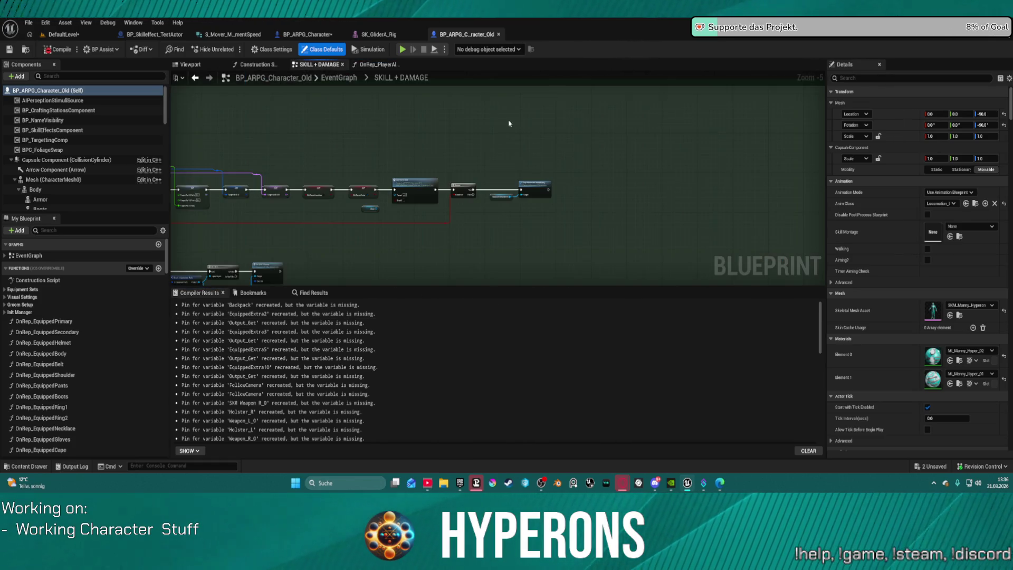
scroll(525, 202, "up", 5)
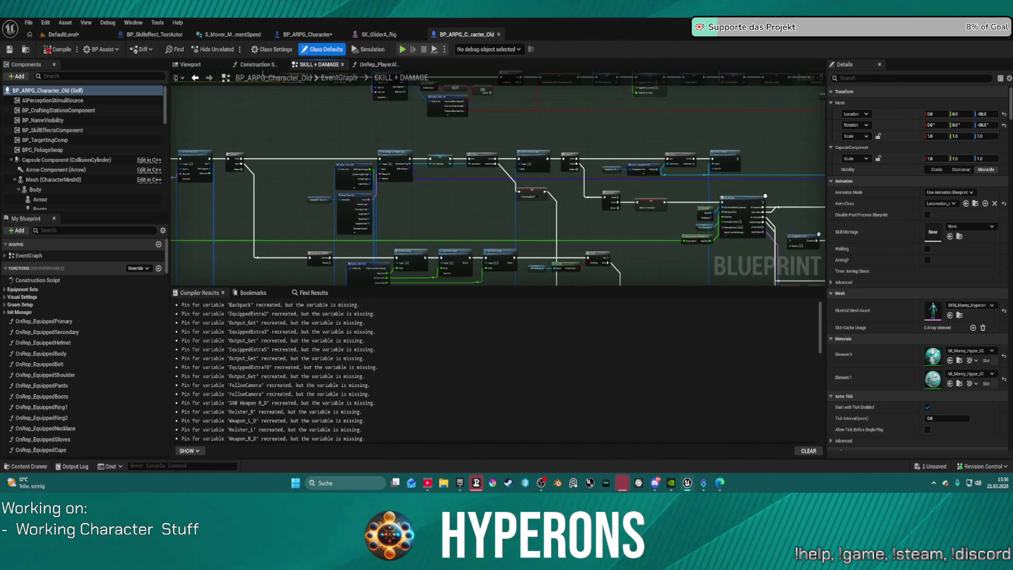
scroll(525, 202, "up", 5)
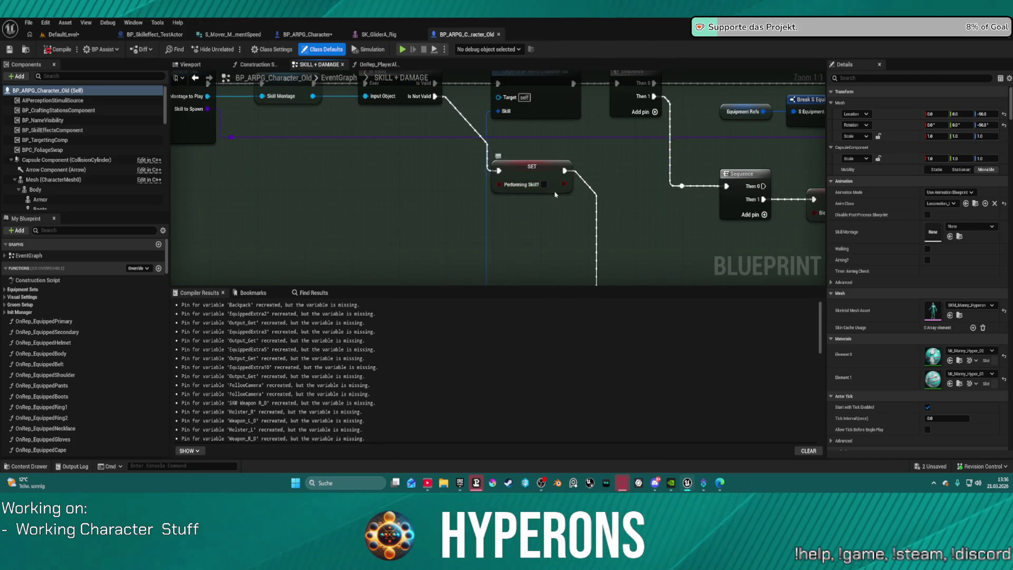
left_click(550, 233)
mouse_move(550, 233)
left_mouse_down()
mouse_move(787, 272)
mouse_move(211, 232)
mouse_move(173, 169)
left_mouse_up()
mouse_move(496, 180)
left_mouse_down()
mouse_move(282, 81)
mouse_move(379, 257)
mouse_move(377, 243)
mouse_move(307, 189)
mouse_move(719, 241)
mouse_move(472, 199)
left_mouse_up()
mouse_move(774, 206)
left_mouse_down()
mouse_move(644, 245)
mouse_move(311, 215)
left_mouse_up()
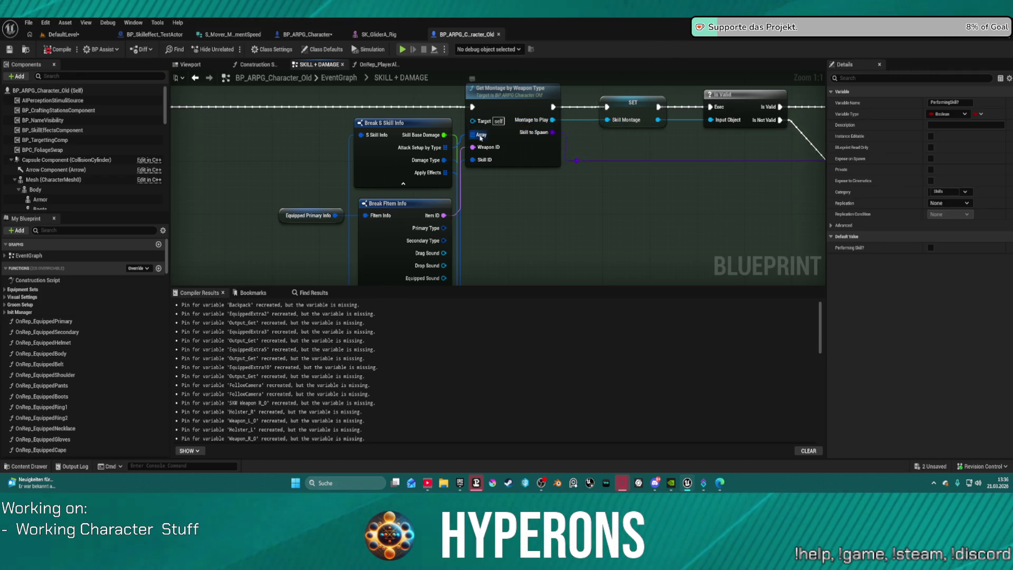
key("ctrl+space")
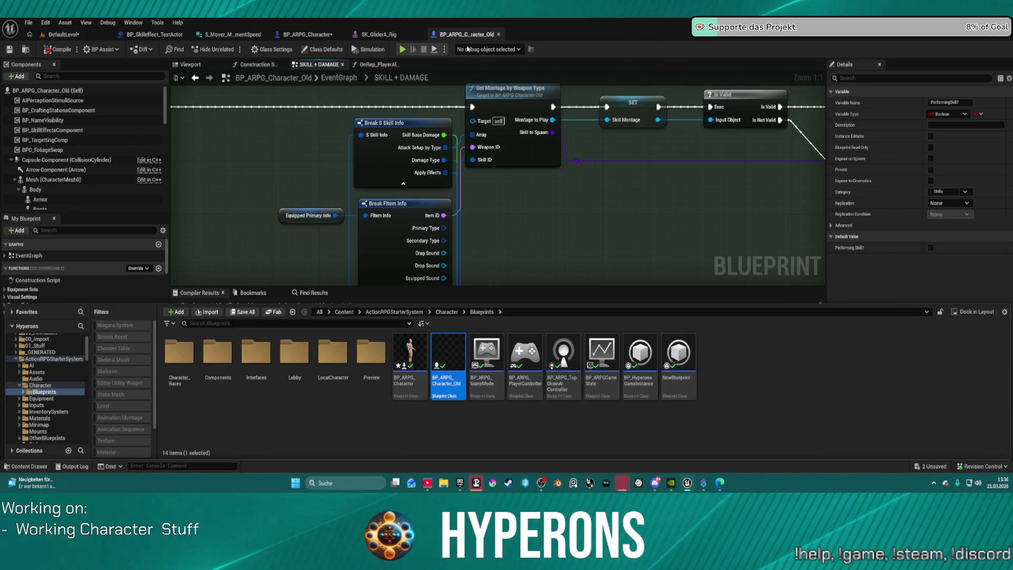
Step: Close BP_ARPG_Character_Old and open DA_Skills from the Skills > Data folder
left_click(499, 34)
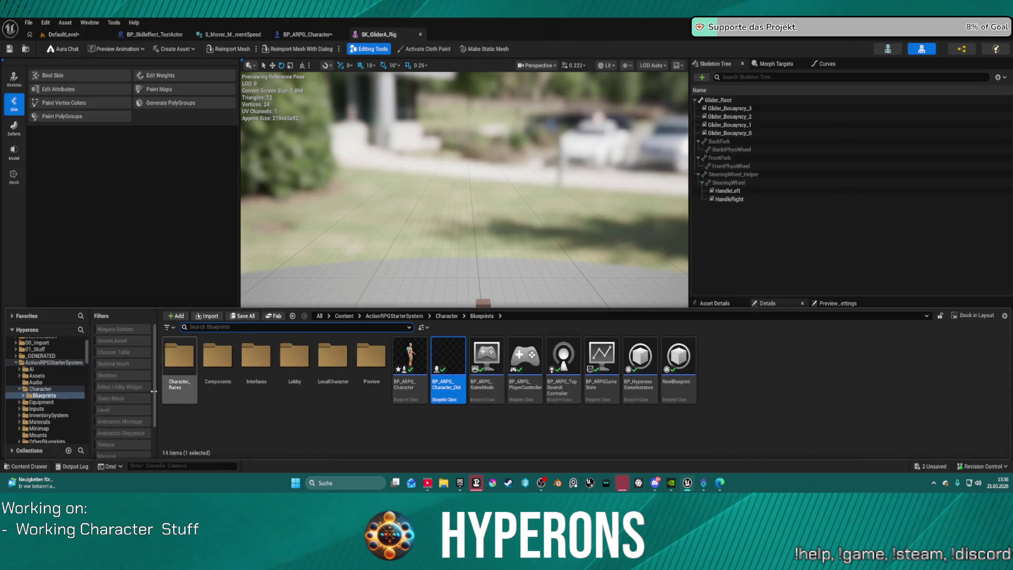
scroll(37, 417, "down", 8)
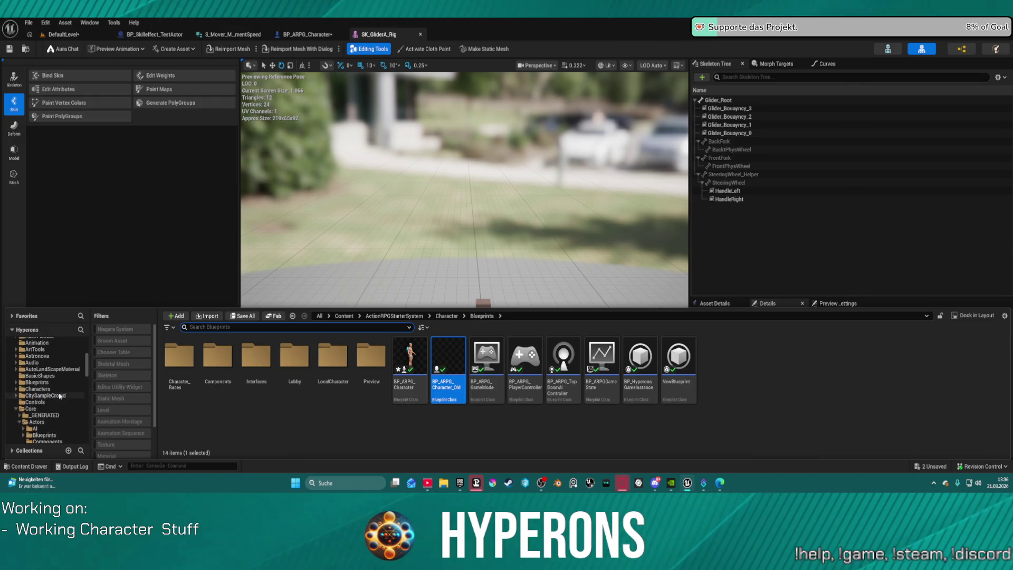
scroll(59, 391, "up", 1)
scroll(58, 373, "up", 6)
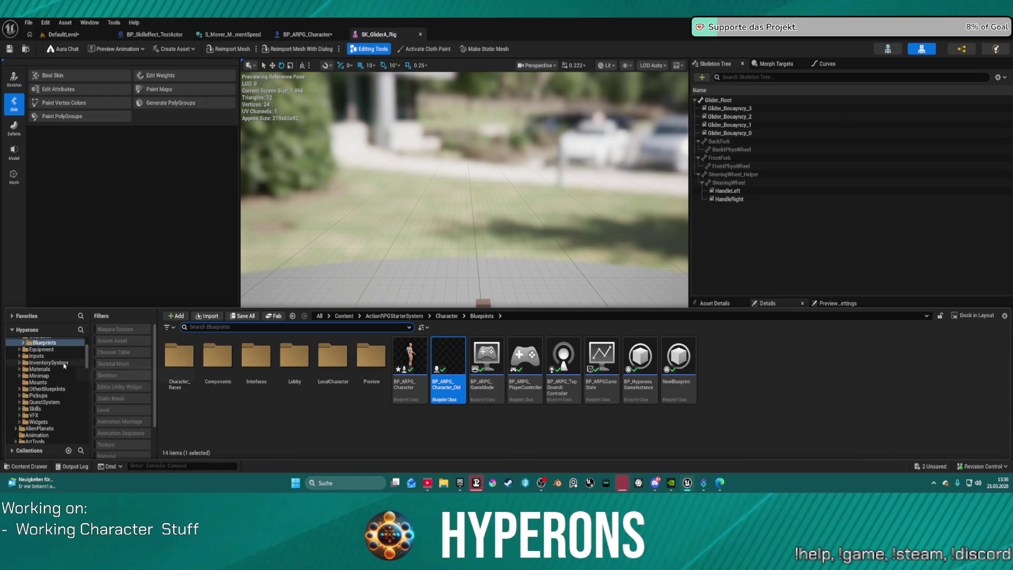
left_click(37, 409)
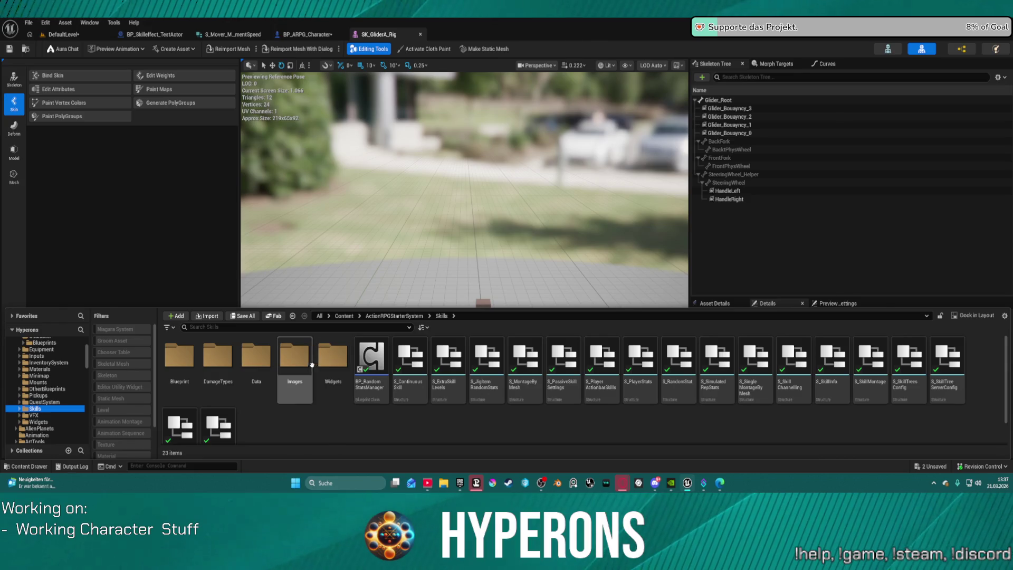
double_click(183, 371)
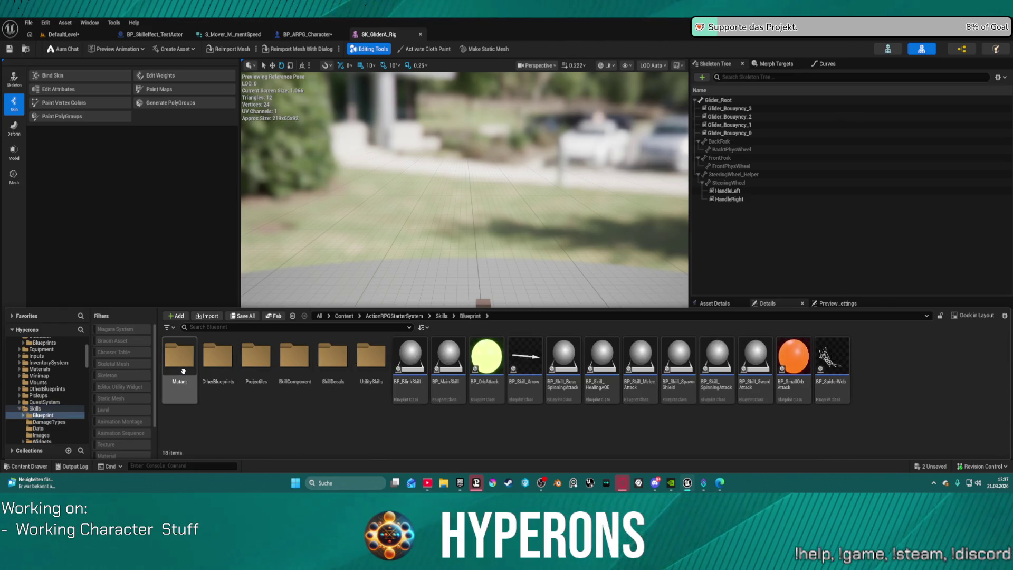
double_click(257, 365)
double_click(219, 366)
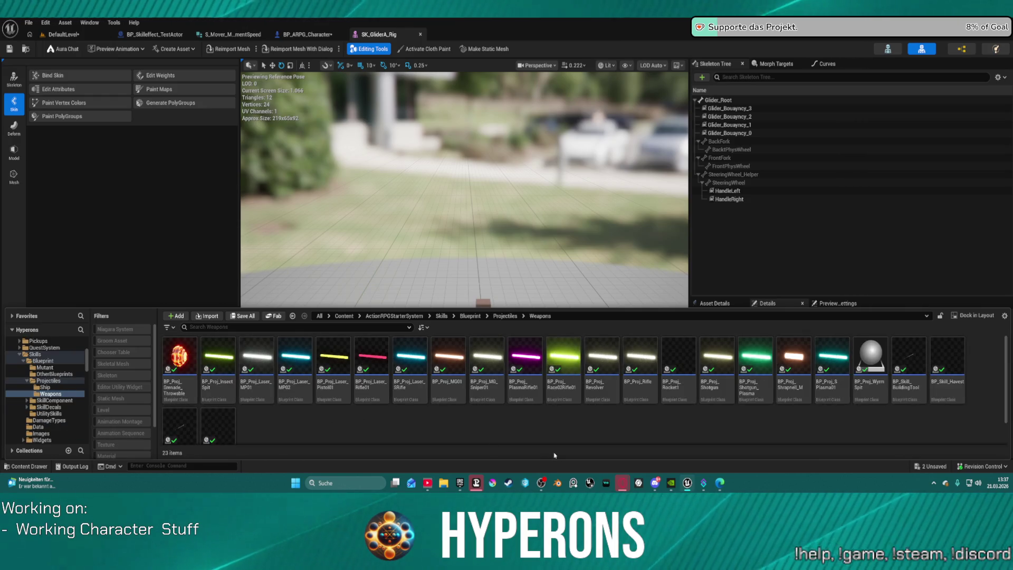
left_click(40, 356)
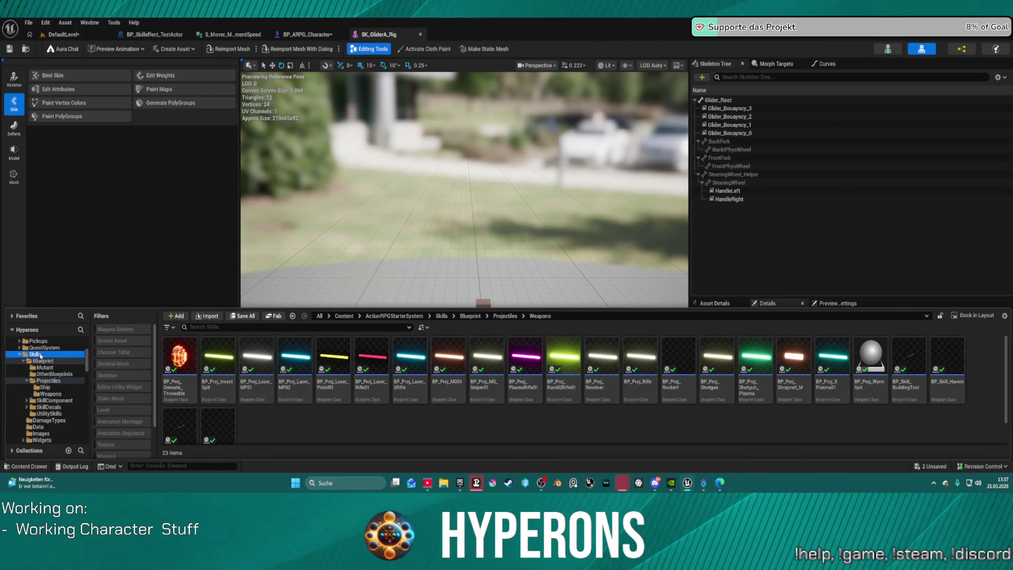
double_click(255, 359)
left_click(184, 346)
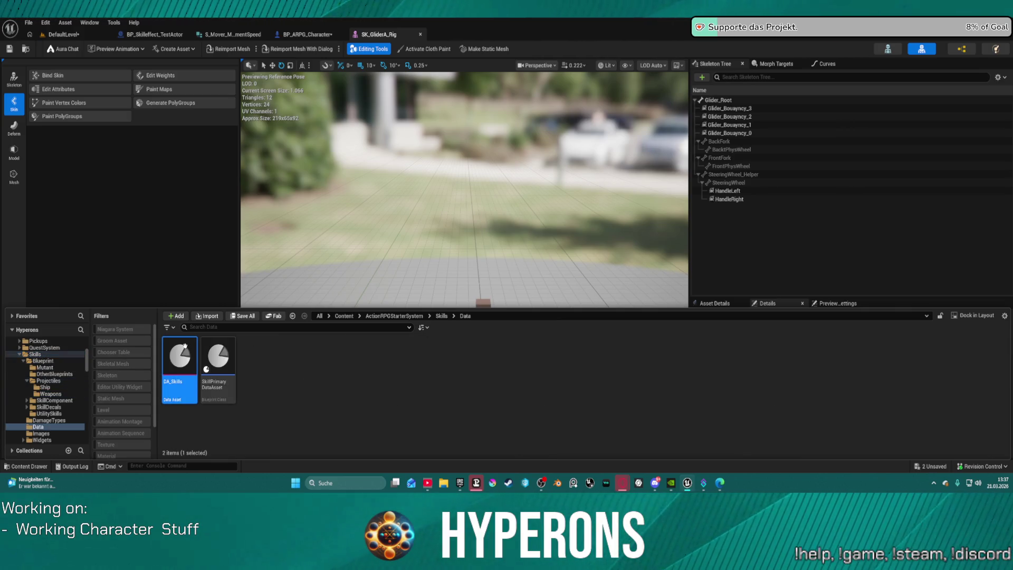
double_click(186, 349)
Step: Delete the SKM_UEFN_Mannequin entry from the ForMesh list, then start Play from DefaultLevel
scroll(267, 271, "down", 10)
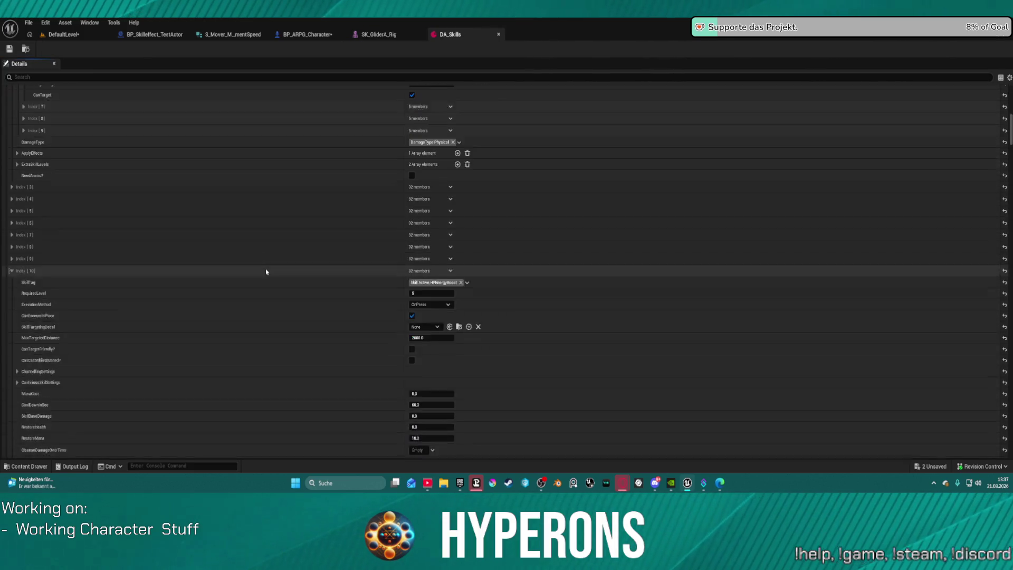
scroll(309, 256, "down", 10)
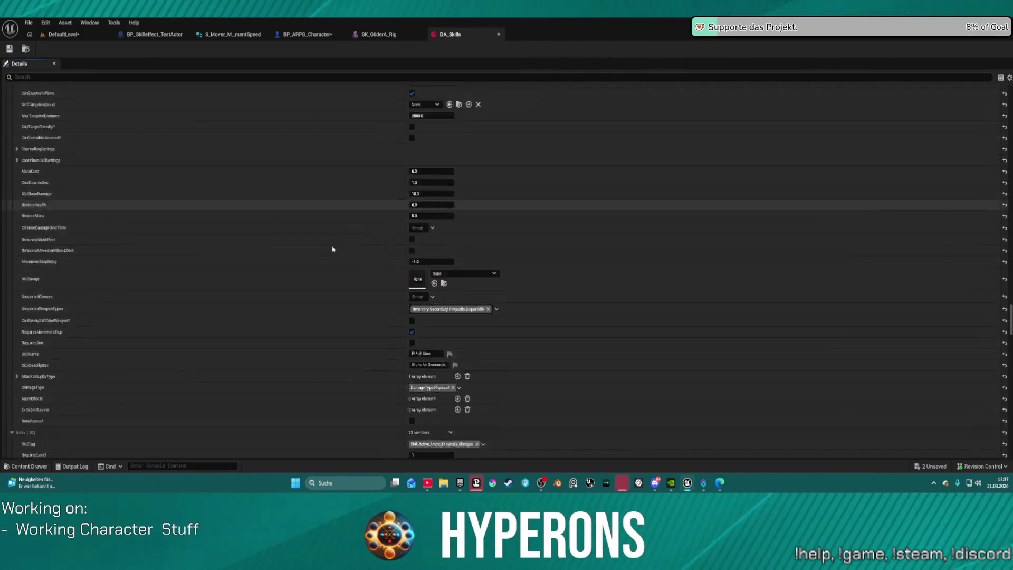
scroll(350, 240, "down", 10)
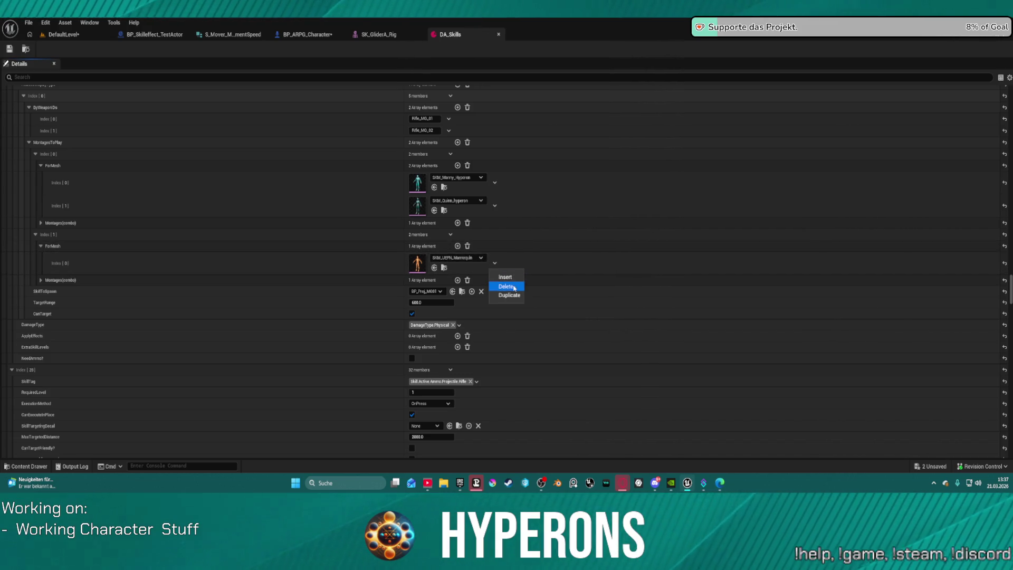
left_click(507, 286)
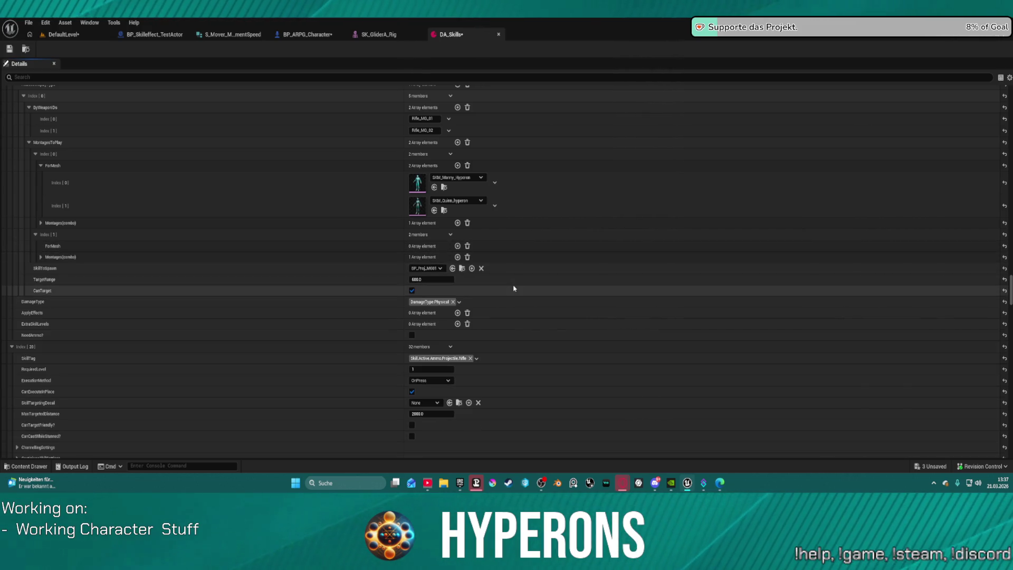
left_click(98, 34)
left_click(186, 51)
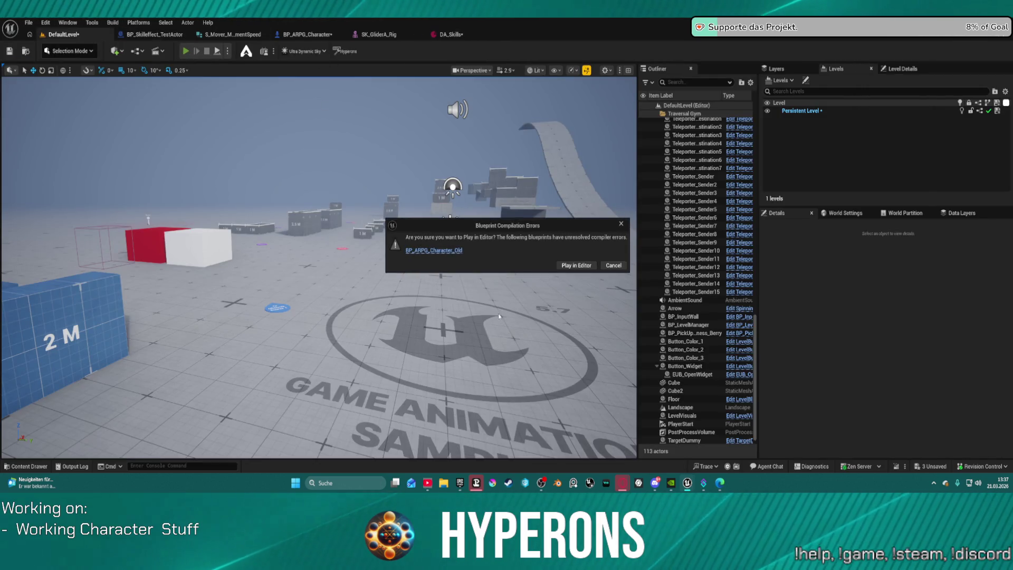
Step: Play despite the compile errors, toggle the inventory, walk and fire the gun, then stop with Esc
left_click(577, 265)
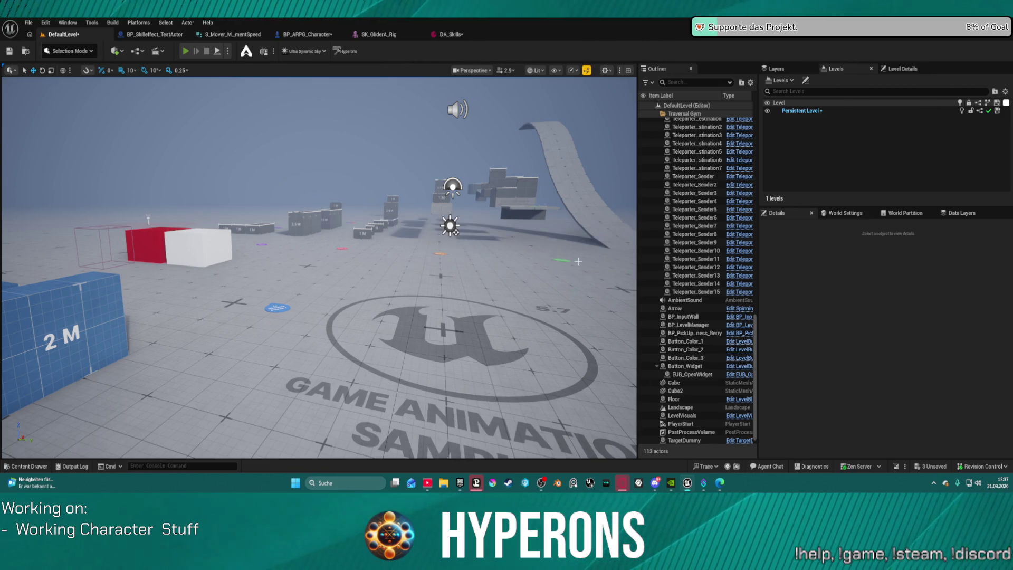
key("i")
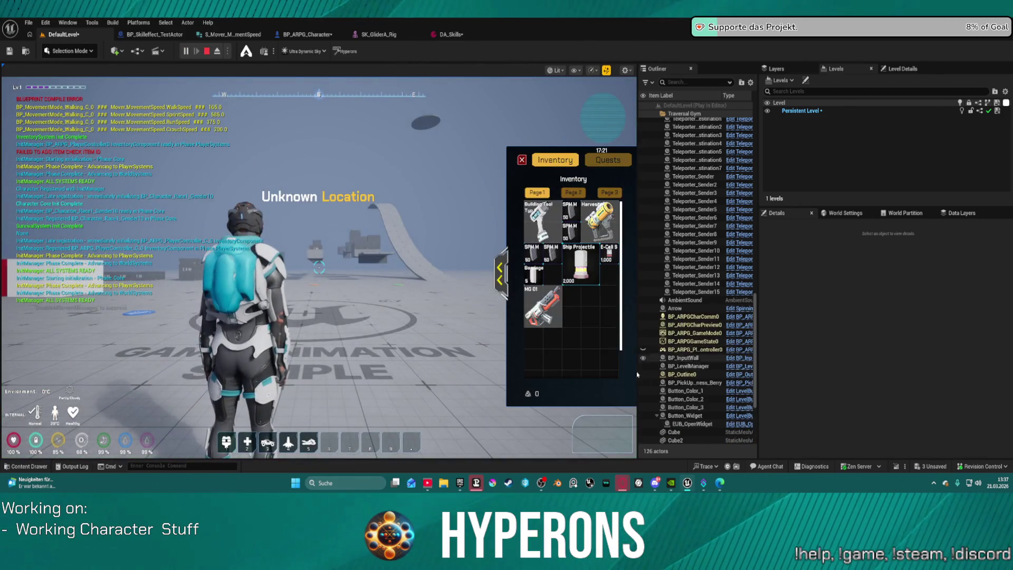
key("i")
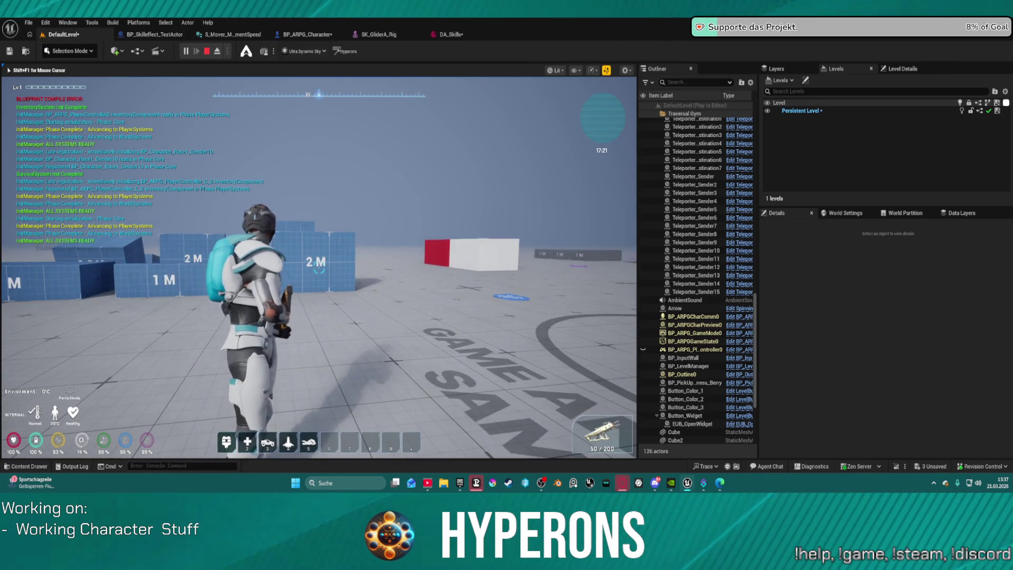
key("w")
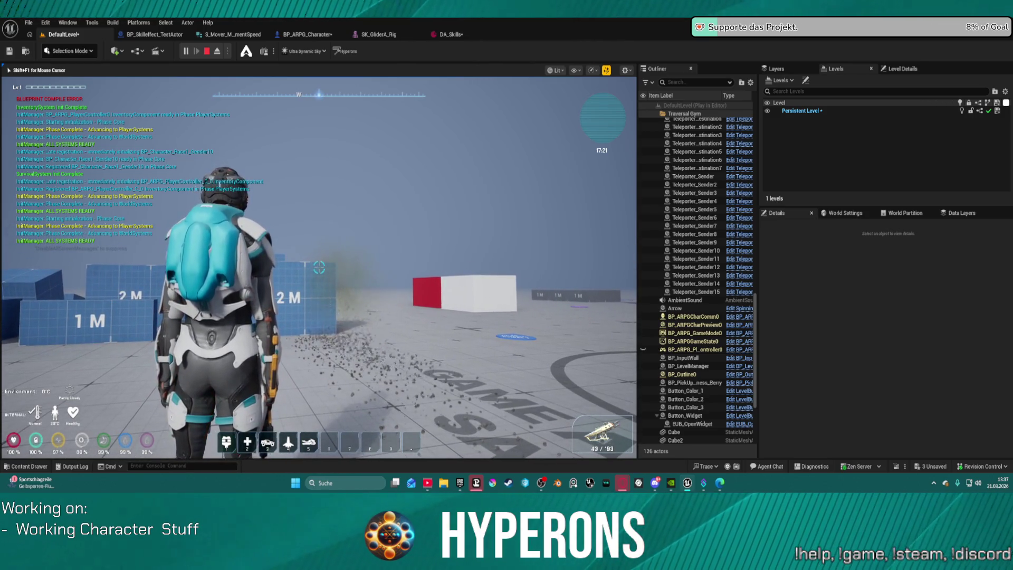
key("Escape")
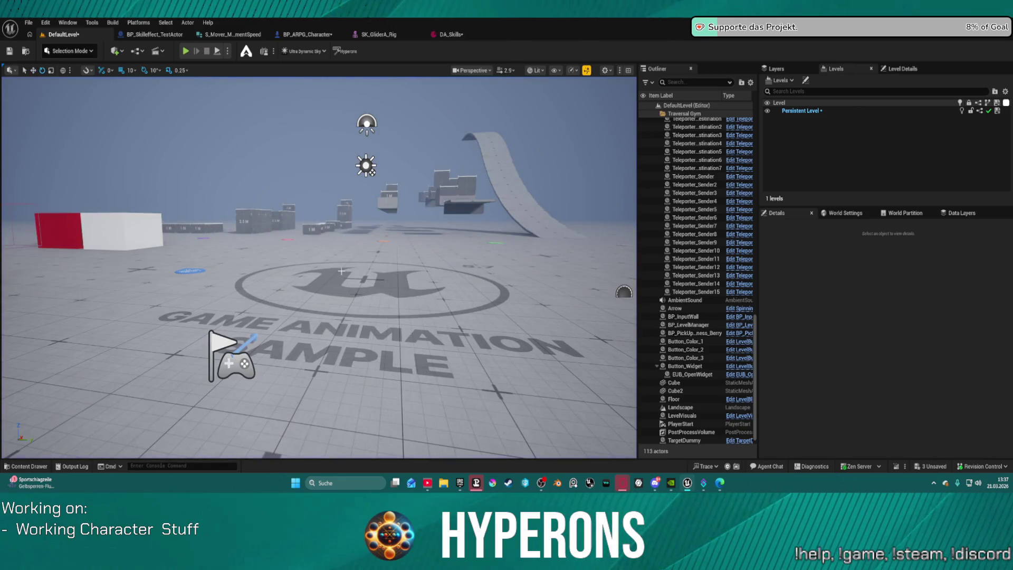
Step: Re-add SKM_UEFN_Mannequin to DA_Skills' ForMesh list, save it, and return to BP_ARPG_Character
left_click(321, 36)
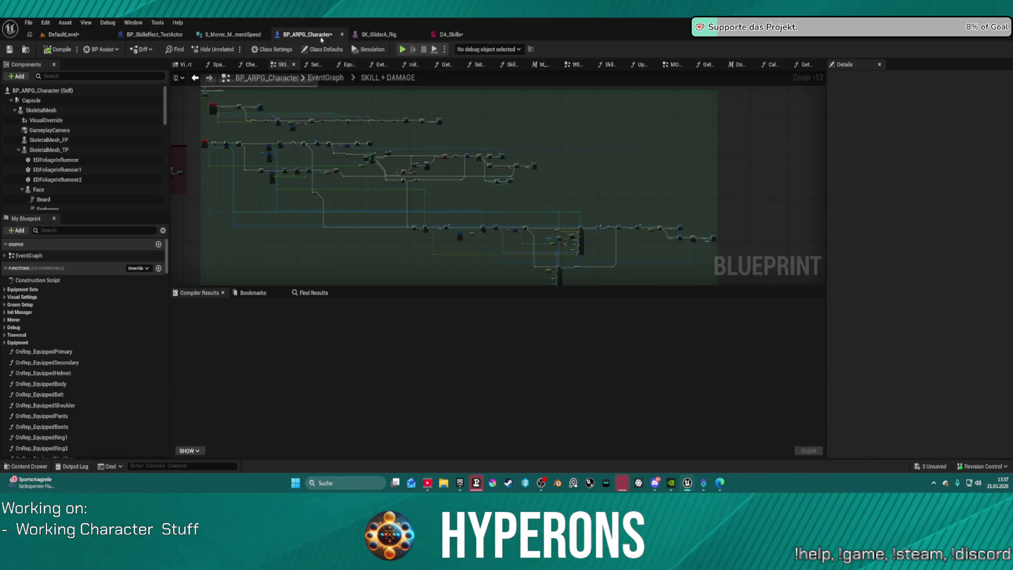
left_click(447, 35)
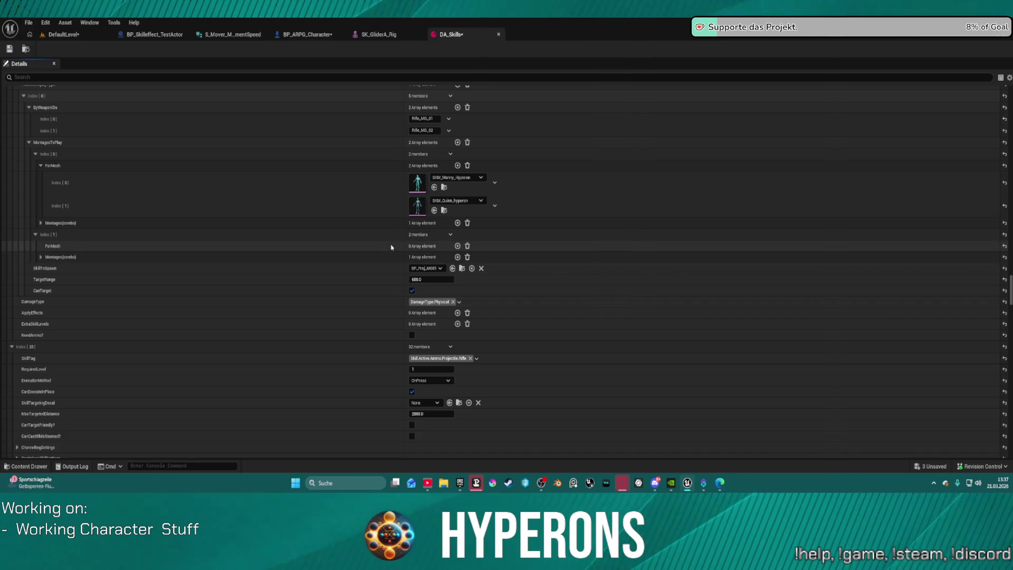
left_click(457, 246)
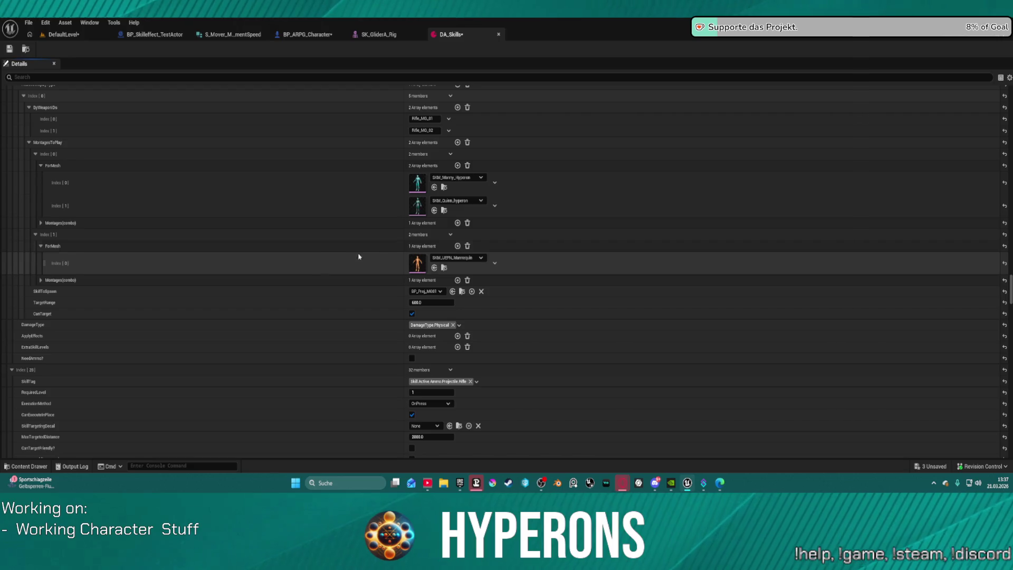
left_click(9, 48)
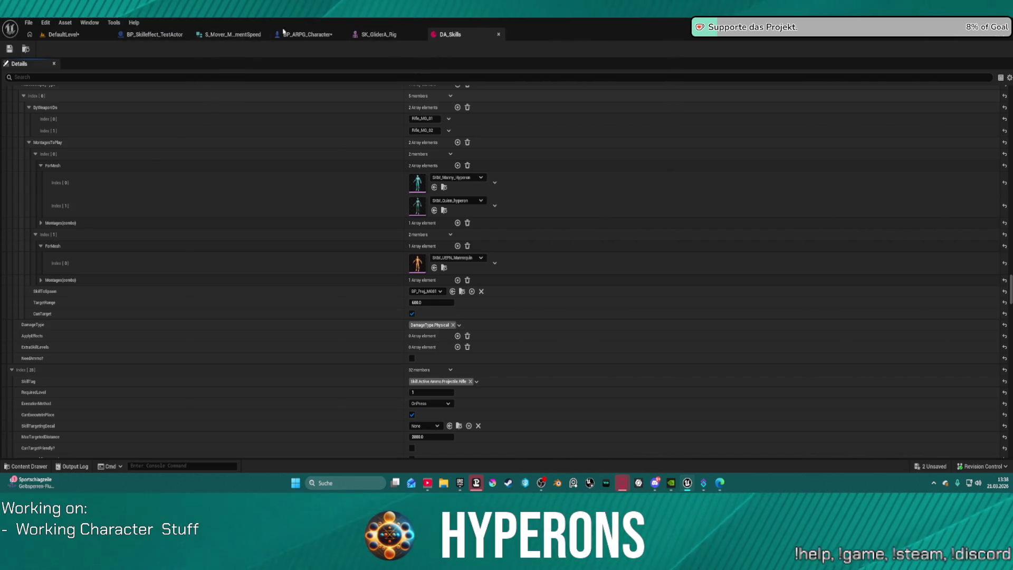
left_click(308, 34)
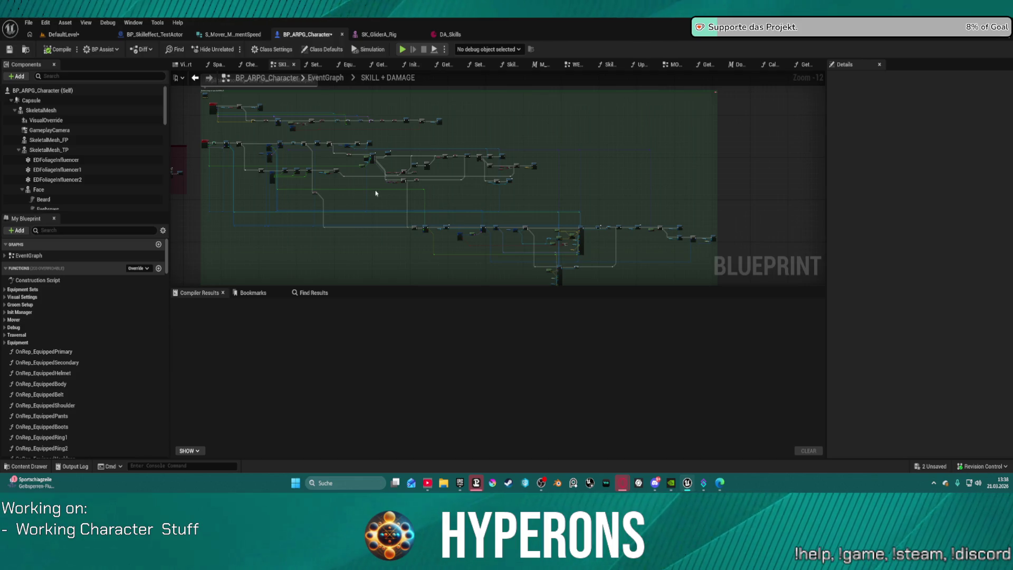
Step: Zoom around the skill chain and select the Play Montage node
scroll(592, 255, "up", 9)
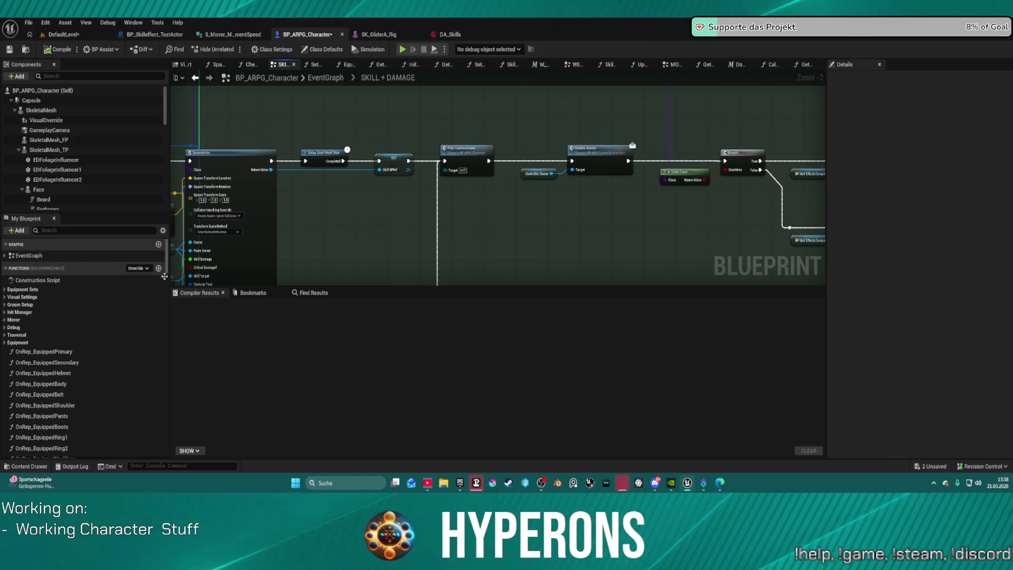
scroll(344, 261, "down", 4)
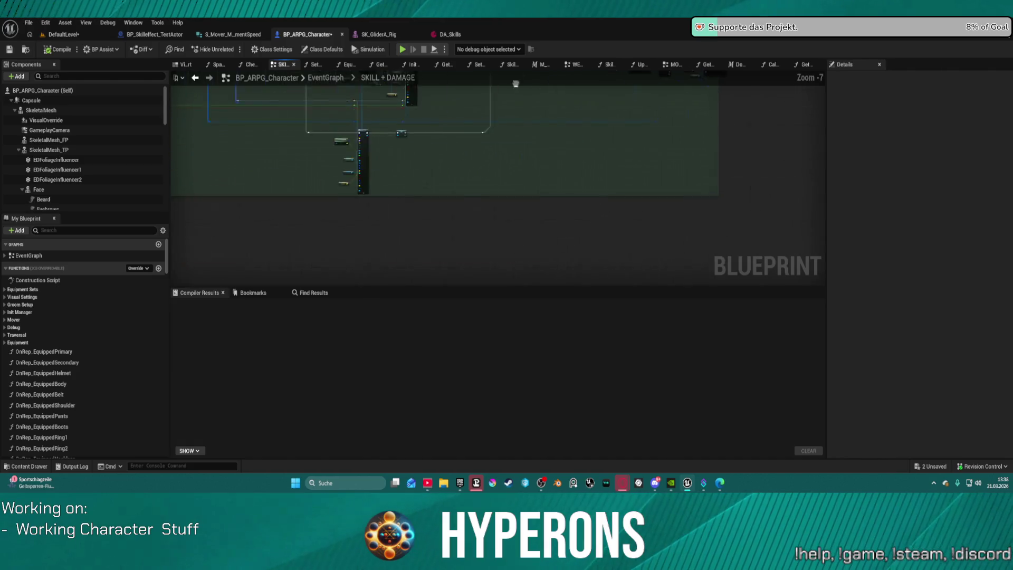
scroll(607, 174, "up", 8)
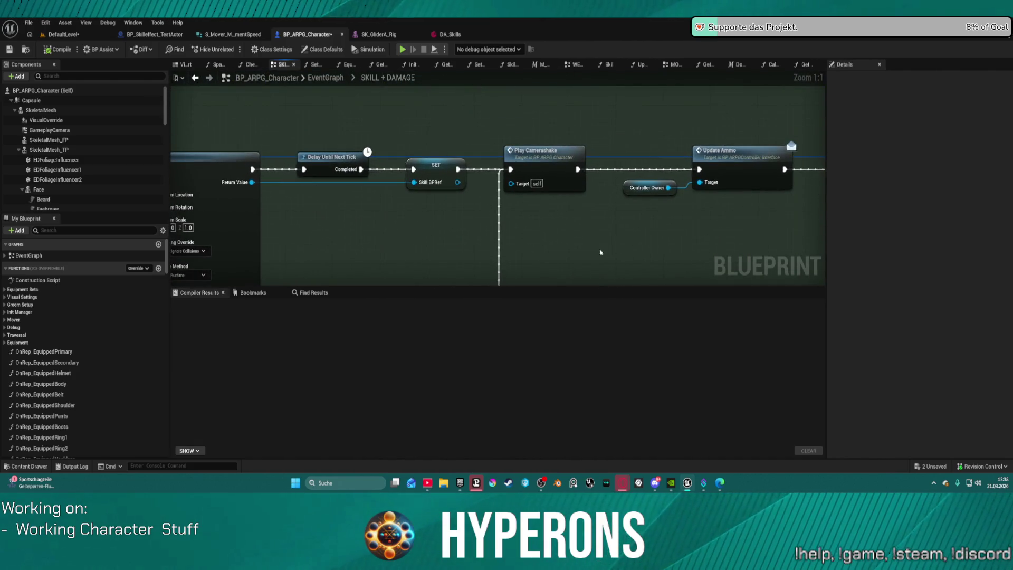
scroll(642, 268, "down", 7)
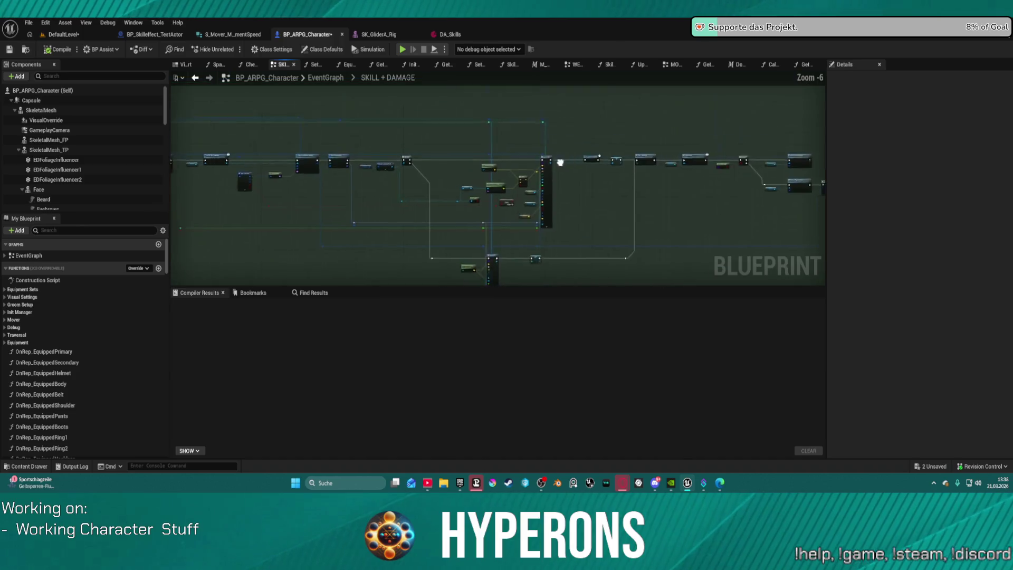
scroll(642, 268, "down", 5)
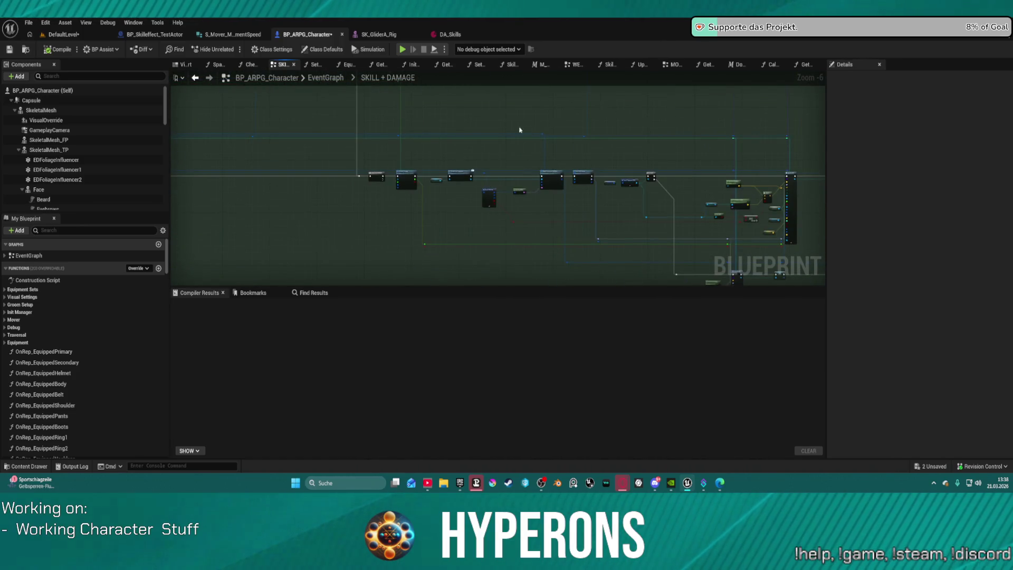
scroll(313, 208, "up", 11)
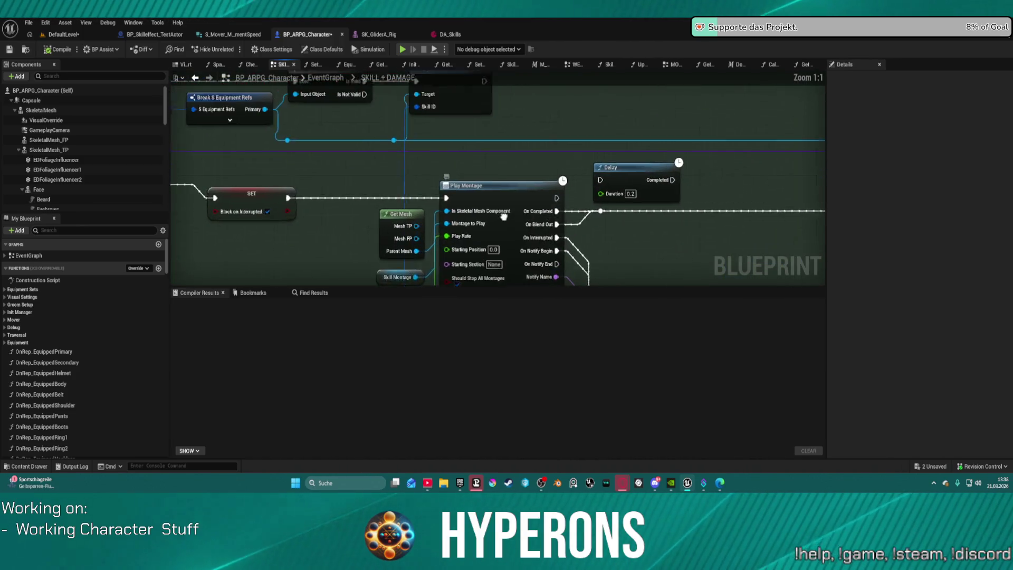
mouse_move(236, 206)
left_mouse_down()
mouse_move(264, 190)
mouse_move(381, 209)
left_mouse_up()
left_click(404, 193)
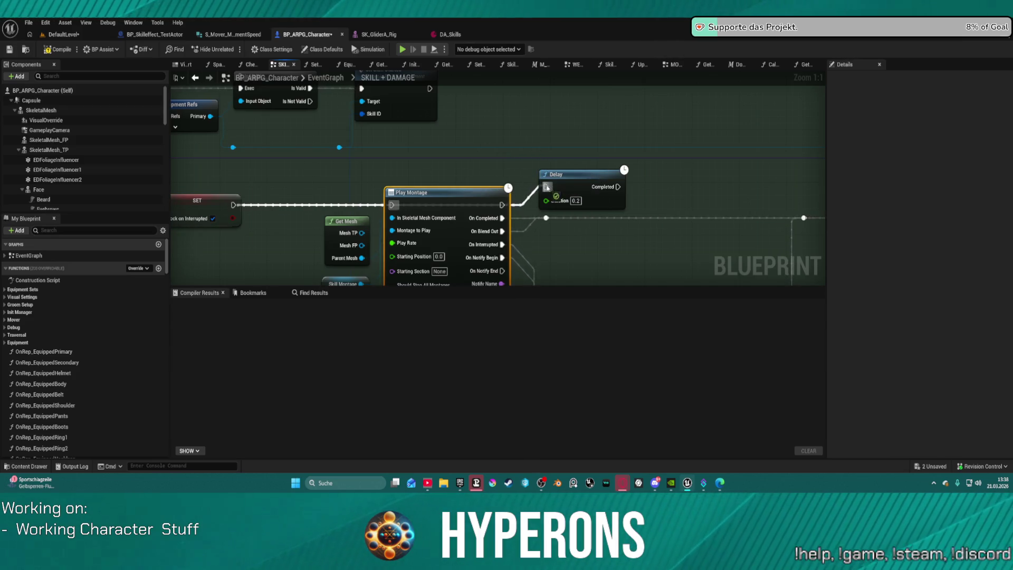
left_click_drag(542, 192, 453, 179)
Step: Wire the 0.2 s Delay's Completed output to the reroute node, compile, and press Play
scroll(454, 180, "down", 3)
left_click_drag(410, 125, 447, 96)
scroll(447, 96, "down", 1)
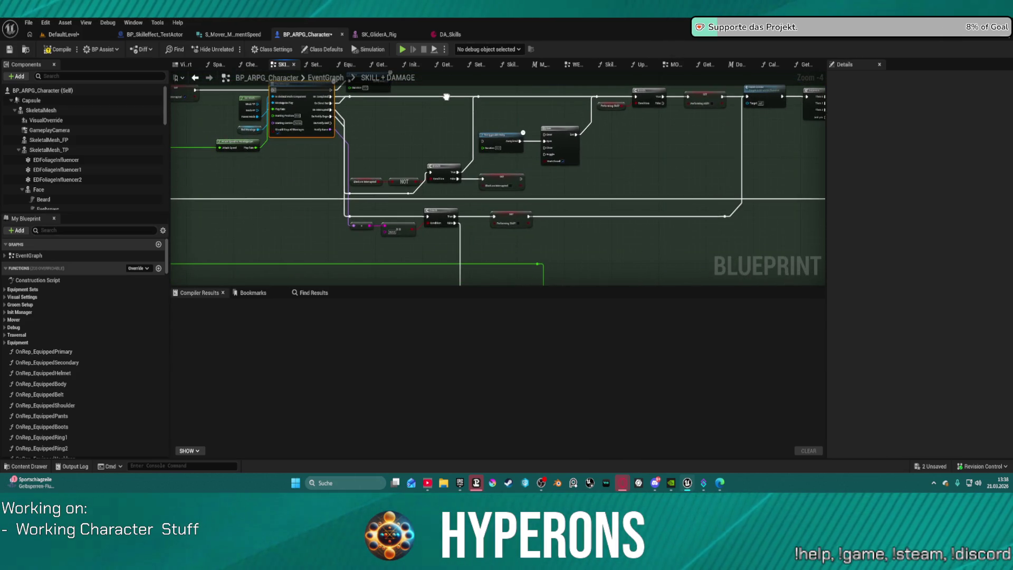
scroll(392, 128, "up", 4)
mouse_move(384, 162)
left_mouse_down()
mouse_move(360, 103)
mouse_move(376, 163)
mouse_move(363, 102)
mouse_move(288, 183)
mouse_move(257, 285)
mouse_move(246, 214)
mouse_move(215, 184)
mouse_move(223, 223)
mouse_move(13, 246)
mouse_move(2, 263)
left_mouse_up()
mouse_move(42, 153)
left_mouse_down()
mouse_move(13, 154)
mouse_move(301, 207)
left_mouse_up()
mouse_move(307, 140)
left_mouse_down()
mouse_move(500, 181)
mouse_move(493, 173)
left_mouse_up()
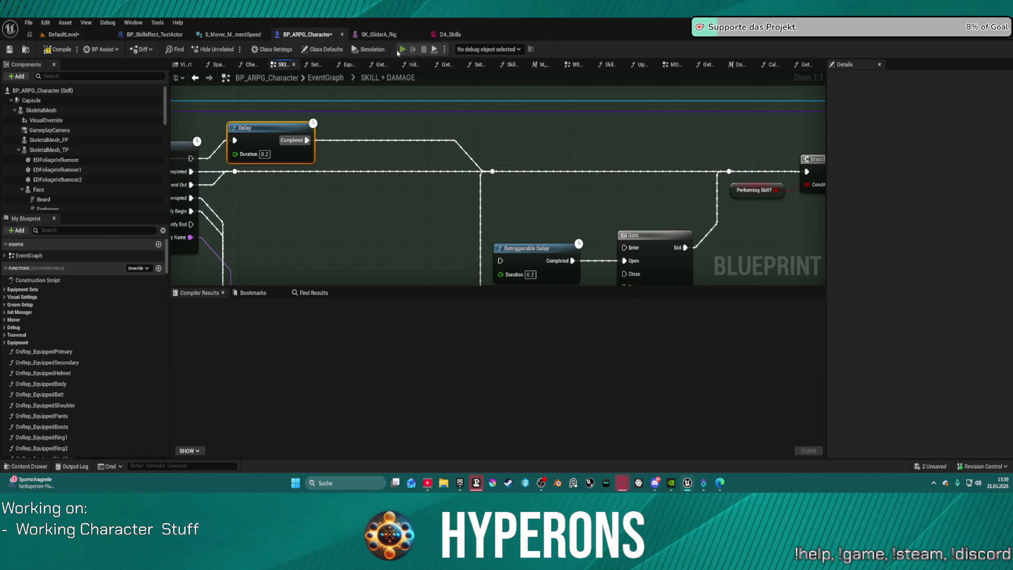
key("F7")
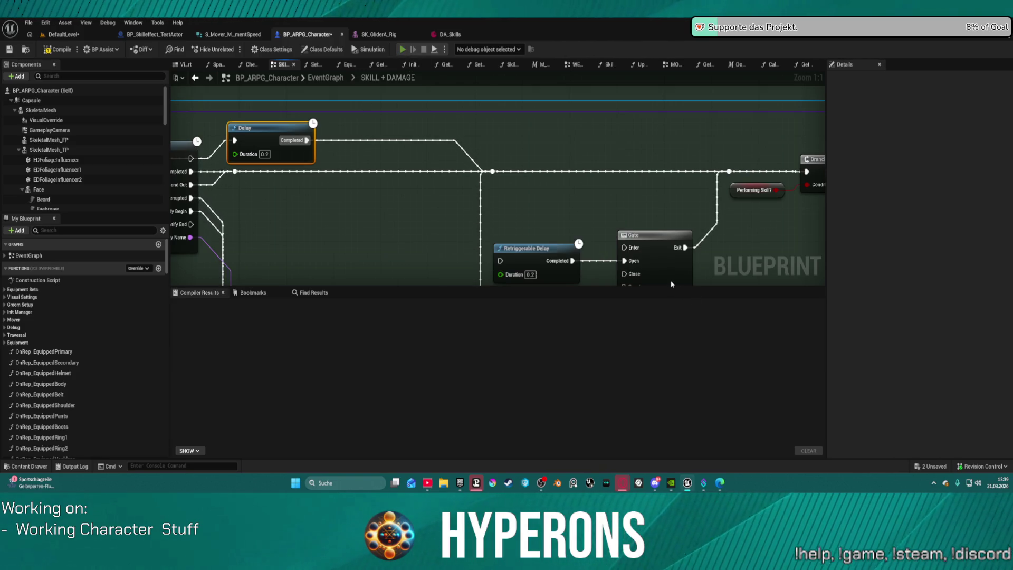
key("alt+p")
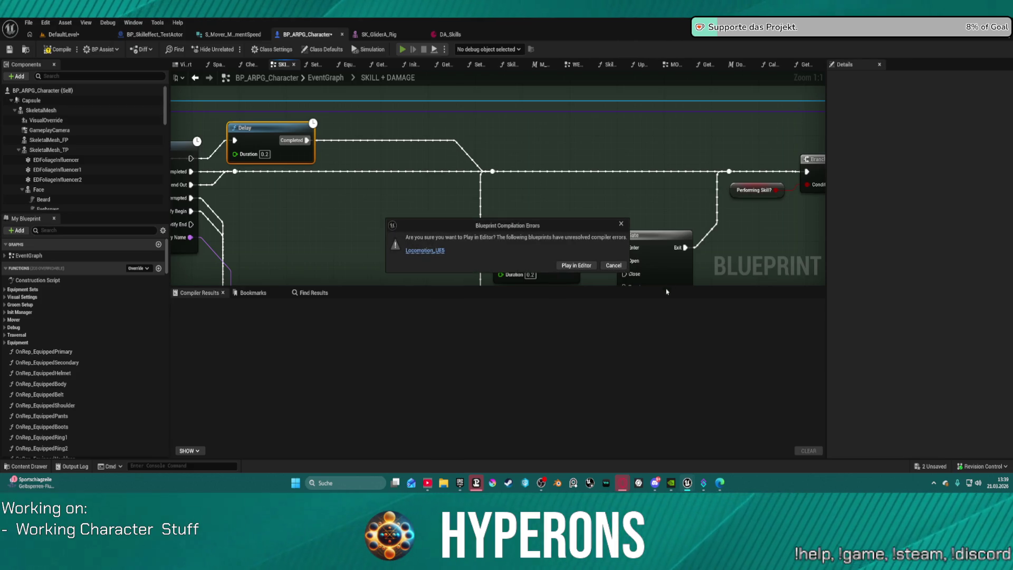
Step: Play past the errors dialog, toggle inventory, reload with R, fire until the magazine empties, then stop
left_click(563, 266)
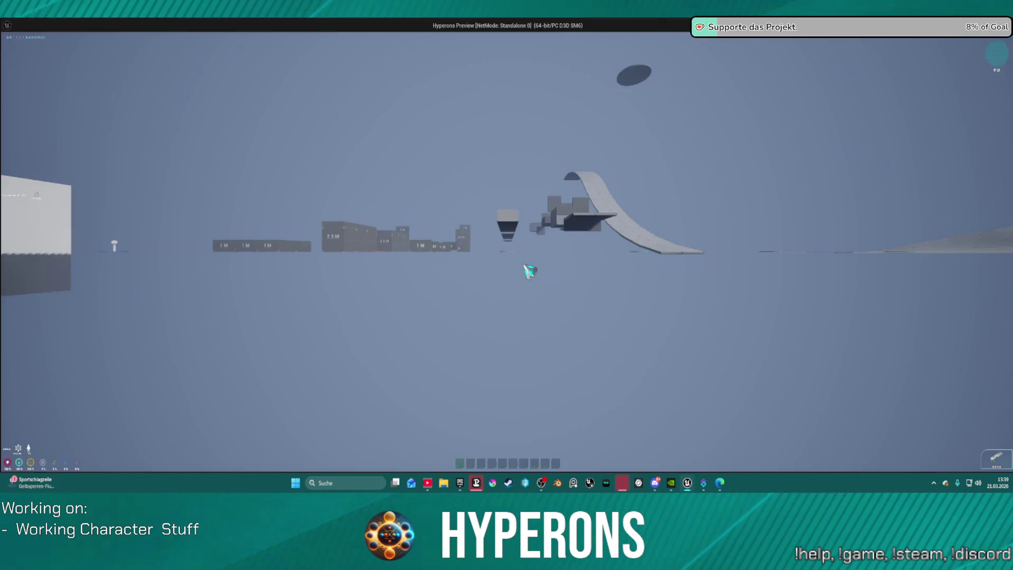
key("i")
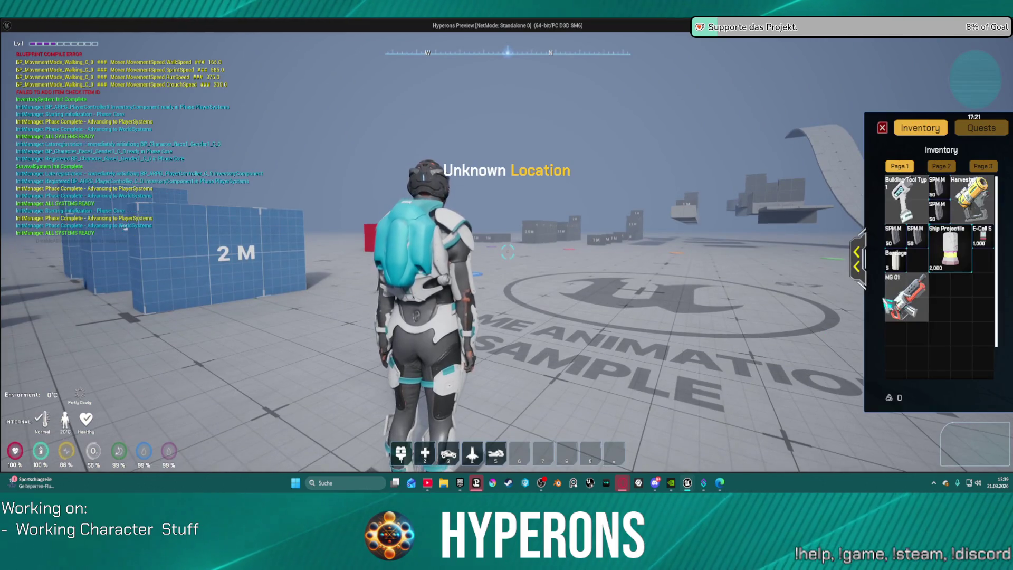
key("i")
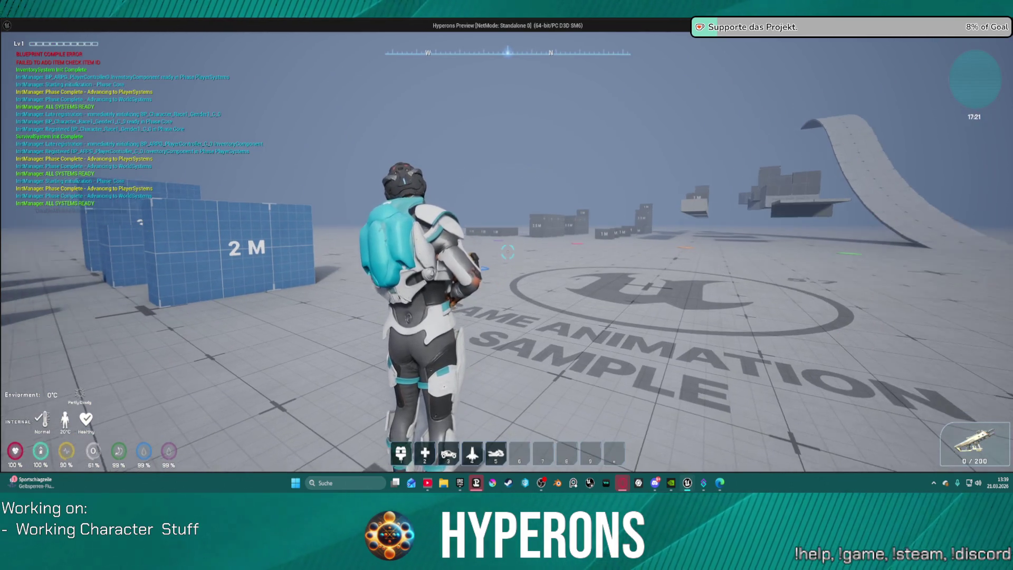
key("r")
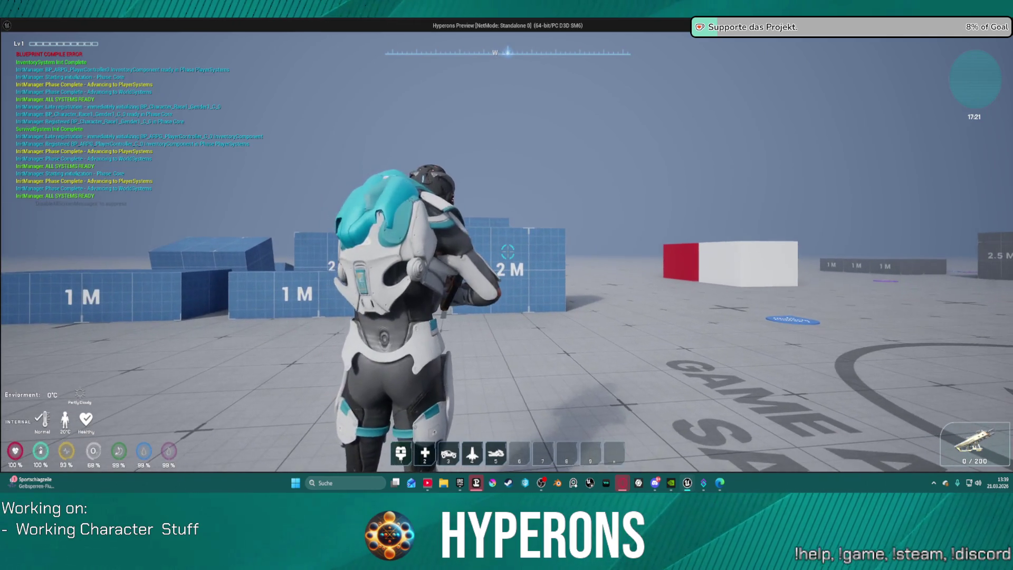
left_click(508, 252)
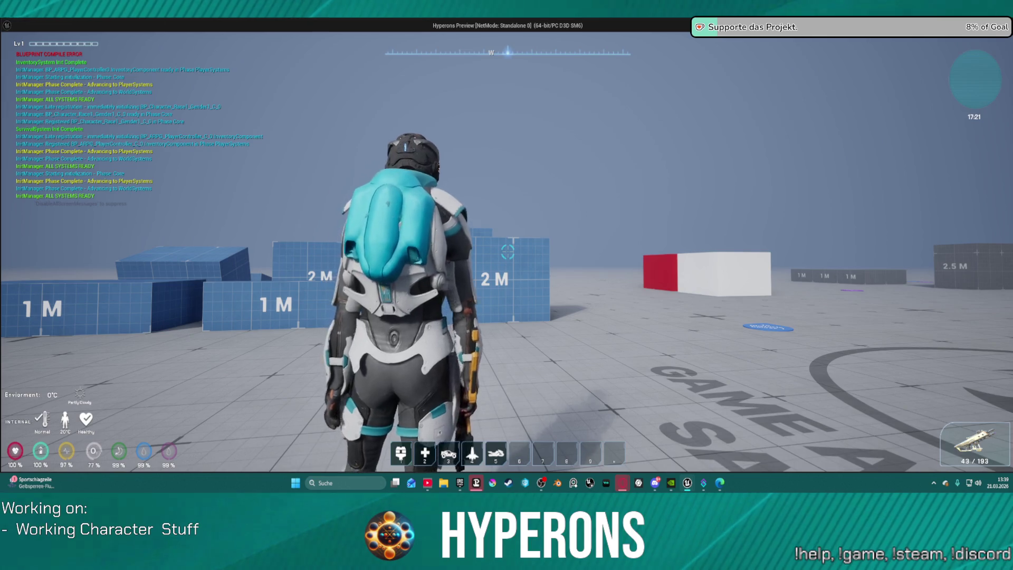
left_click(508, 252)
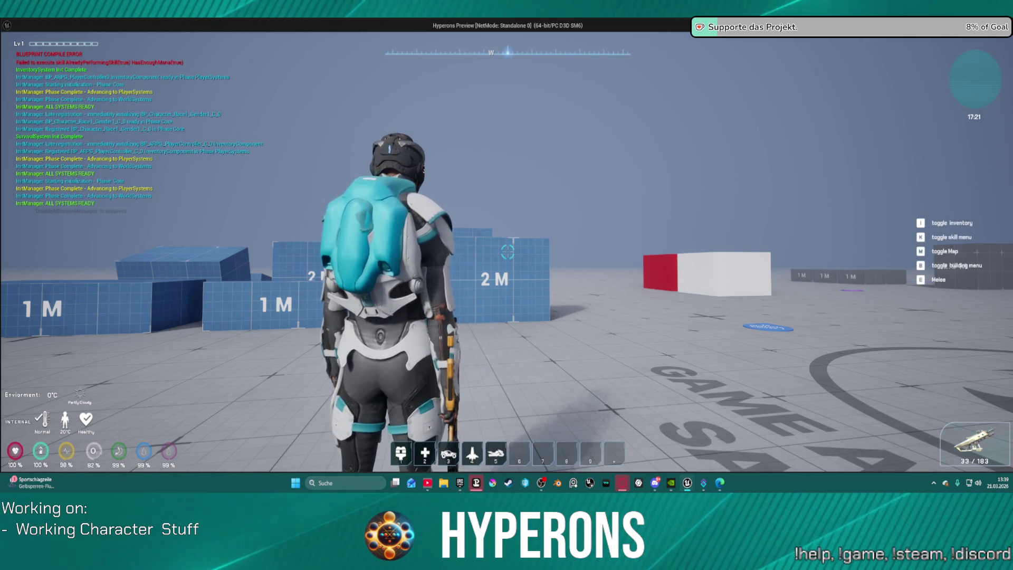
left_click(508, 252)
left_click(508, 252)
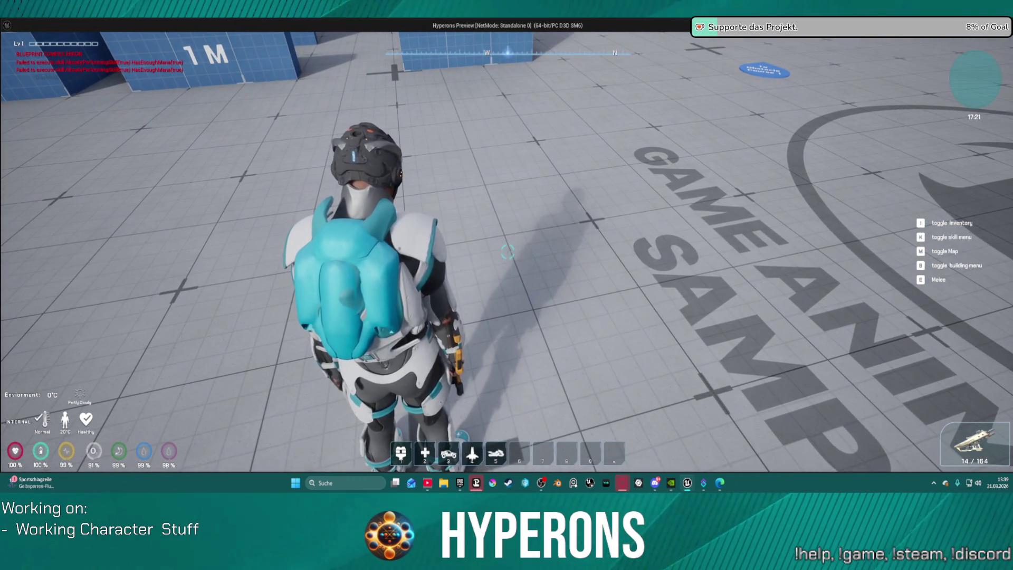
left_click(507, 252)
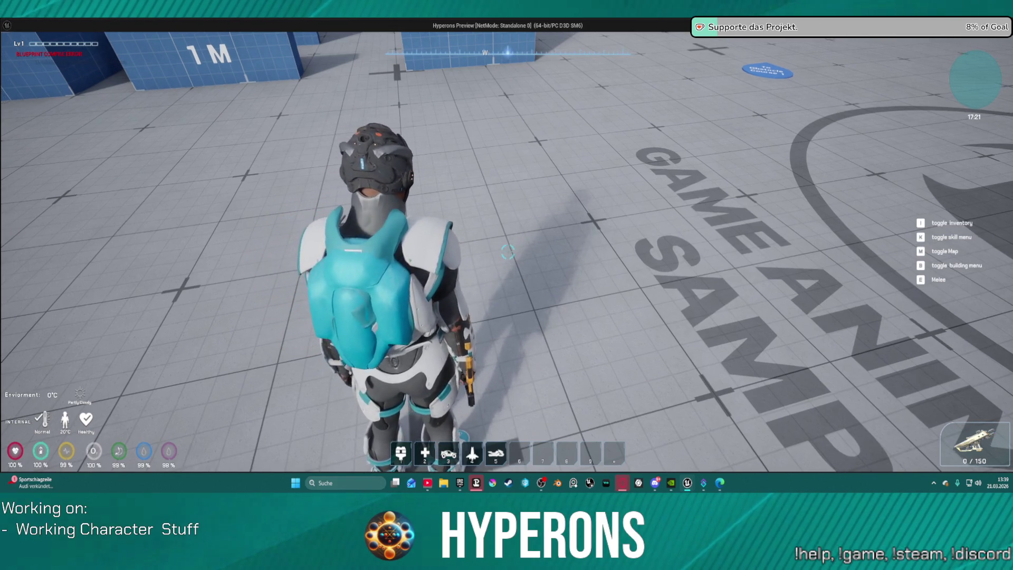
key("Escape")
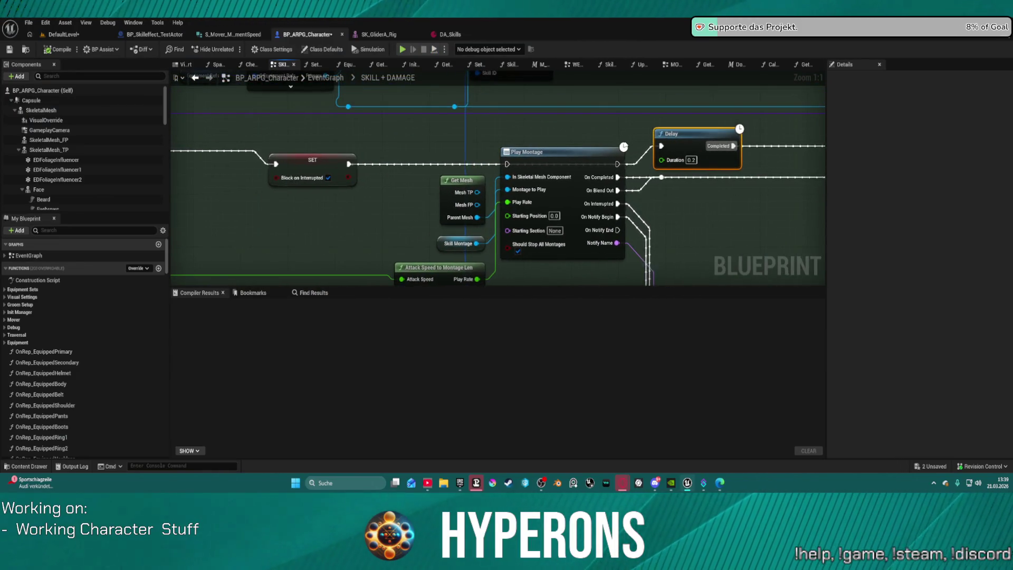
Step: Delete the Delay node that follows Play Montage
left_click(346, 168)
left_click_drag(349, 164, 507, 164)
mouse_move(704, 136)
left_mouse_down()
mouse_move(701, 194)
mouse_move(726, 211)
left_mouse_up()
key("Delete")
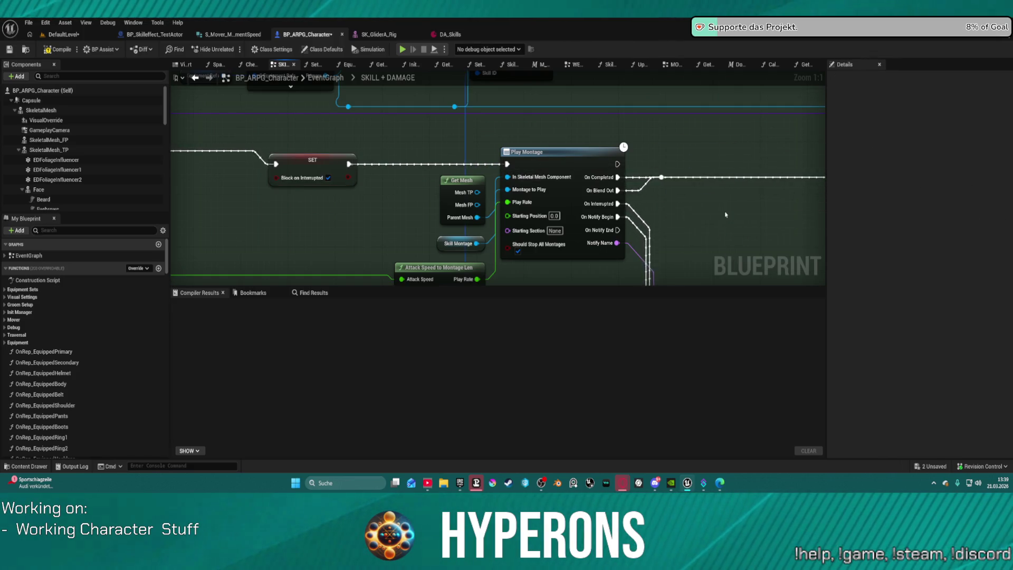
Step: Connect SpawnActor's exec output to Delay Until Next Tick and recompile with F7
mouse_move(551, 201)
left_mouse_down()
mouse_move(551, 96)
mouse_move(404, 92)
mouse_move(798, 243)
mouse_move(1012, 223)
mouse_move(1003, 197)
mouse_move(982, 248)
left_mouse_up()
scroll(422, 100, "down", 2)
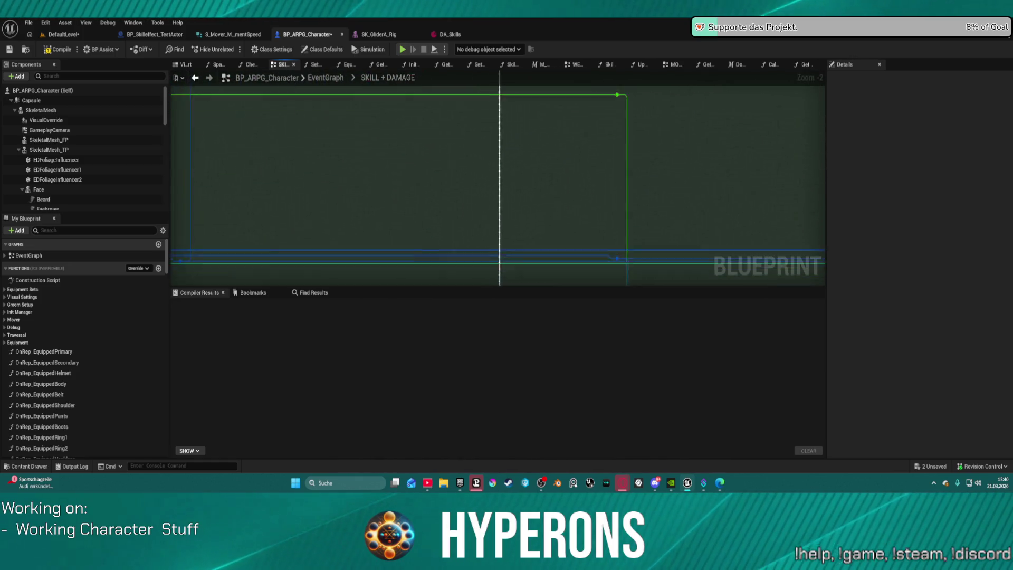
left_click_drag(286, 230, 303, 208)
left_click_drag(414, 288, 413, 434)
mouse_move(812, 248)
left_mouse_down()
mouse_move(452, 187)
mouse_move(396, 156)
mouse_move(501, 176)
mouse_move(288, 139)
left_mouse_up()
mouse_move(786, 203)
left_mouse_down()
mouse_move(516, 187)
mouse_move(626, 258)
mouse_move(644, 296)
left_mouse_up()
scroll(517, 186, "down", 5)
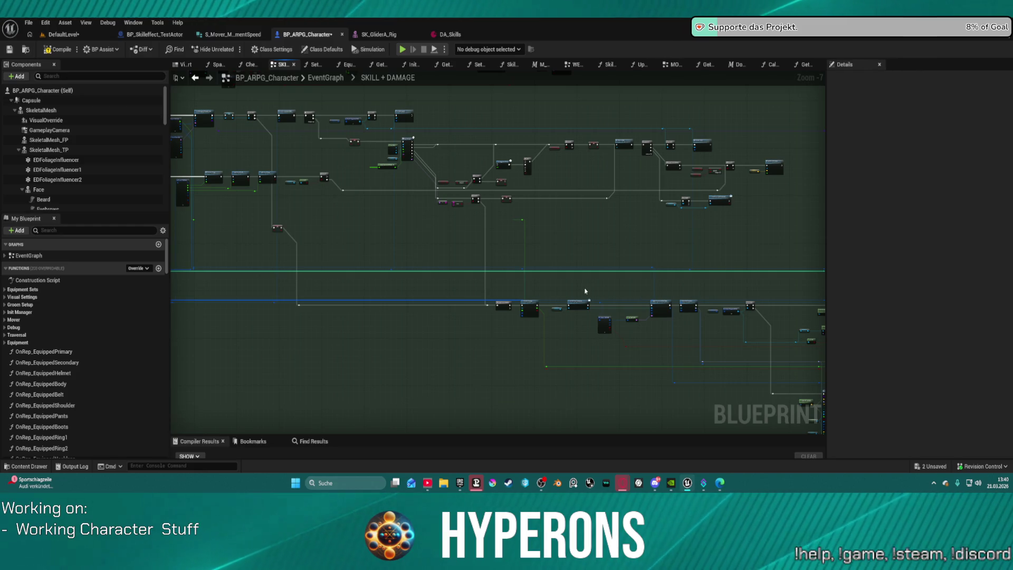
mouse_move(588, 274)
left_mouse_down()
mouse_move(464, 232)
mouse_move(517, 272)
mouse_move(507, 278)
left_mouse_up()
scroll(543, 239, "up", 6)
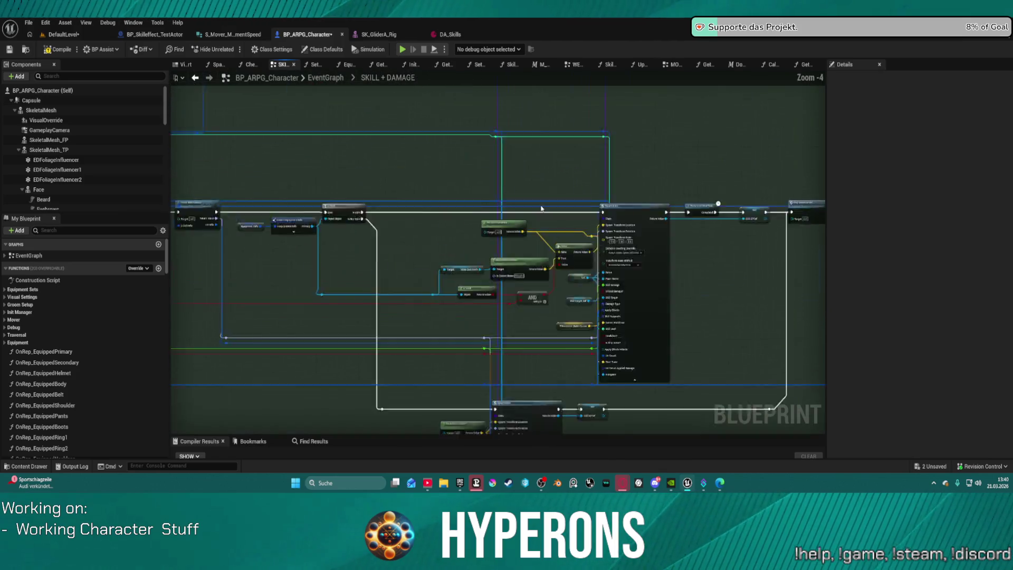
mouse_move(541, 209)
left_mouse_down()
mouse_move(405, 201)
mouse_move(374, 188)
mouse_move(577, 240)
mouse_move(222, 212)
mouse_move(251, 197)
mouse_move(650, 183)
mouse_move(613, 120)
mouse_move(574, 160)
left_mouse_up()
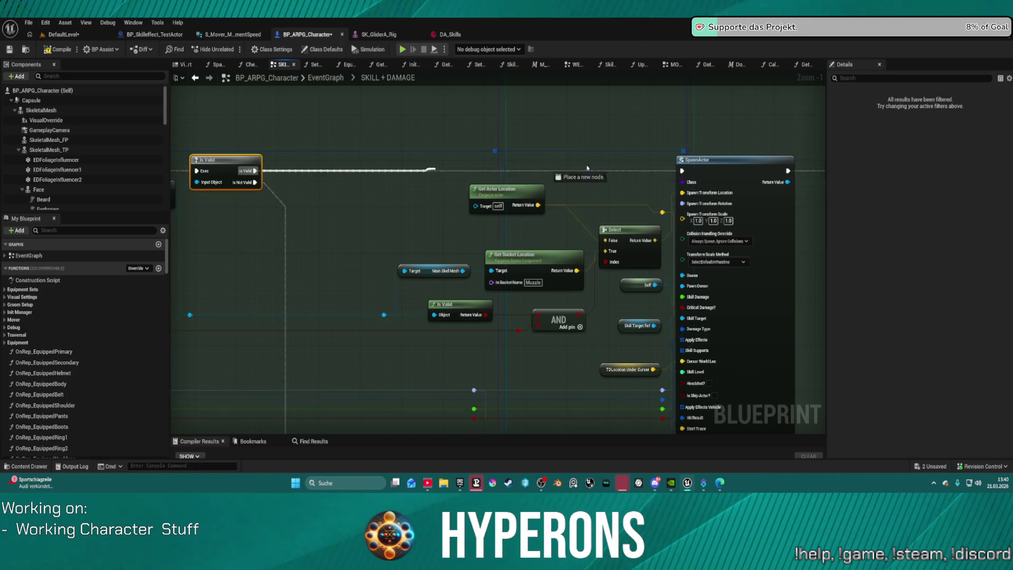
mouse_move(792, 174)
left_mouse_down()
mouse_move(396, 174)
mouse_move(437, 171)
left_mouse_up()
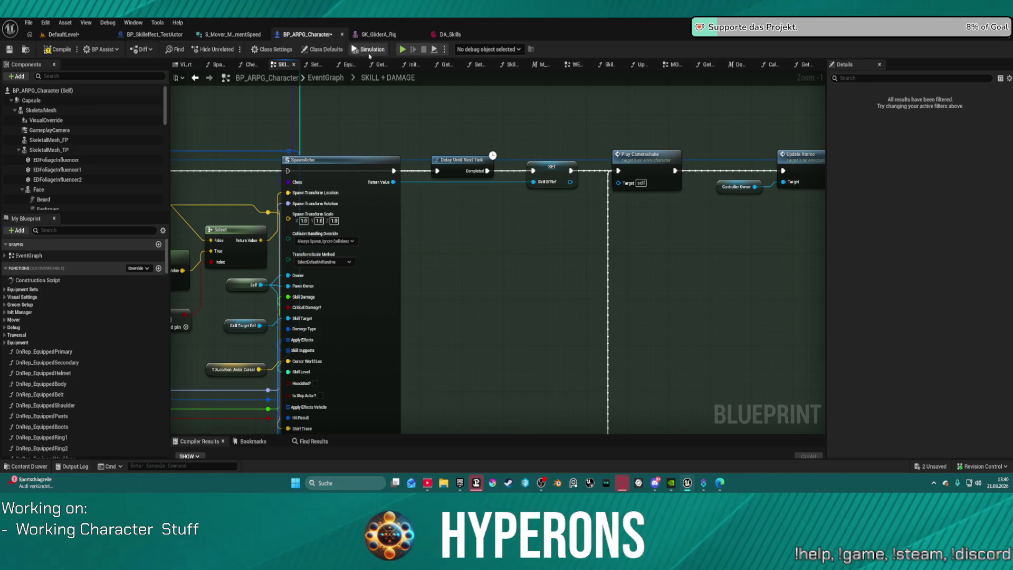
key("F7")
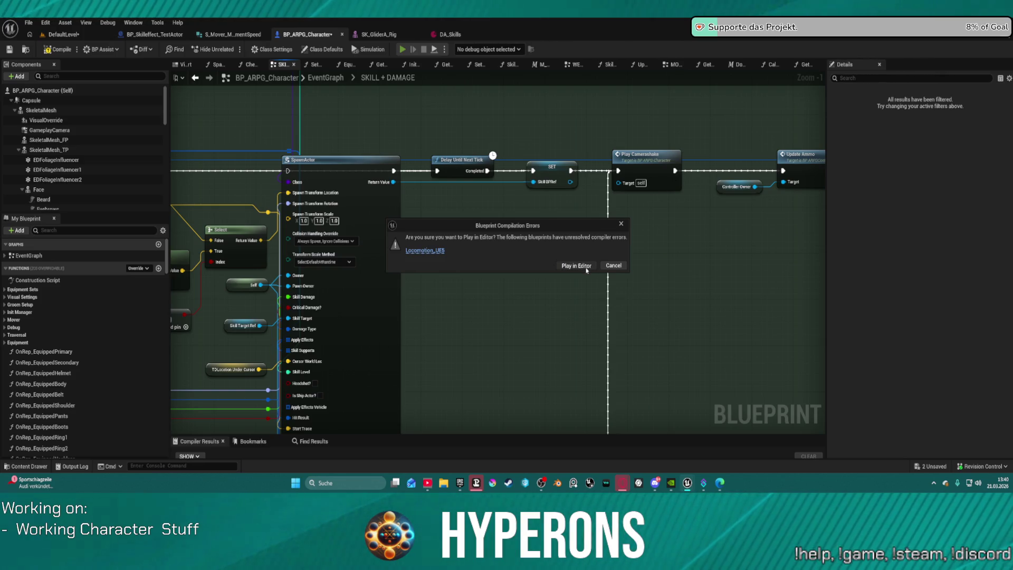
Step: Start Play in Editor despite the compile errors and equip MG 01 from the inventory
left_click(577, 266)
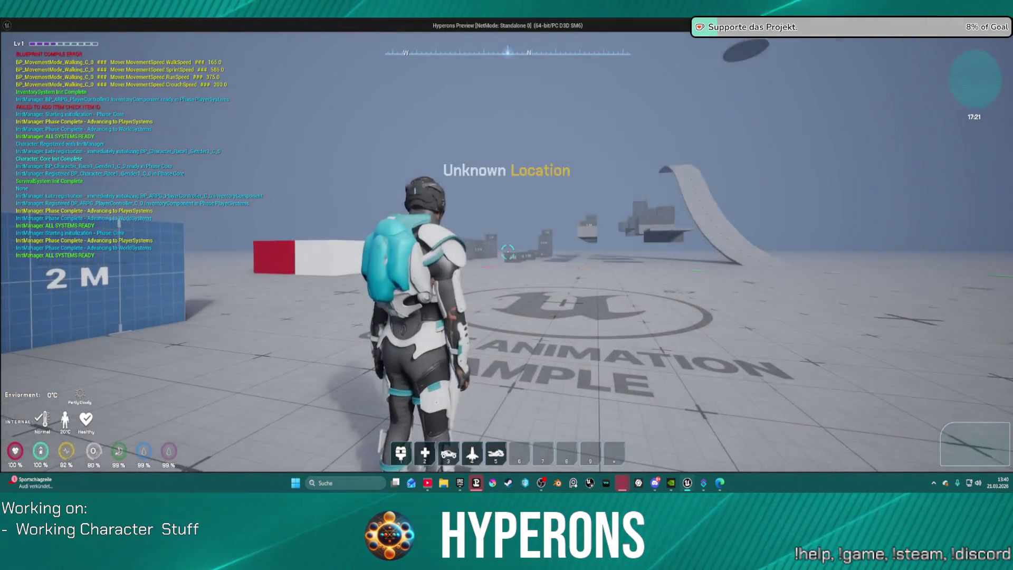
key("i")
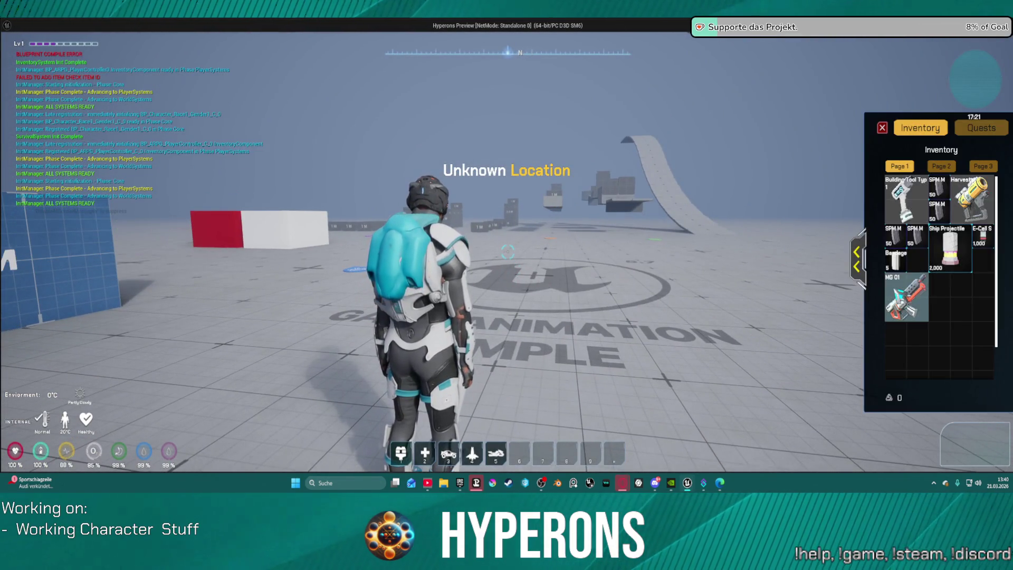
right_click(906, 298)
Step: Walk the character forward around the test arena, then stop the preview
key("w")
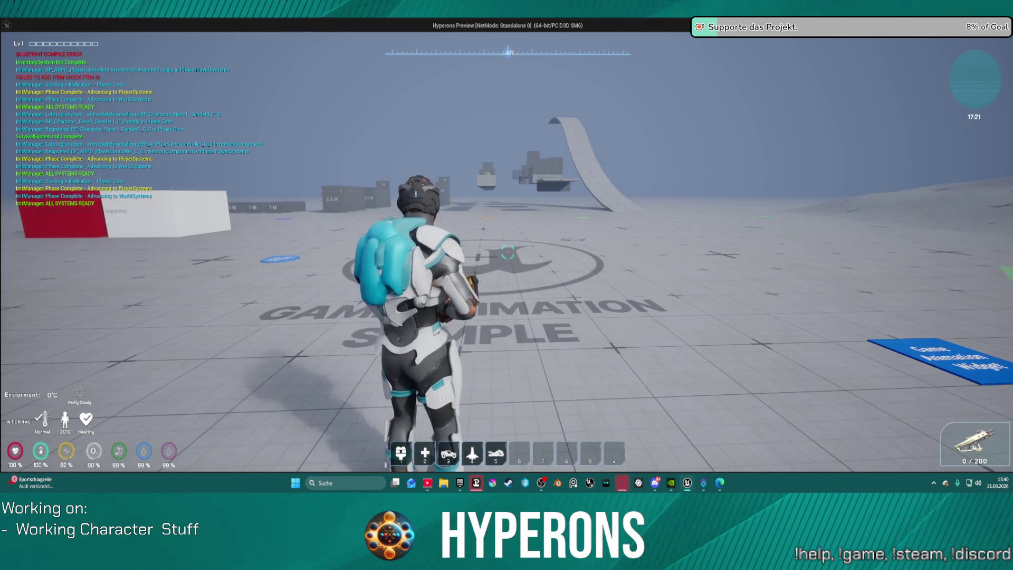
key("w")
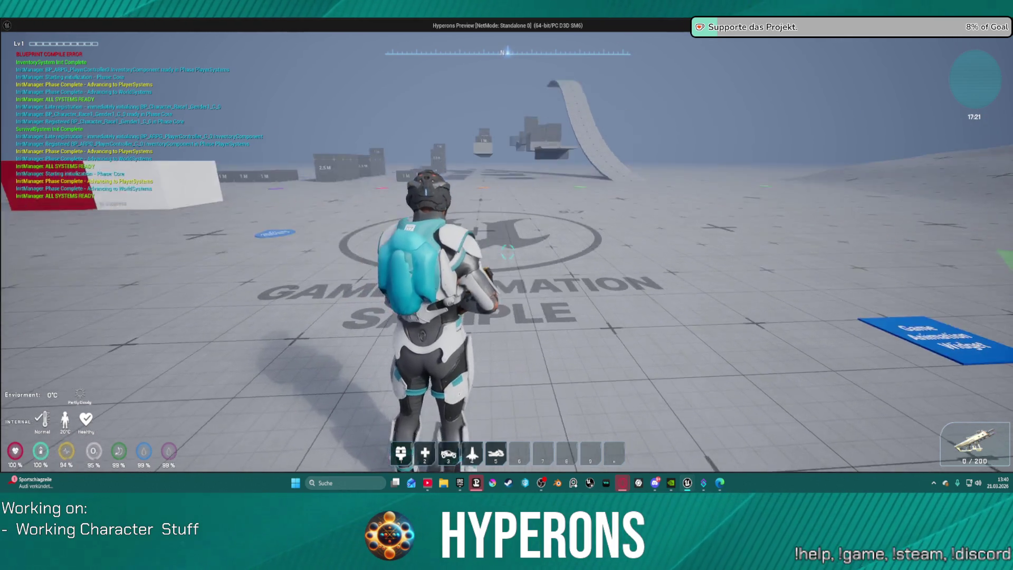
key("w")
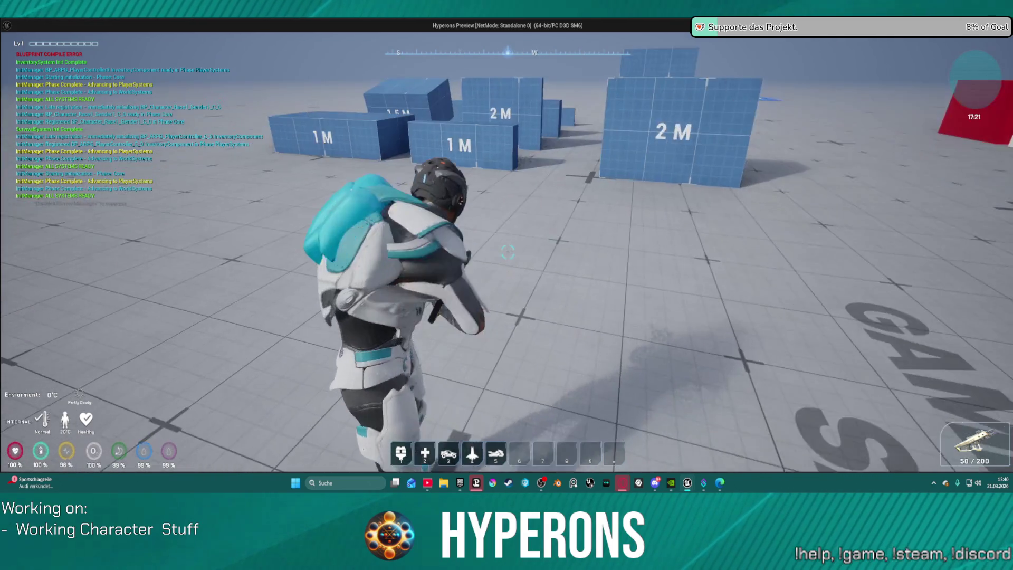
key("w")
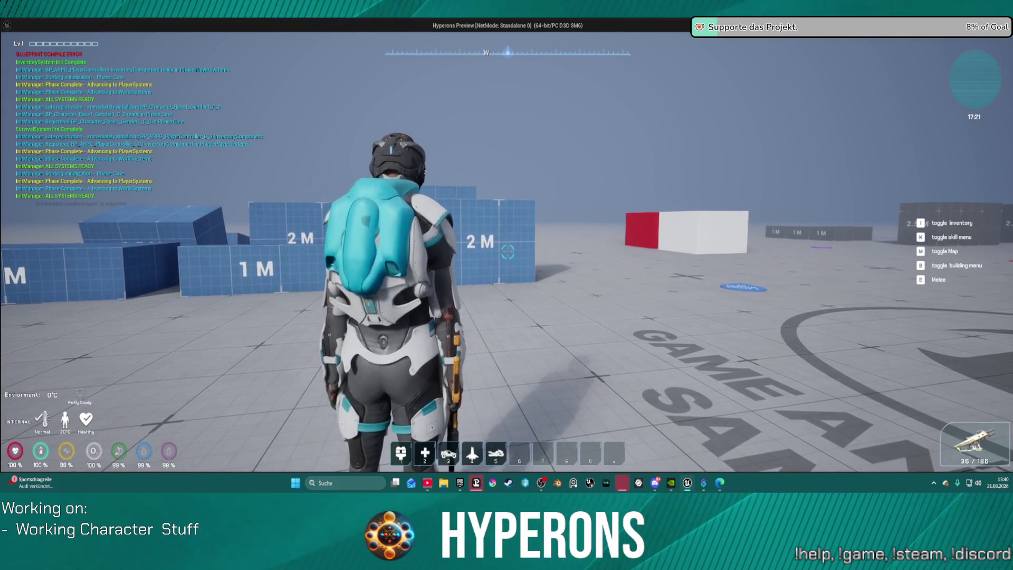
key("Escape")
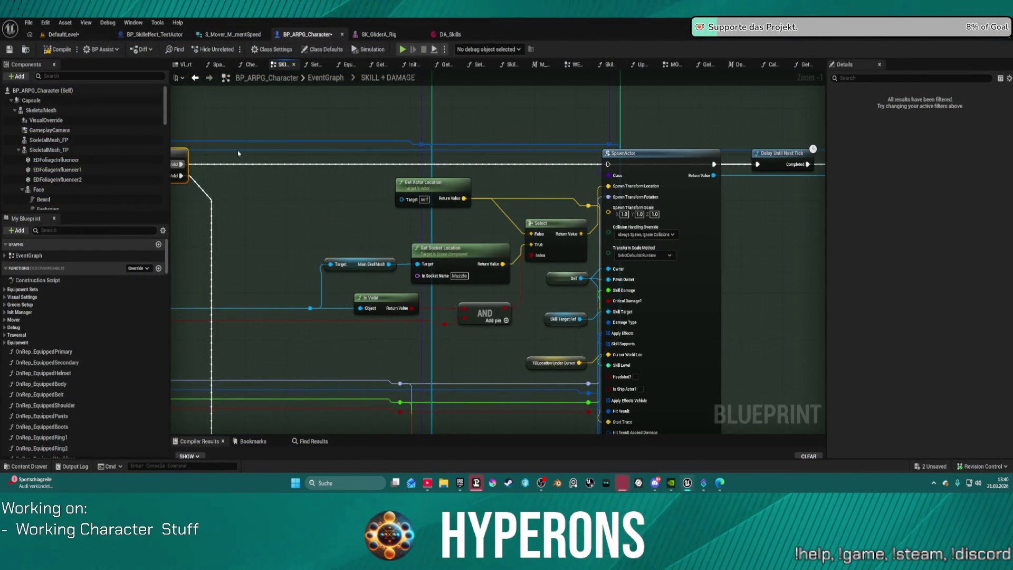
Step: Reroute the Is Valid execution wire into SpawnActor's exec input
mouse_move(190, 168)
left_mouse_down()
mouse_move(565, 175)
mouse_move(614, 165)
left_mouse_up()
mouse_move(412, 146)
left_mouse_down()
mouse_move(634, 211)
mouse_move(914, 257)
left_mouse_up()
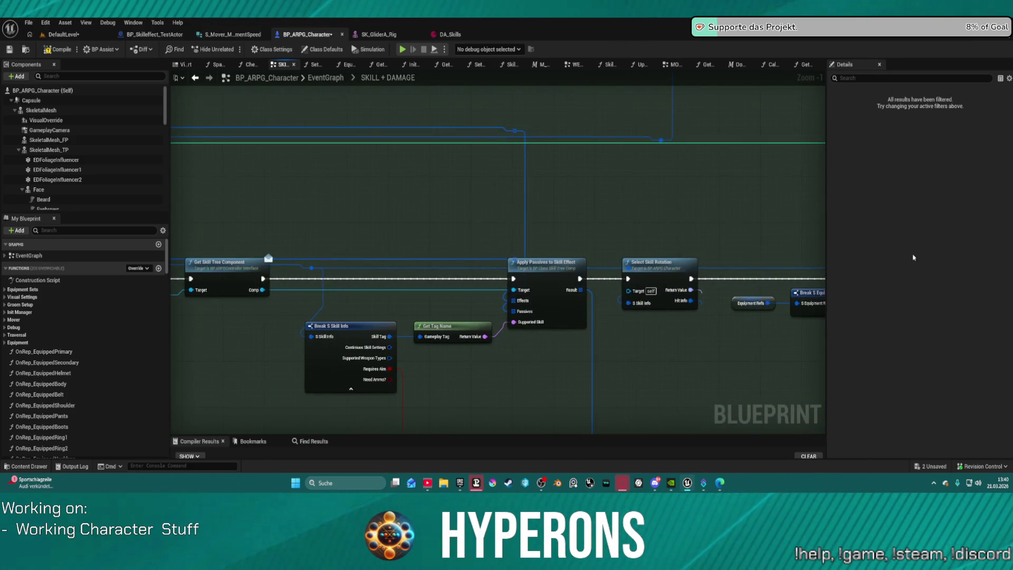
mouse_move(645, 156)
left_mouse_down()
mouse_move(521, 349)
mouse_move(708, 400)
left_mouse_up()
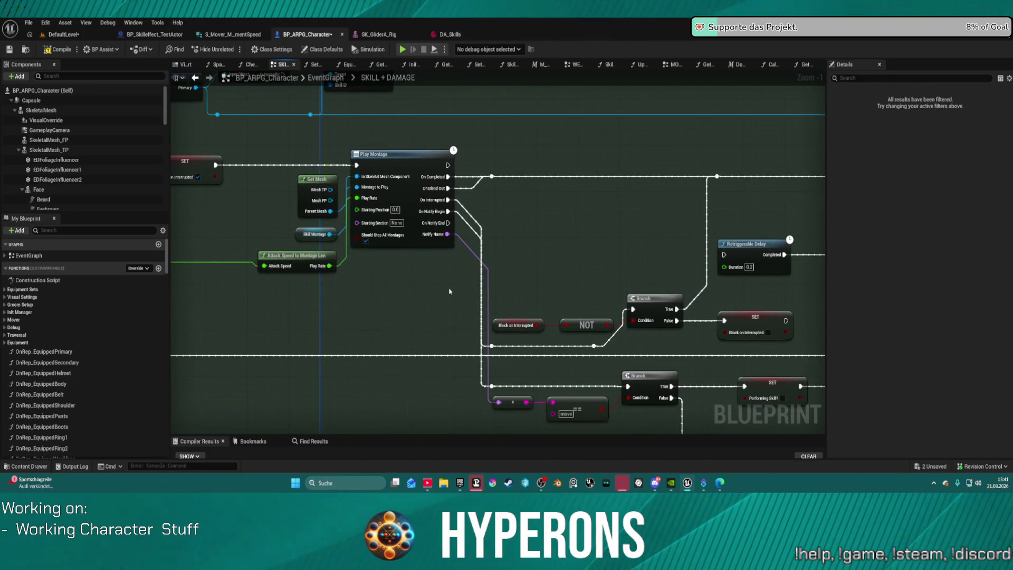
mouse_move(363, 316)
left_mouse_down()
mouse_move(591, 350)
mouse_move(582, 350)
left_mouse_up()
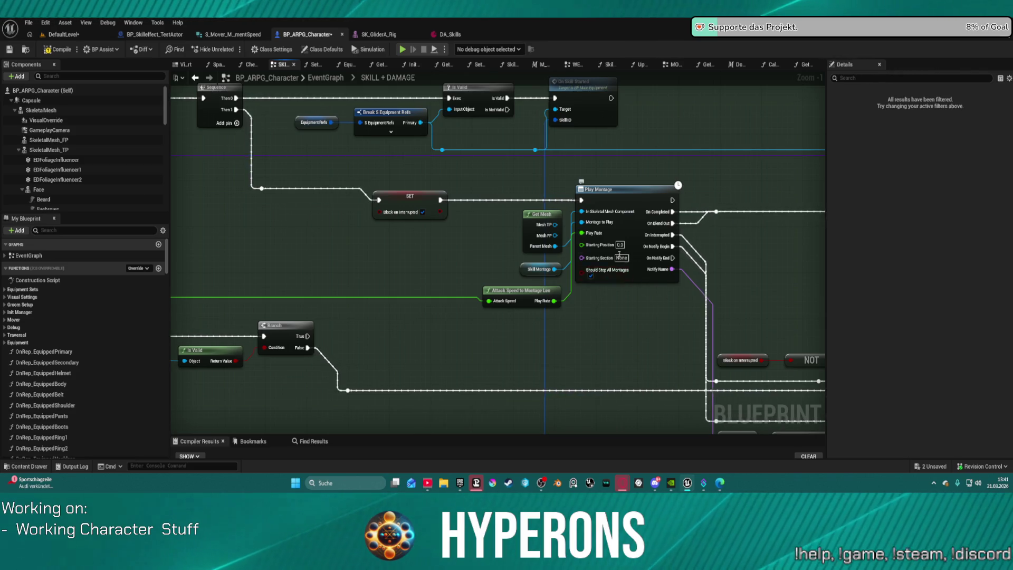
Step: Select the Play Montage node, recompile BP_ARPG_Character with F7 and request a Play in Editor test
left_click(592, 277)
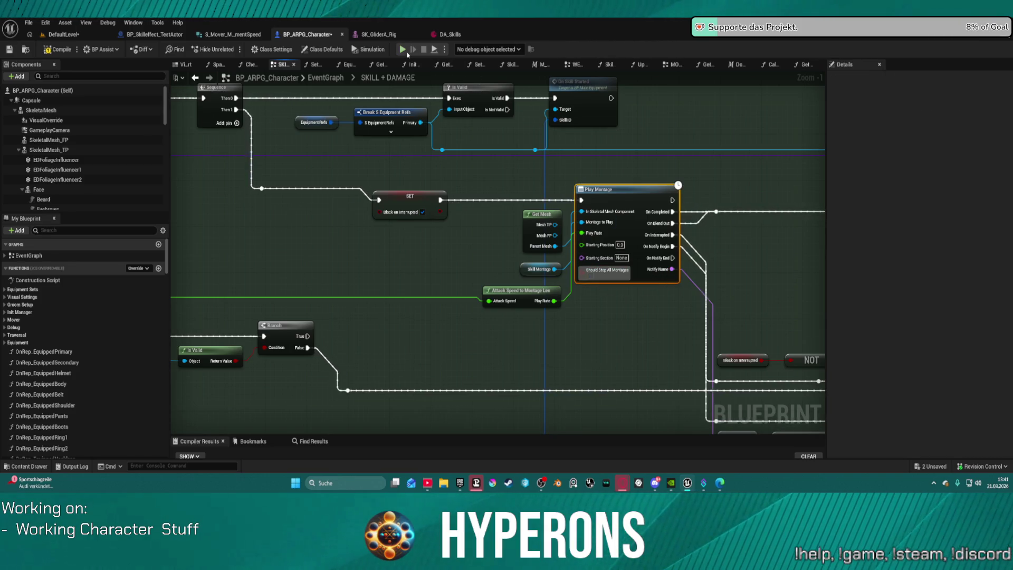
key("F7")
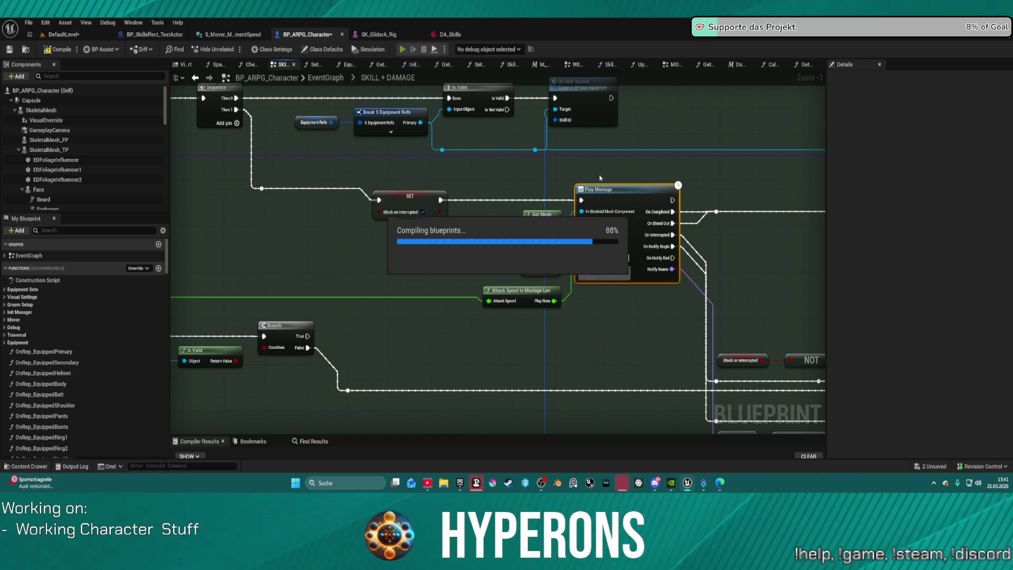
key("alt+p")
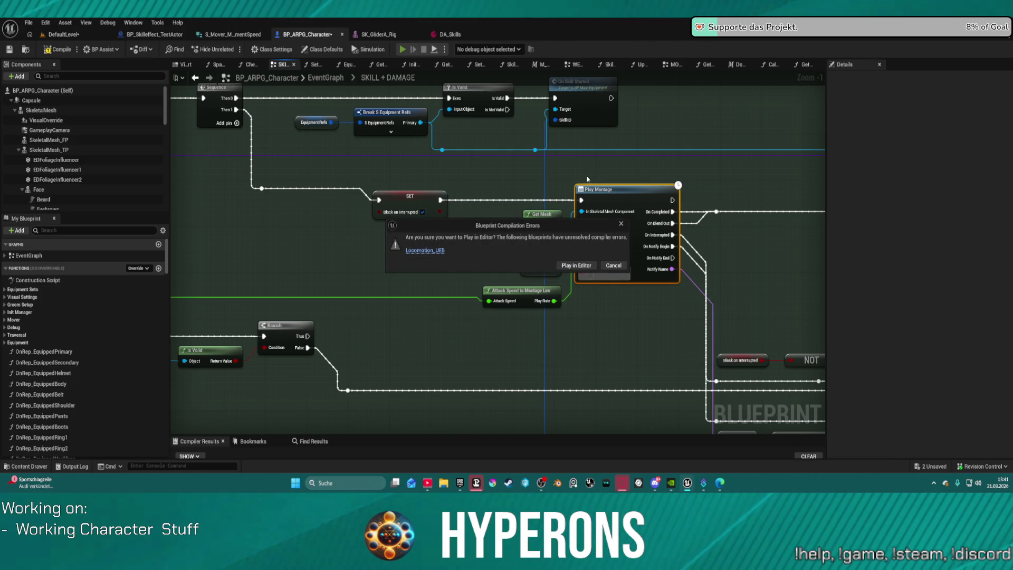
Step: Play anyway despite errors, equip the MG 01 rifle from the inventory and close it
left_click(585, 267)
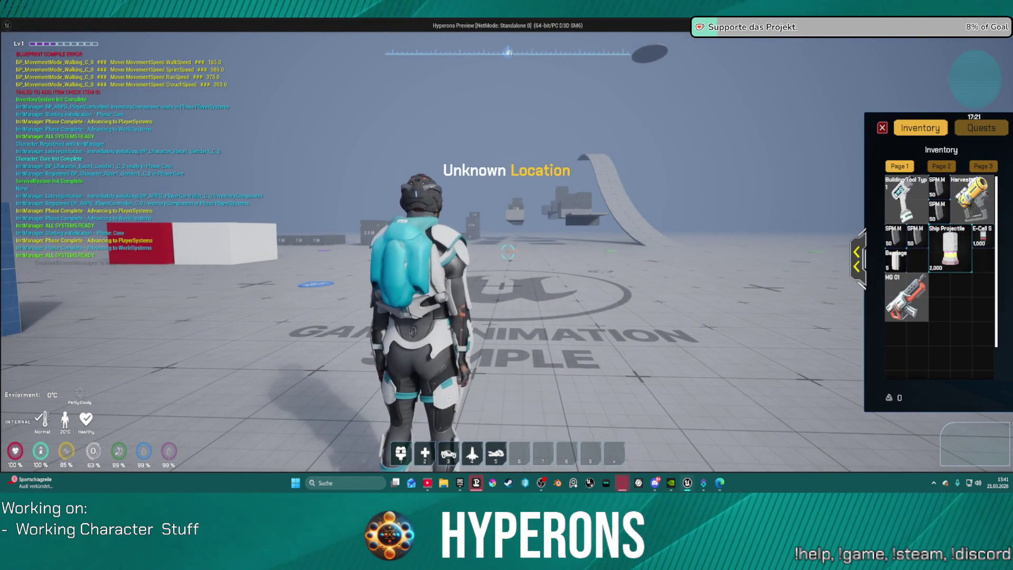
double_click(907, 297)
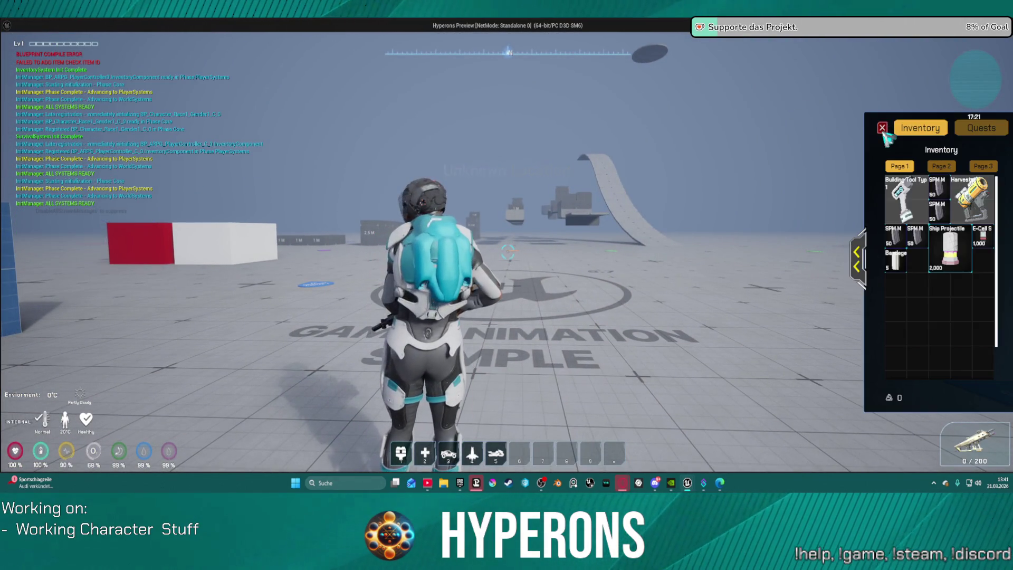
left_click(883, 128)
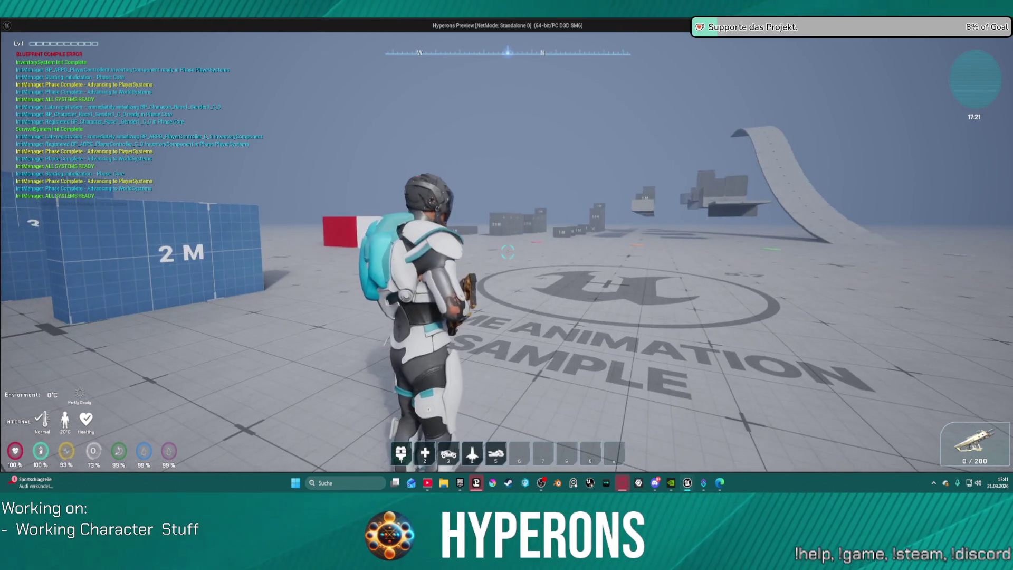
Step: Reload the rifle, fire at the 2 M wall, then stop the preview
key("r")
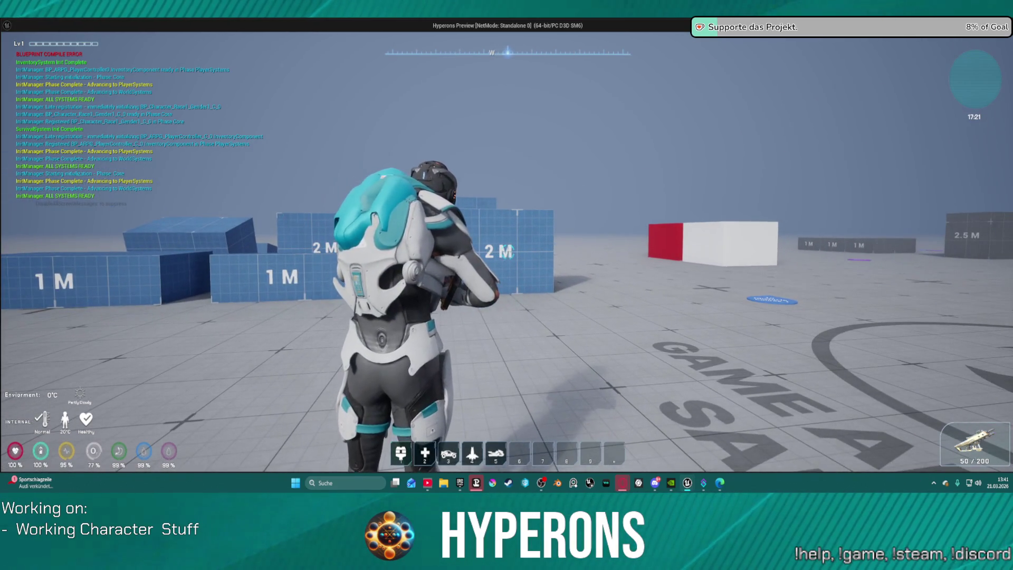
left_click(507, 254)
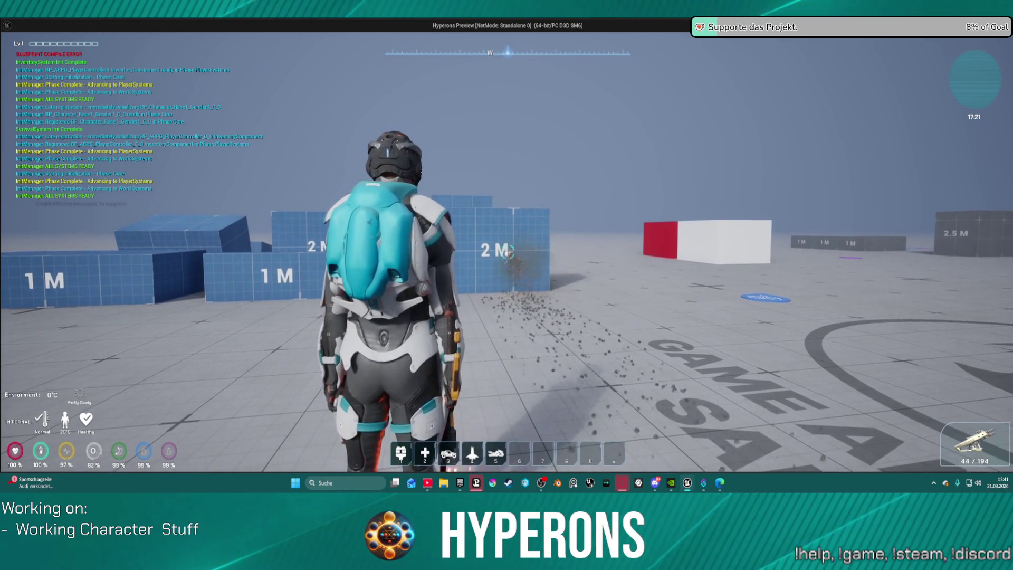
left_click(508, 252)
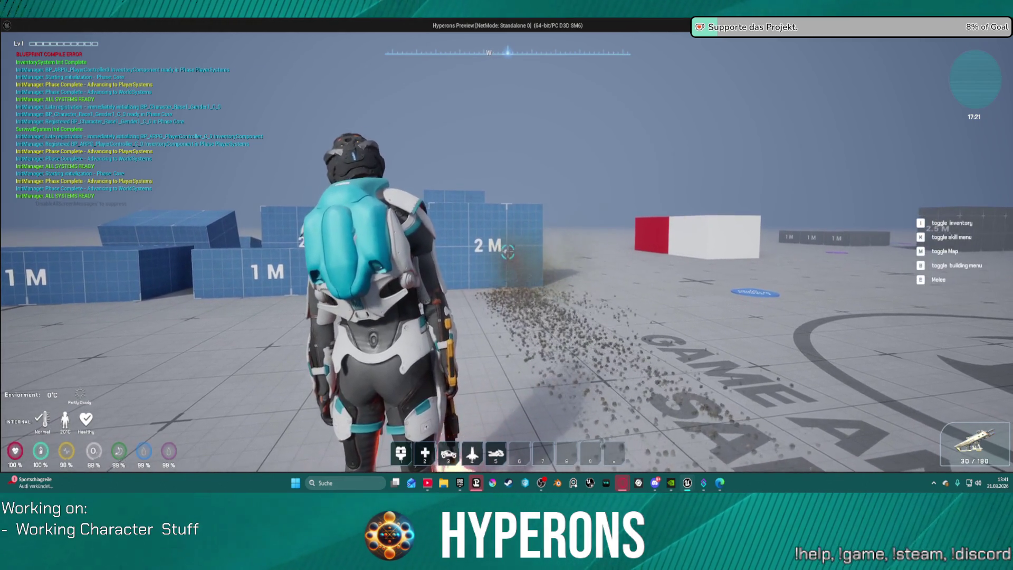
key("Escape")
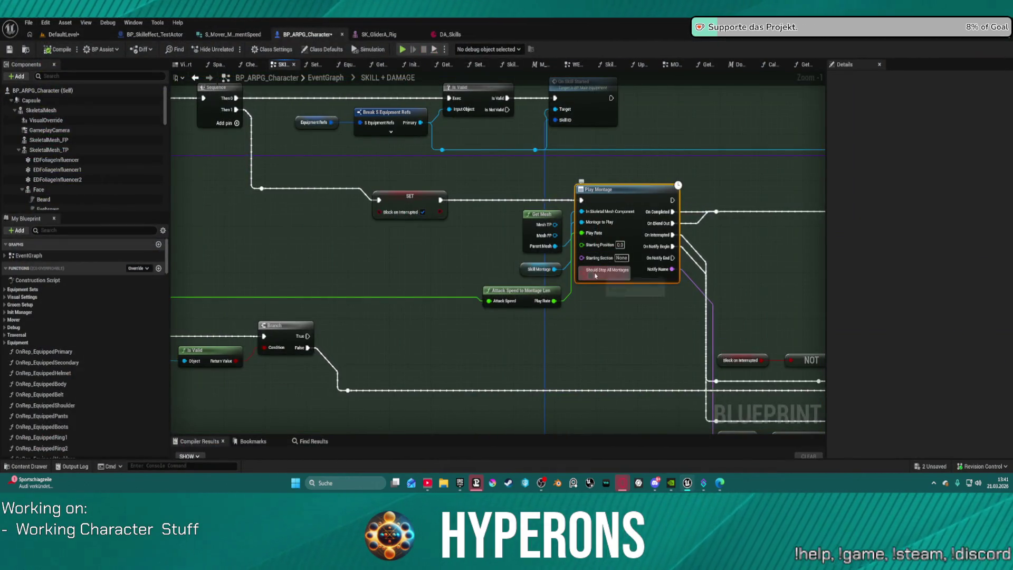
mouse_move(613, 307)
left_mouse_down()
mouse_move(527, 228)
mouse_move(823, 243)
left_mouse_up()
mouse_move(442, 179)
left_mouse_down()
mouse_move(595, 179)
mouse_move(515, 178)
left_mouse_up()
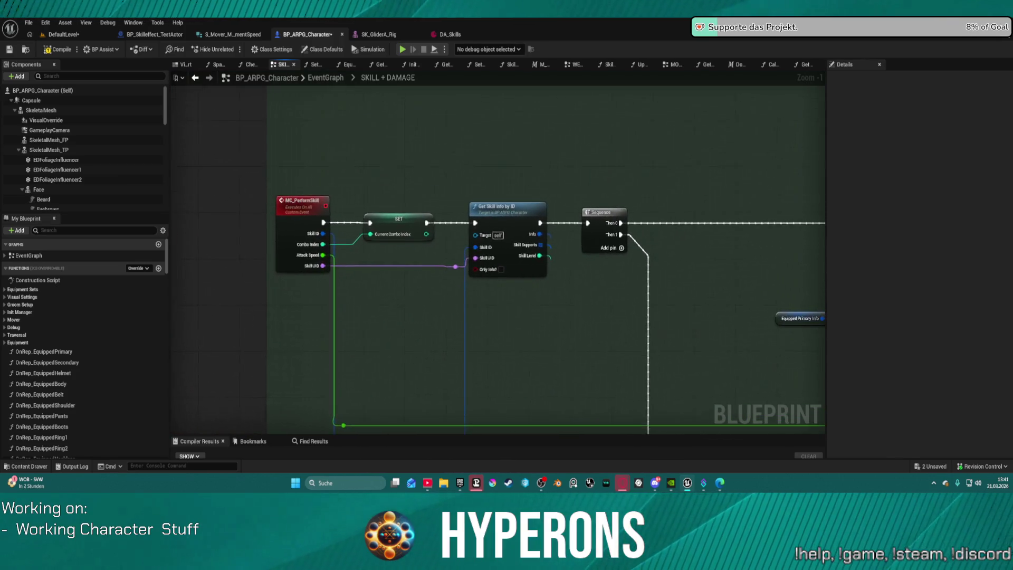
scroll(348, 224, "down", 5)
scroll(531, 182, "up", 4)
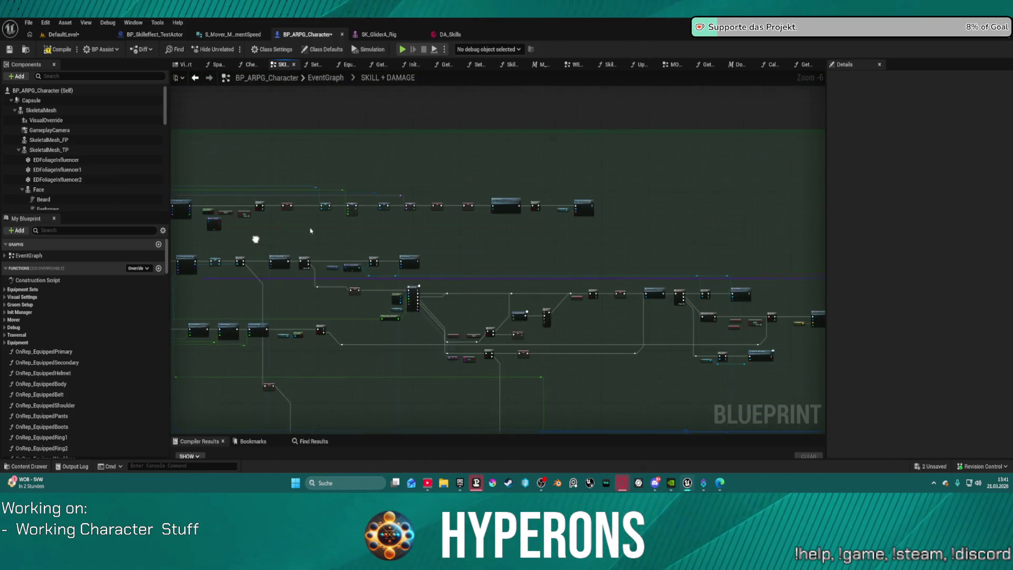
mouse_move(446, 188)
left_mouse_down()
mouse_move(500, 195)
mouse_move(316, 190)
left_mouse_up()
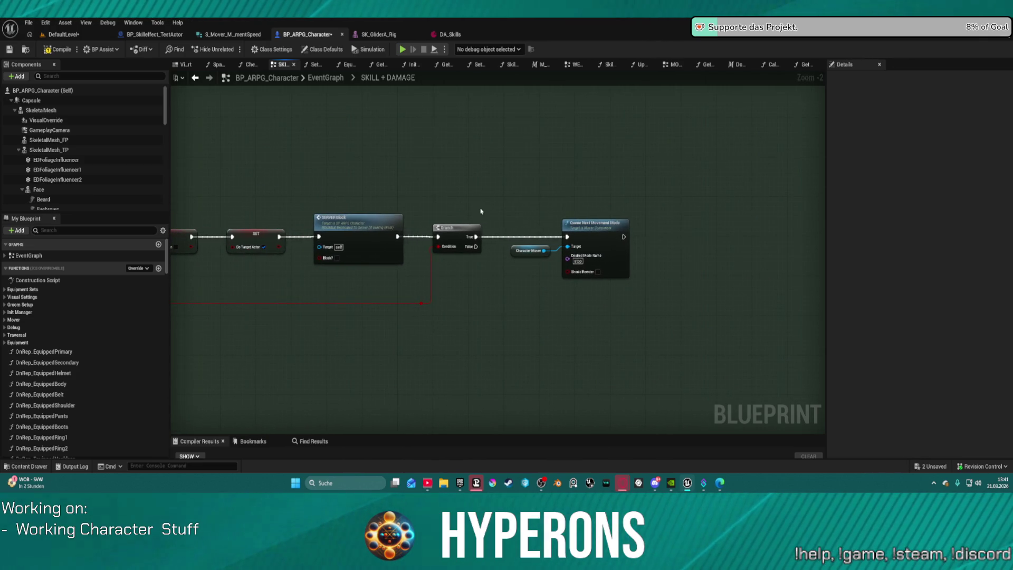
mouse_move(433, 223)
left_mouse_down()
mouse_move(481, 175)
mouse_move(785, 206)
mouse_move(771, 222)
mouse_move(443, 152)
mouse_move(437, 172)
left_mouse_up()
scroll(491, 181, "down", 2)
scroll(722, 207, "down", 1)
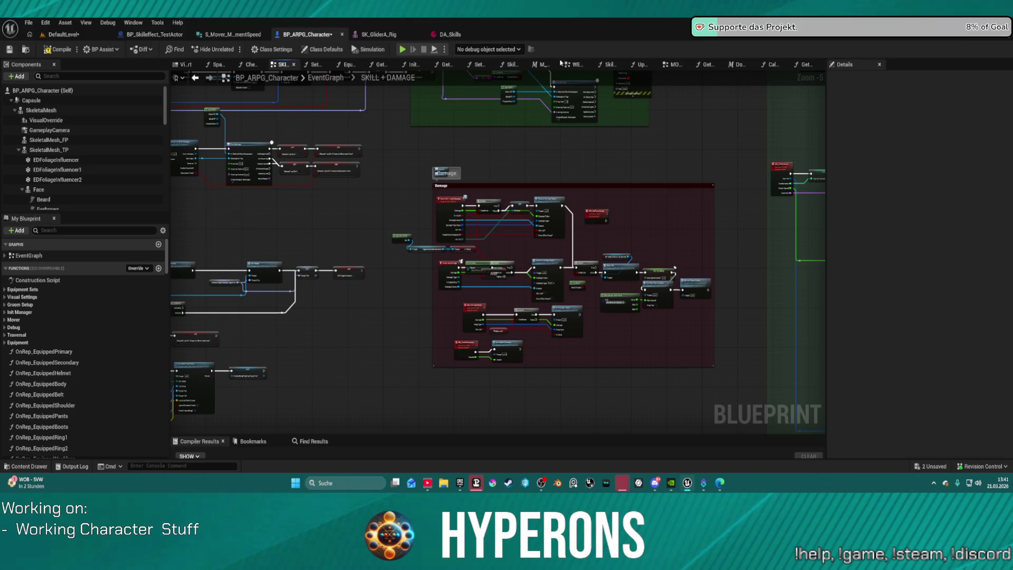
Step: Switch to the WEAPONS graph and zoom into the Aiming section's Sequence and Branch nodes
left_click(584, 66)
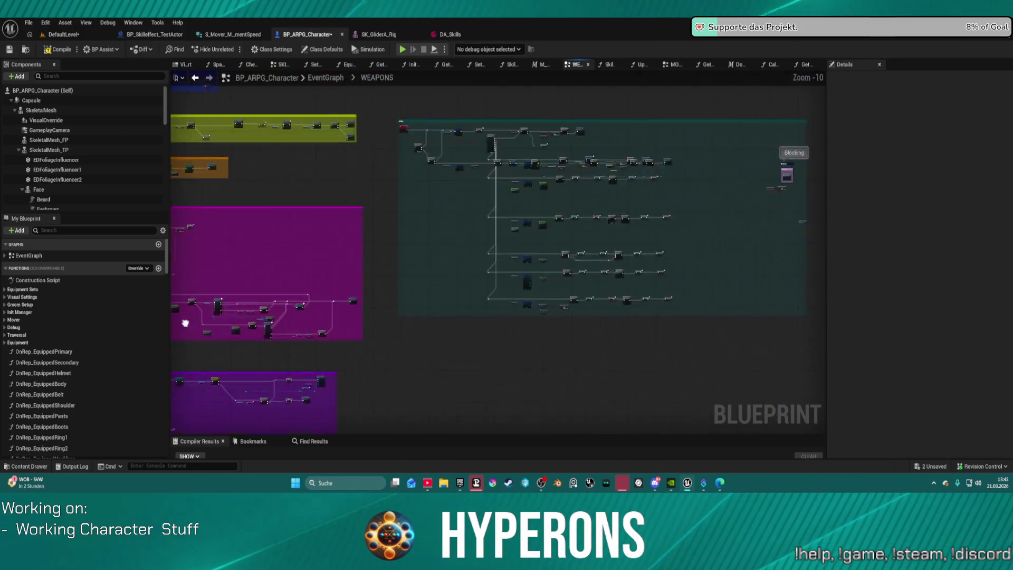
scroll(394, 154, "up", 6)
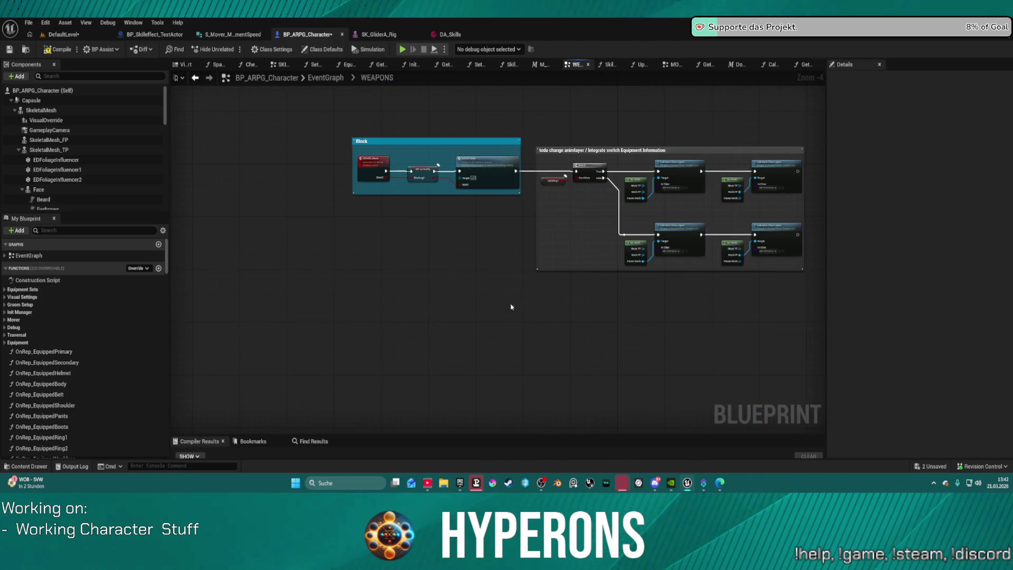
mouse_move(511, 307)
left_mouse_down()
mouse_move(341, 359)
mouse_move(533, 235)
mouse_move(510, 280)
mouse_move(256, 162)
left_mouse_up()
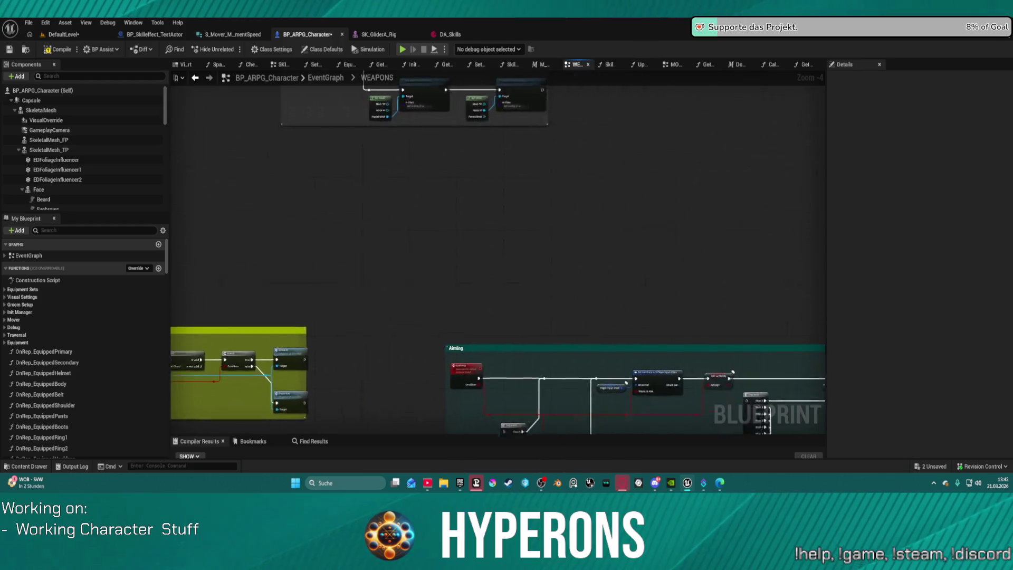
mouse_move(475, 334)
left_mouse_down()
mouse_move(222, 279)
mouse_move(244, 108)
mouse_move(246, 120)
left_mouse_up()
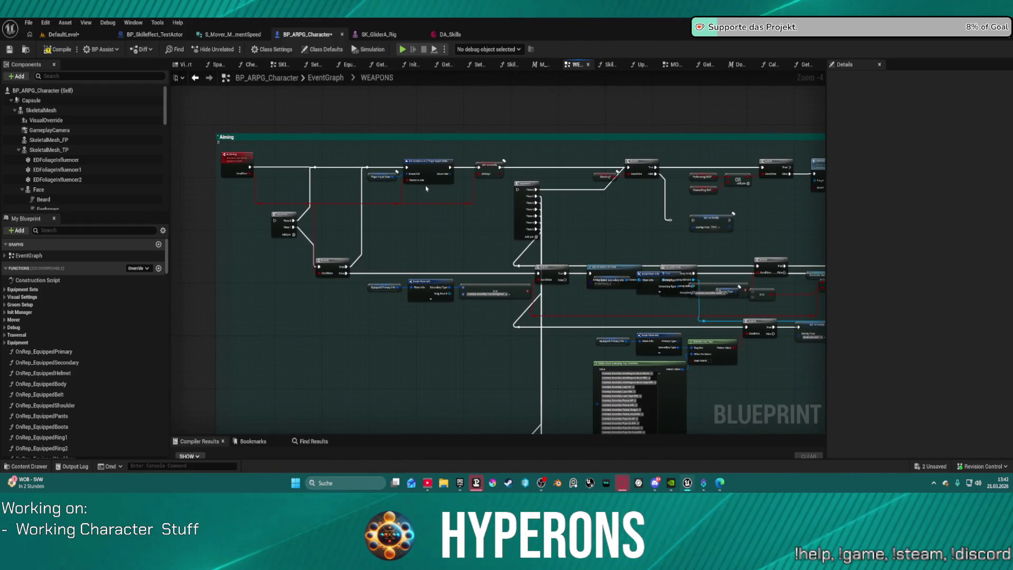
scroll(425, 185, "up", 4)
mouse_move(426, 186)
left_mouse_down()
mouse_move(358, 186)
mouse_move(165, 122)
mouse_move(99, 134)
left_mouse_up()
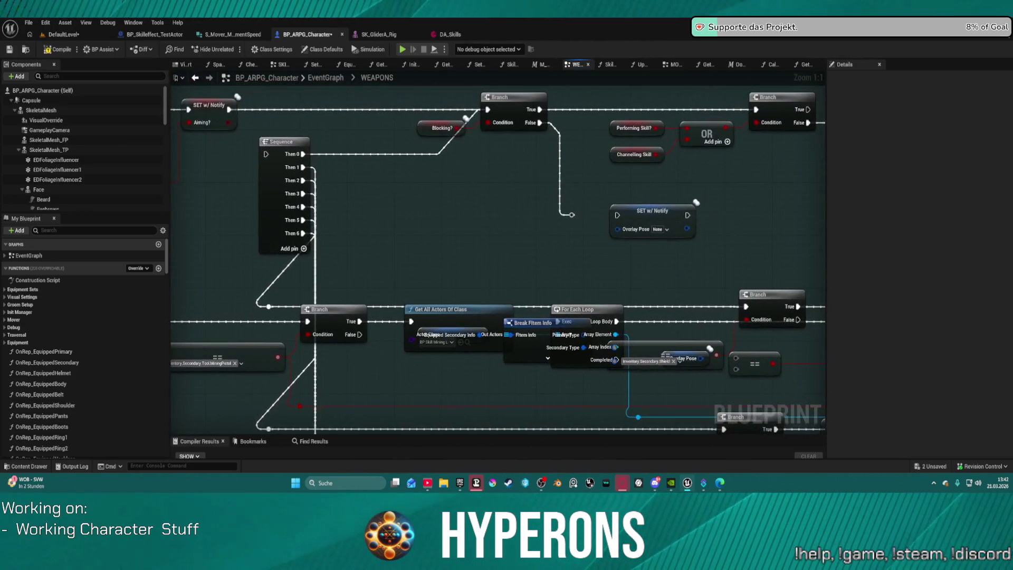
left_click_drag(540, 139, 310, 181)
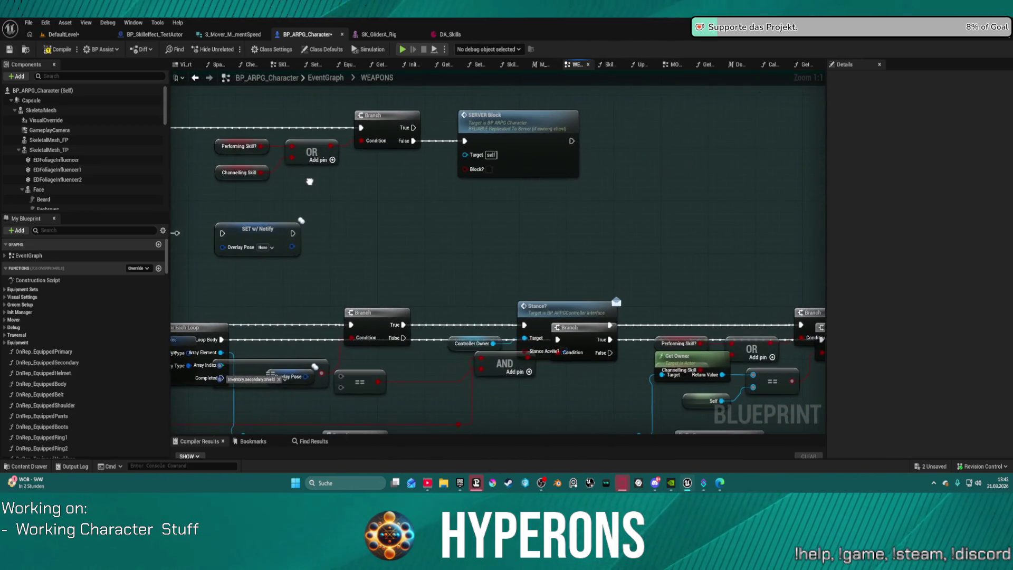
Step: Jump to the SERVER_Block event and break the SERVER Walk link to the Branch
left_click(512, 125)
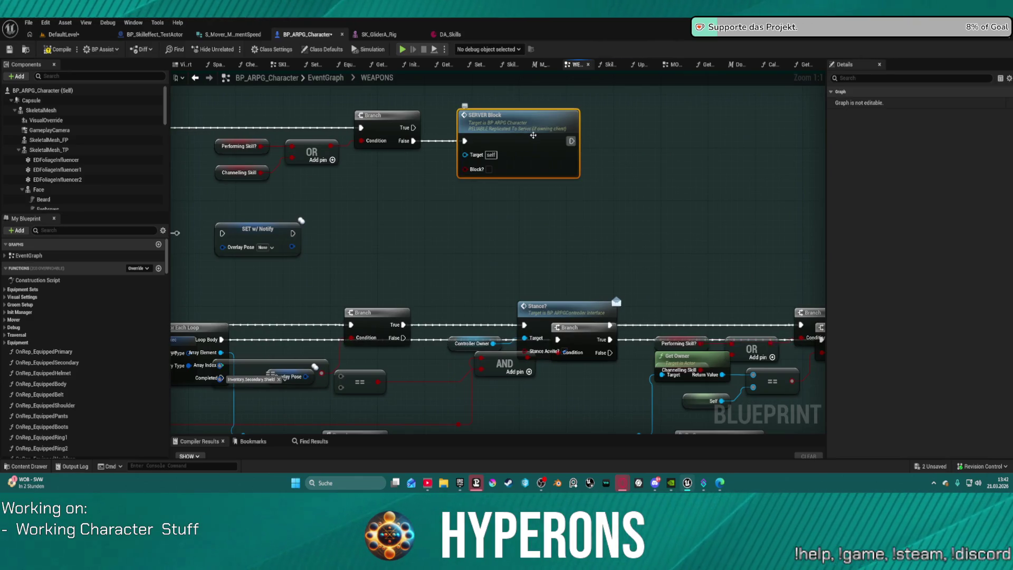
double_click(512, 124)
left_click_drag(552, 151, 232, 145)
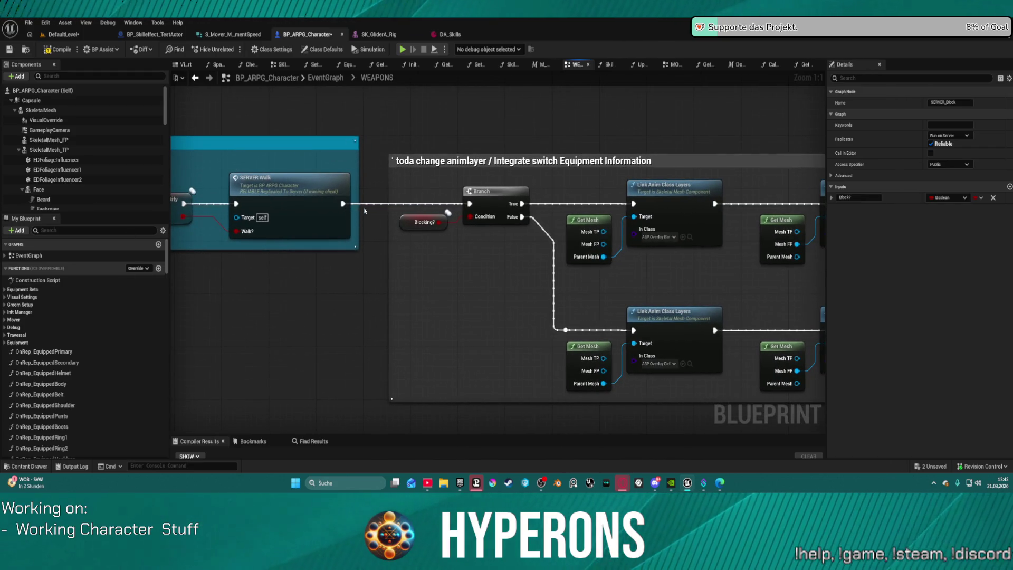
left_click(343, 204, "alt")
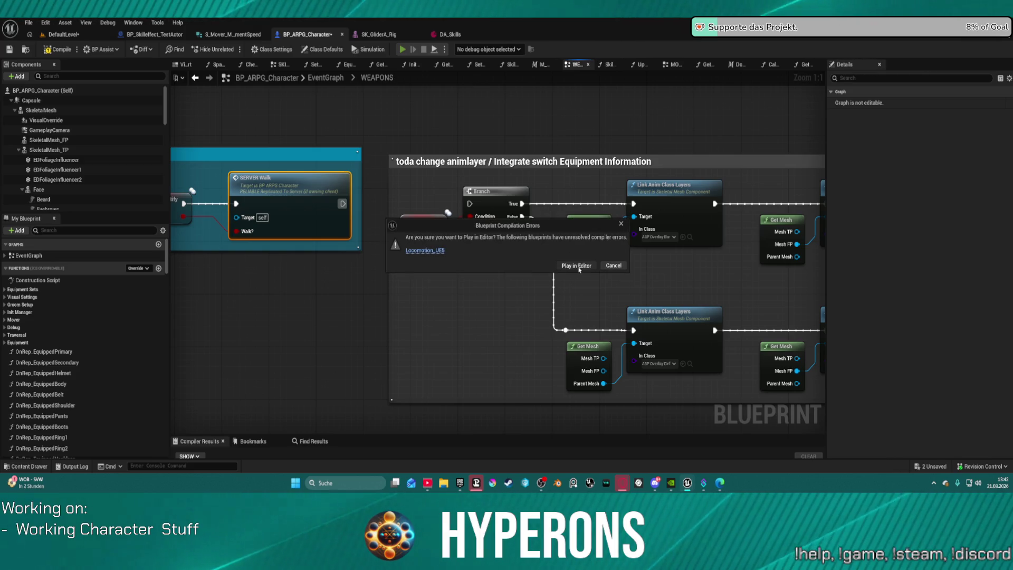
Step: Play despite compiler errors, equip the gun from the inventory, then close the inventory
left_click(578, 265)
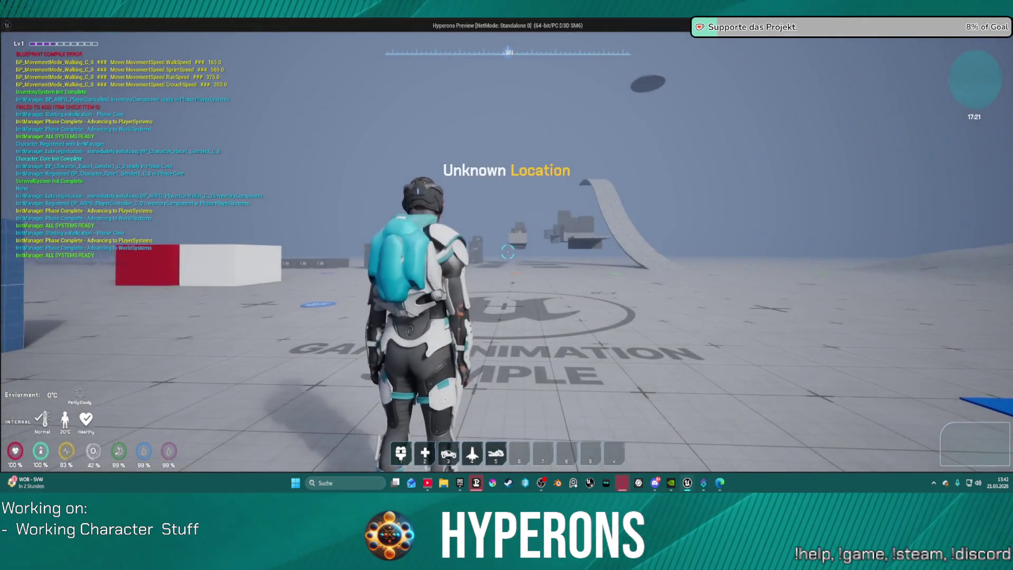
key("i")
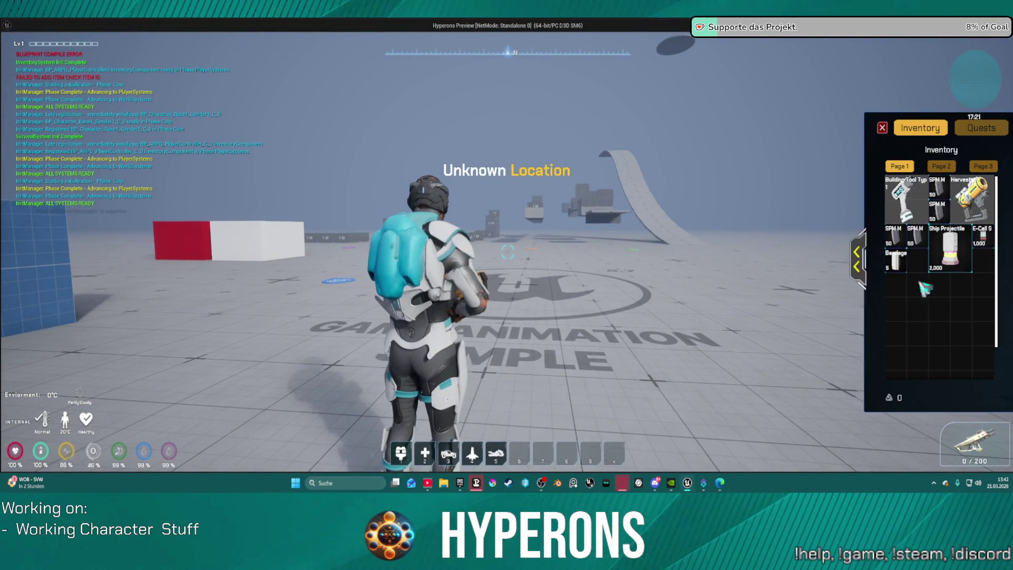
double_click(907, 297)
left_click(847, 143)
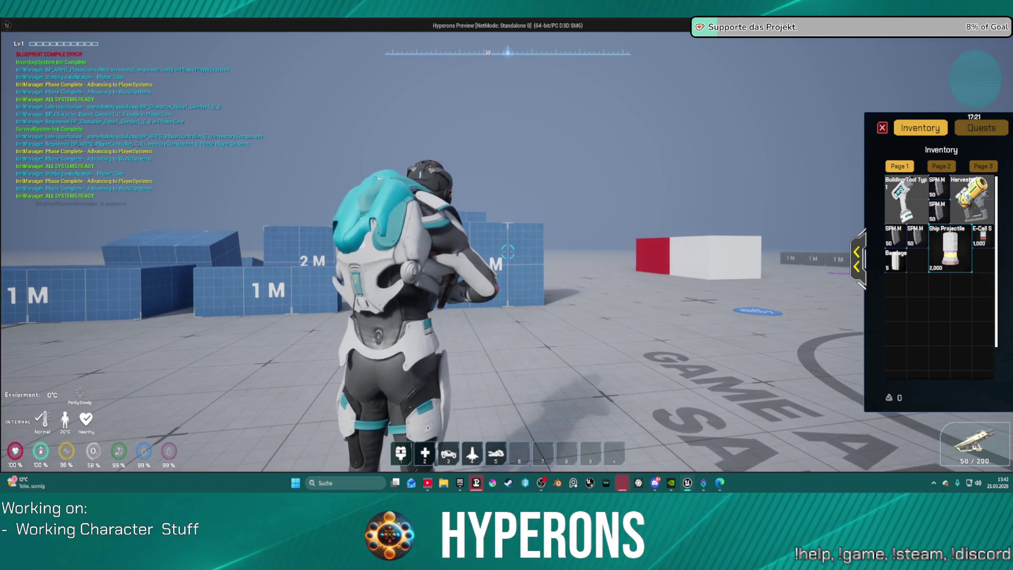
key("i")
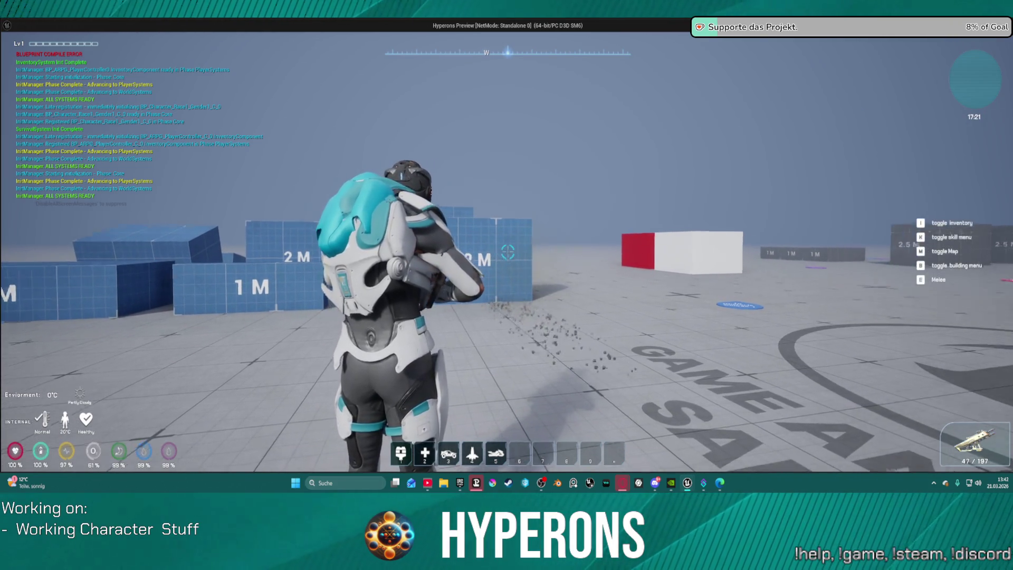
Step: Fire the gun, reload, run toward the blocks firing at the red block, then stop
left_click(508, 252)
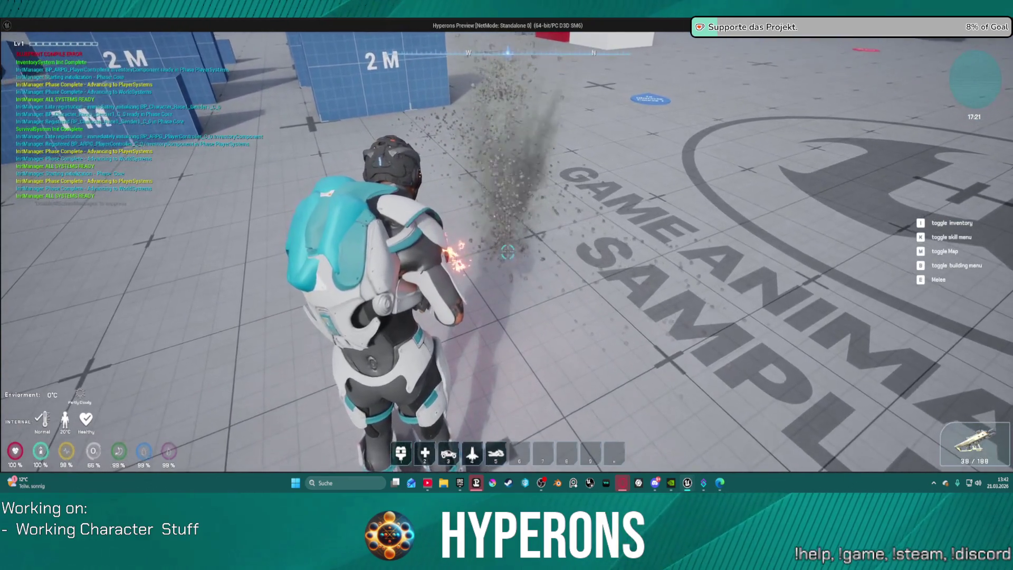
left_click(508, 252)
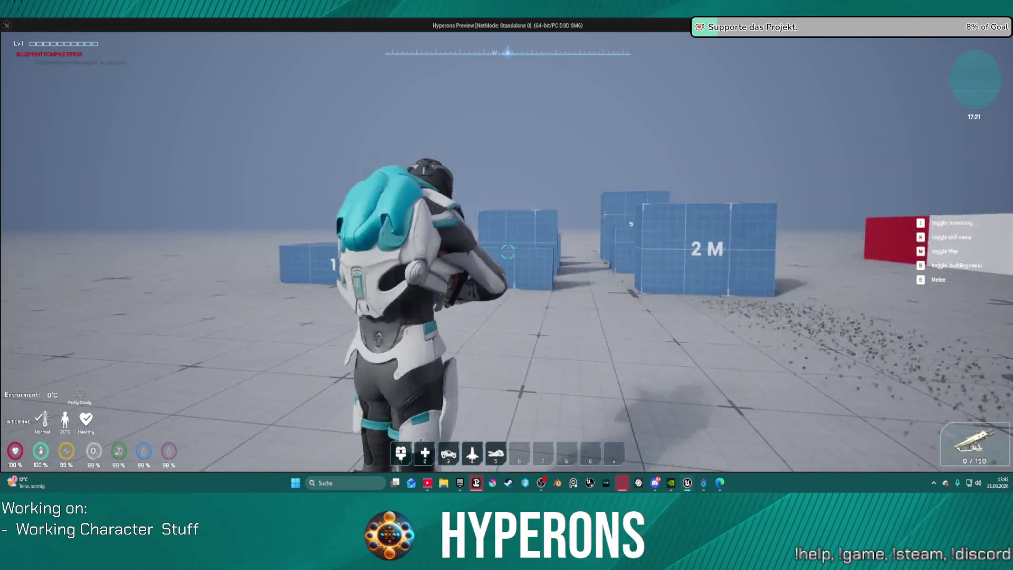
key("r")
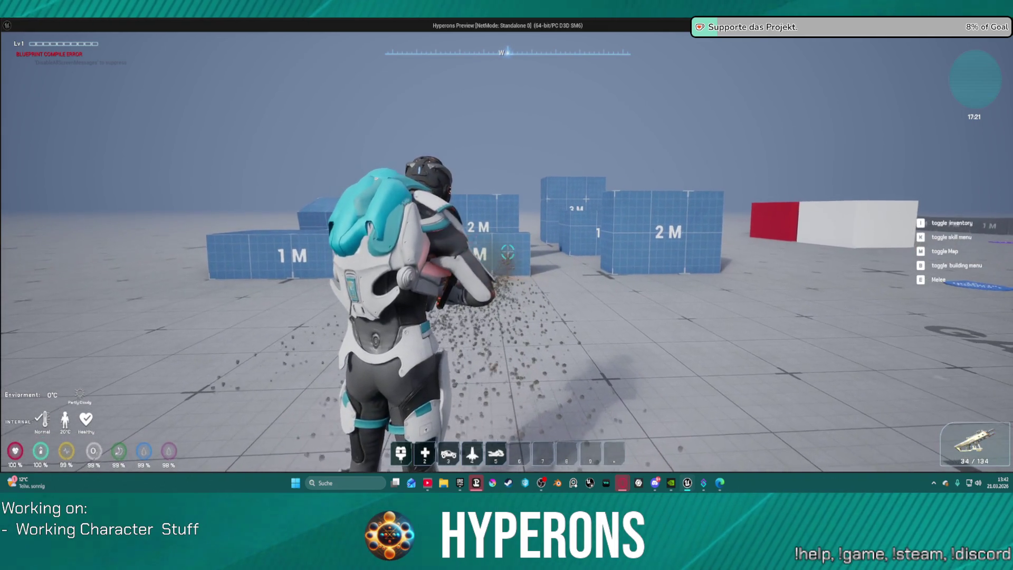
key("w")
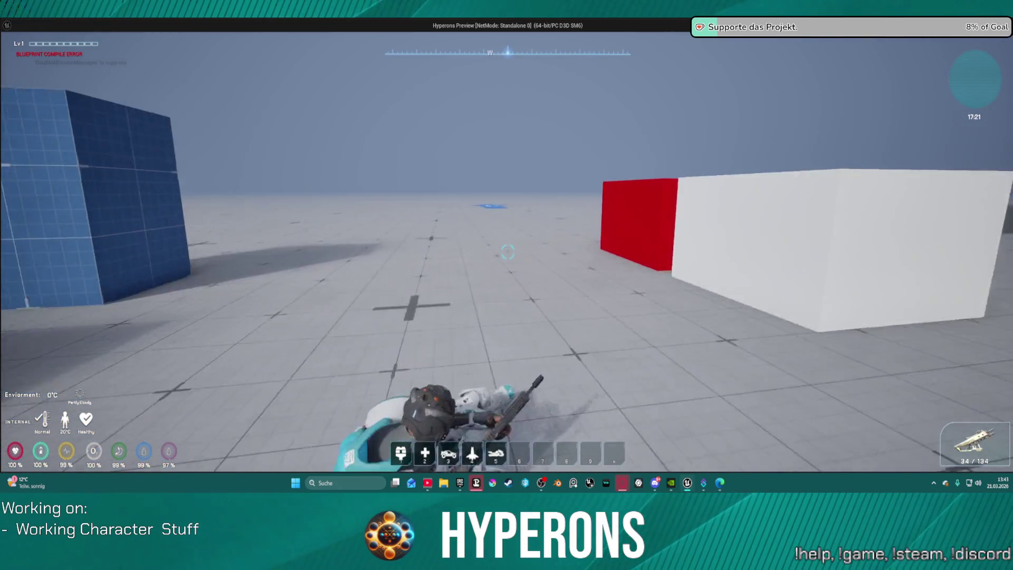
left_click(506, 253)
left_click(508, 252)
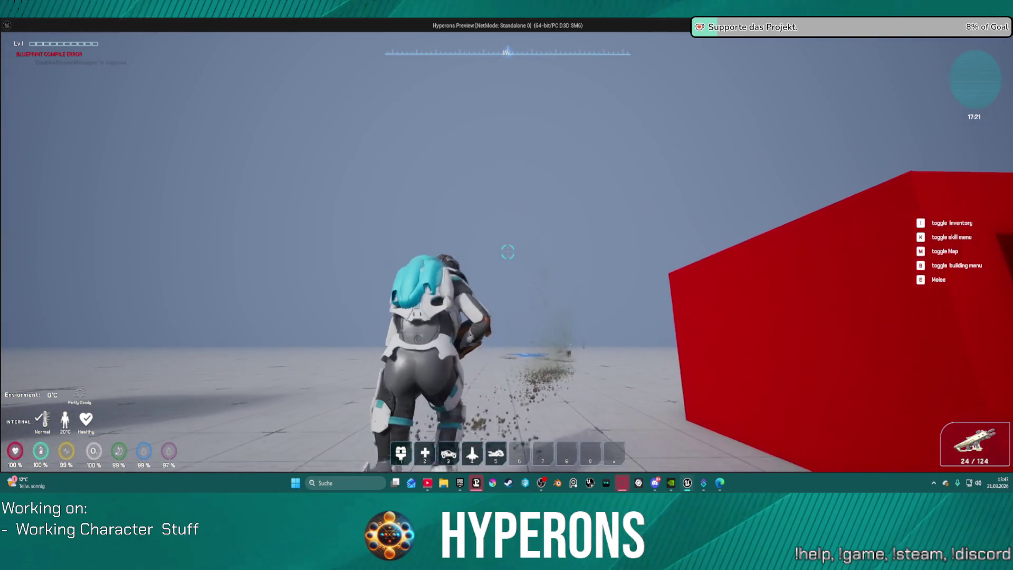
key("Escape")
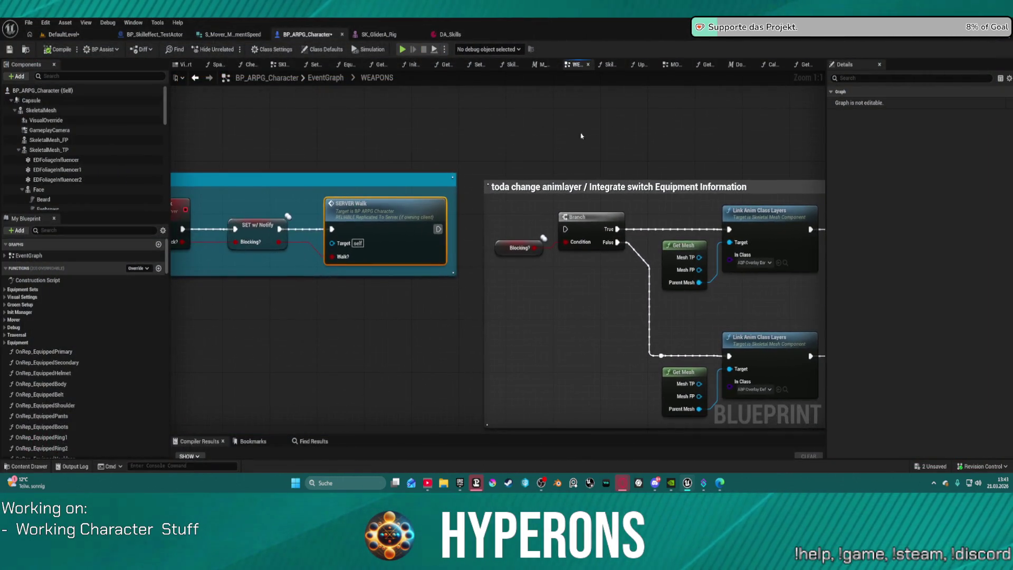
Step: Go back up to the full EventGraph and pan over its highlighting comment group
mouse_move(649, 130)
left_mouse_down()
mouse_move(322, 69)
mouse_move(322, 81)
mouse_move(791, 135)
mouse_move(734, 146)
mouse_move(548, 137)
mouse_move(760, 141)
left_mouse_up()
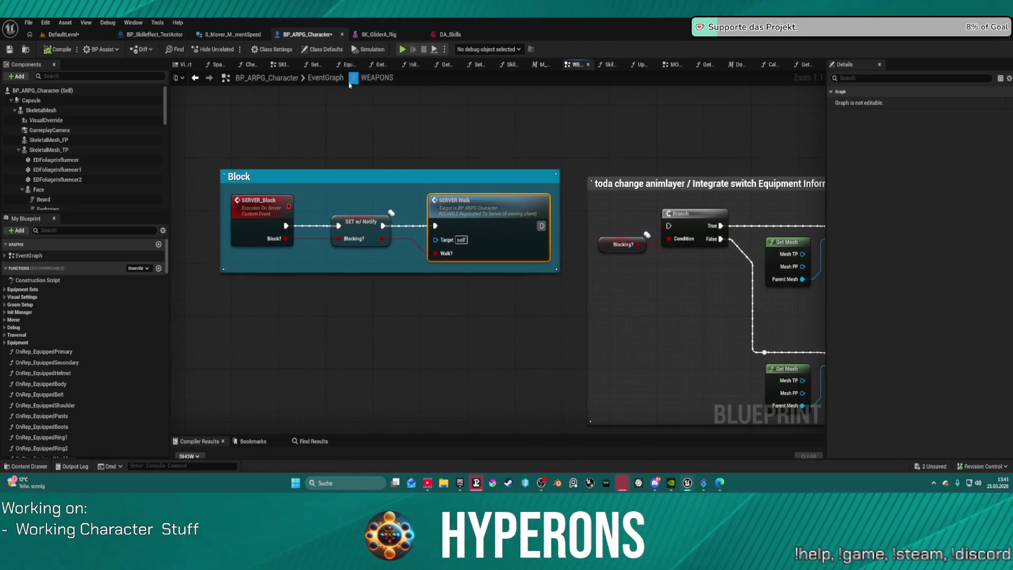
left_click(326, 79)
scroll(536, 173, "up", 3)
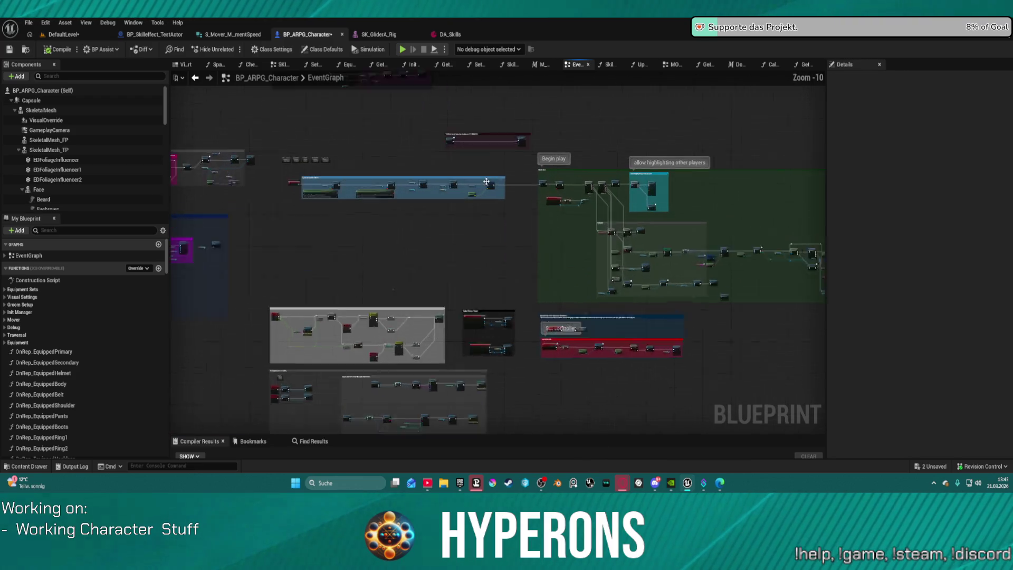
mouse_move(536, 173)
left_mouse_down()
mouse_move(365, 134)
mouse_move(587, 92)
mouse_move(489, 199)
mouse_move(706, 190)
left_mouse_up()
scroll(488, 199, "up", 4)
scroll(488, 199, "up", 5)
scroll(707, 190, "down", 12)
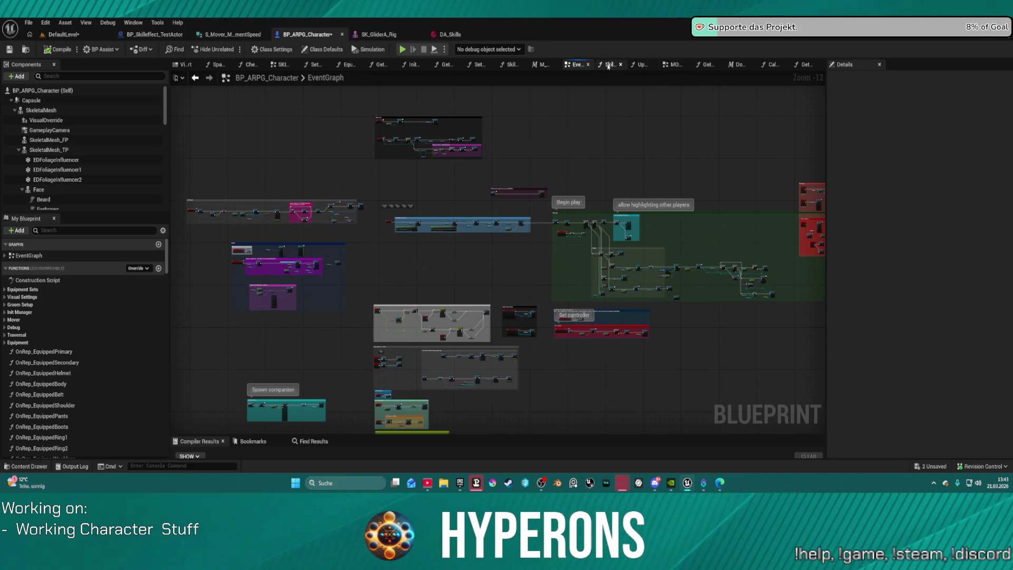
Step: Look over the SKILL + DAMAGE montage replication group, then return to the top-level EventGraph
left_click(280, 67)
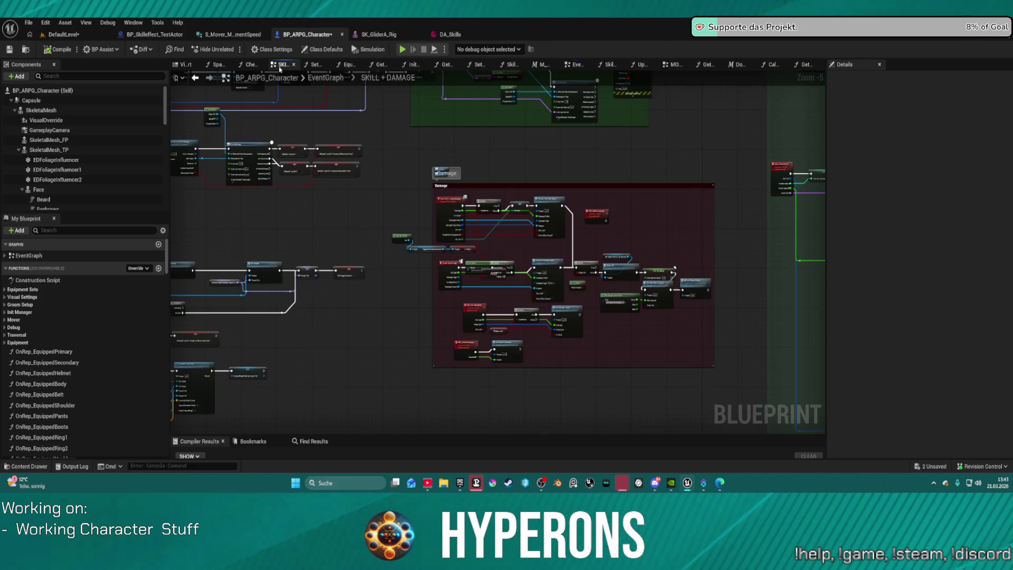
scroll(356, 115, "down", 1)
mouse_move(599, 163)
left_mouse_down()
mouse_move(486, 233)
mouse_move(510, 325)
mouse_move(509, 255)
left_mouse_up()
scroll(369, 219, "up", 1)
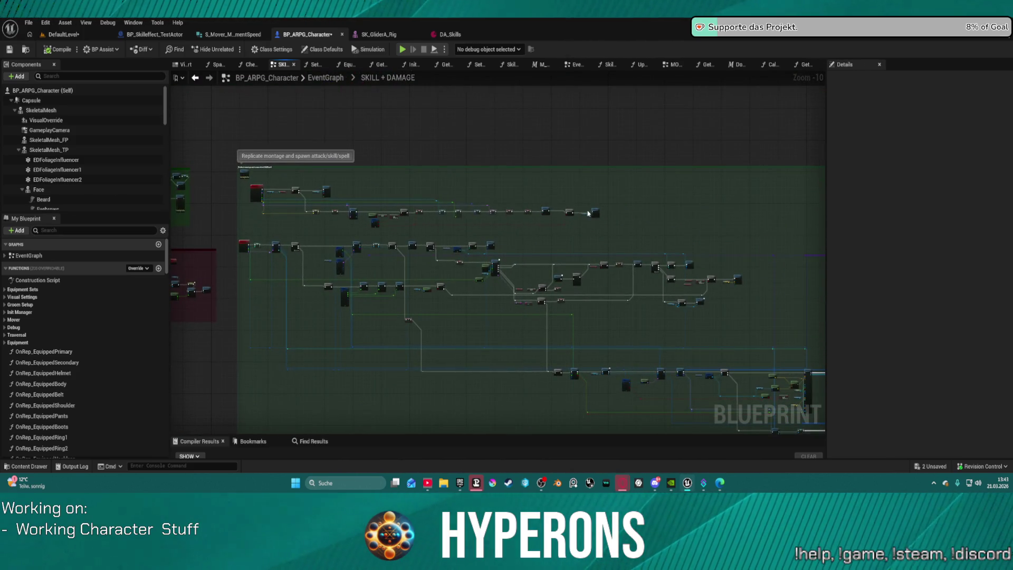
scroll(602, 214, "up", 1)
scroll(602, 214, "down", 3)
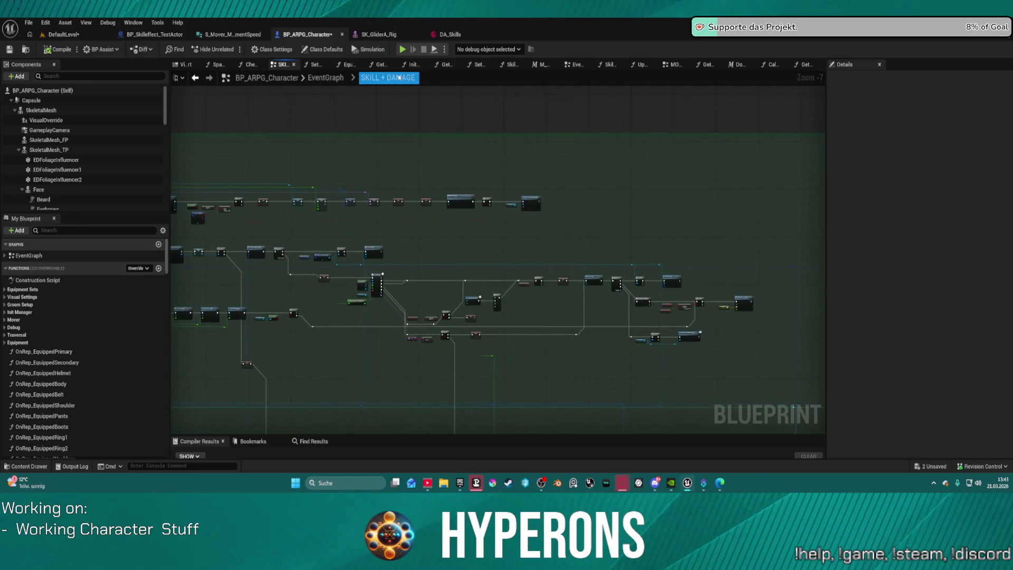
left_click(325, 81)
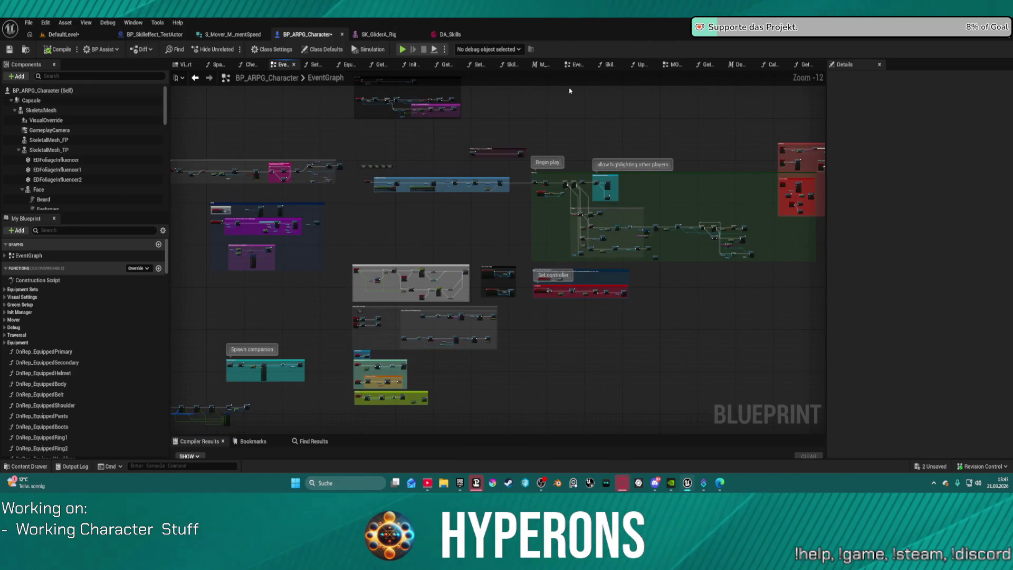
Step: Expand EventGraph in My Blueprint and open the WEAPONS collapsed graph via MOVEMENTS
left_click(4, 255)
left_click(48, 275)
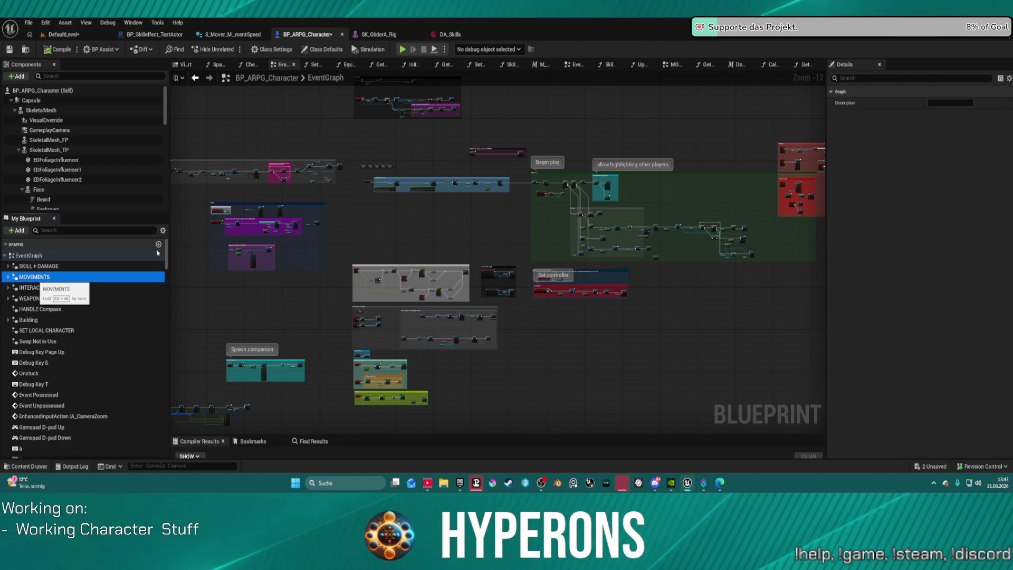
left_click(41, 299)
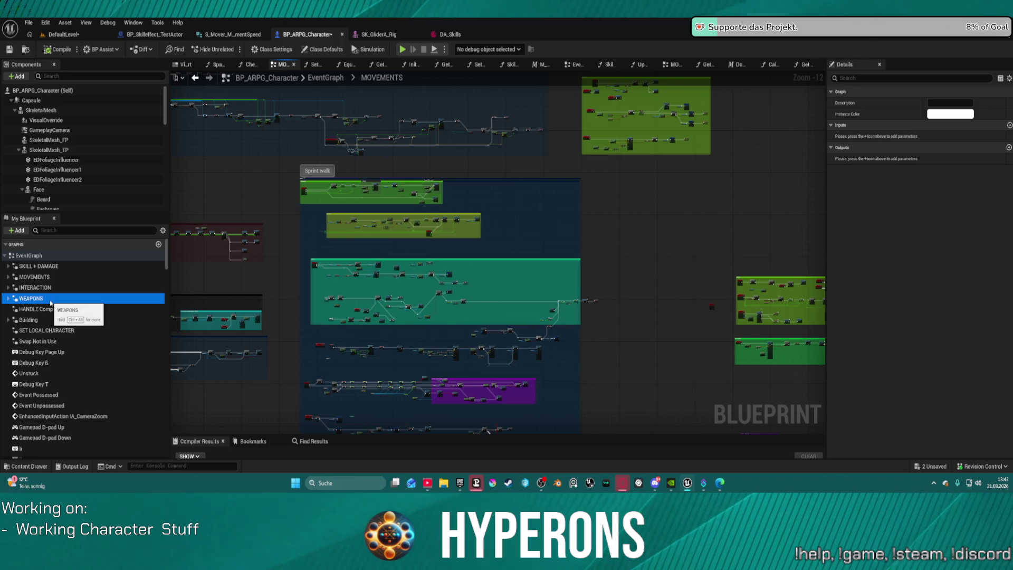
double_click(36, 299)
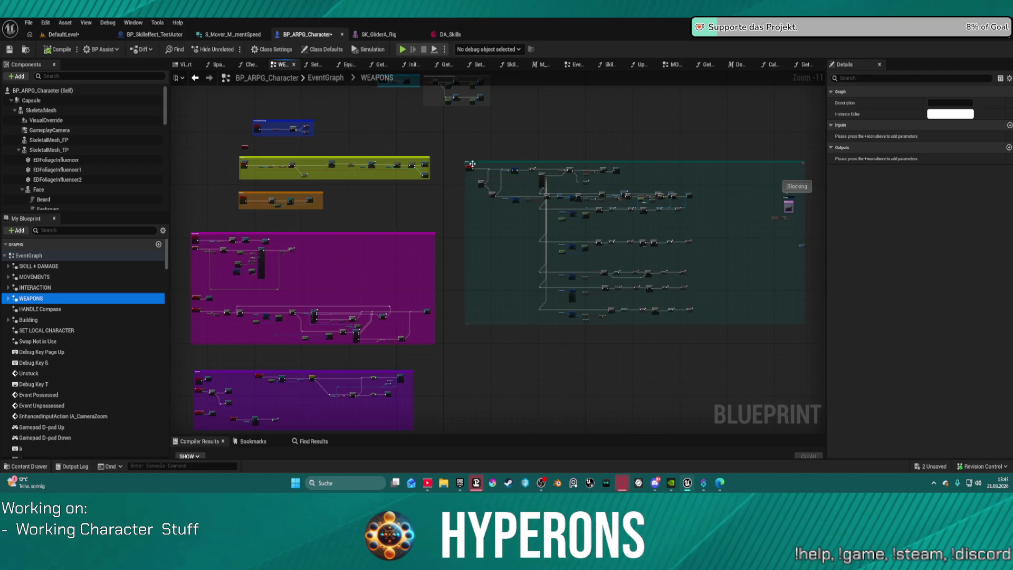
Step: Frame the OR and Blocking Branch nodes leading to the SERVER Block call
scroll(473, 164, "up", 12)
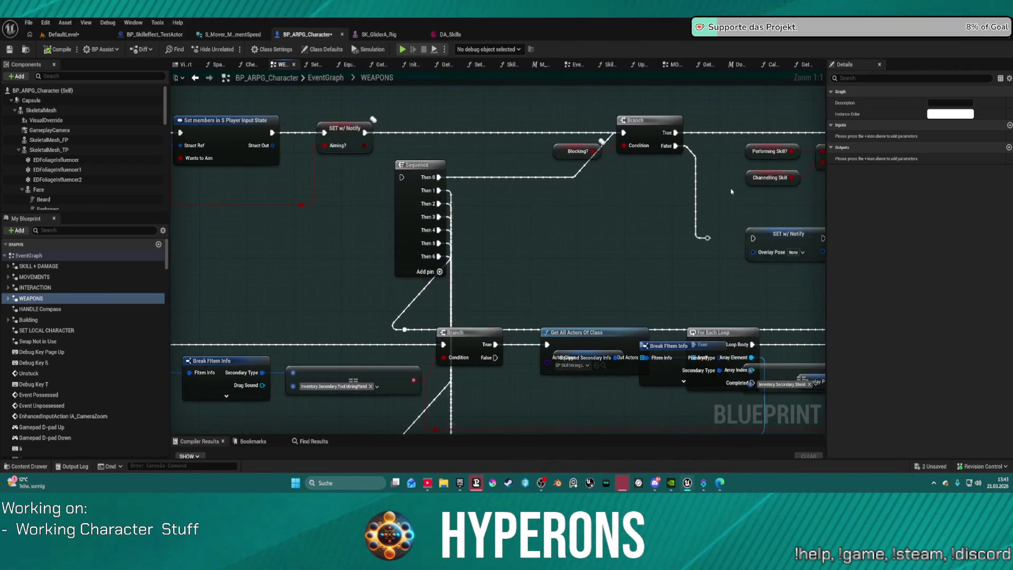
left_click_drag(638, 208, 400, 210)
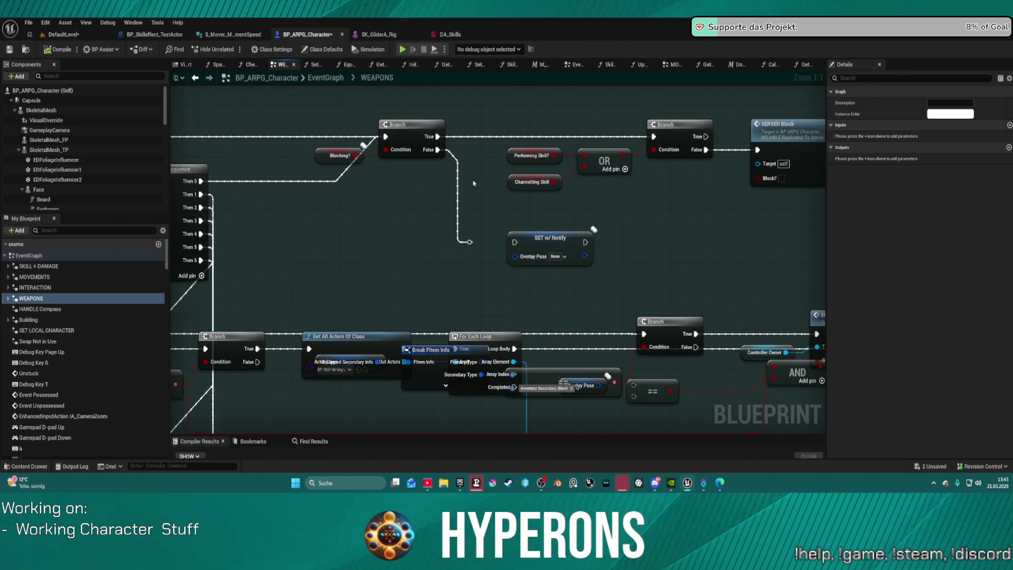
left_click_drag(700, 212, 591, 208)
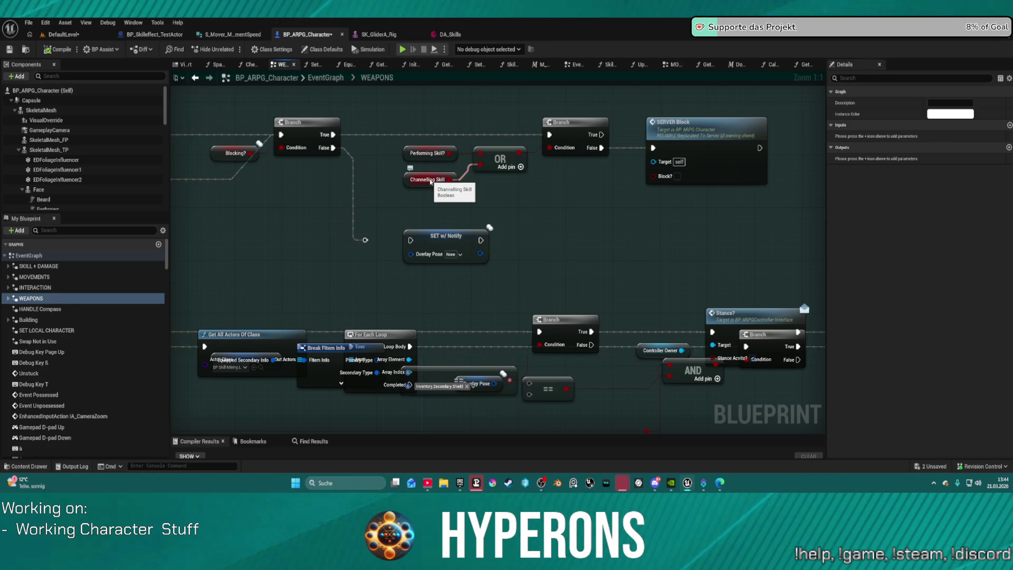
scroll(432, 180, "down", 8)
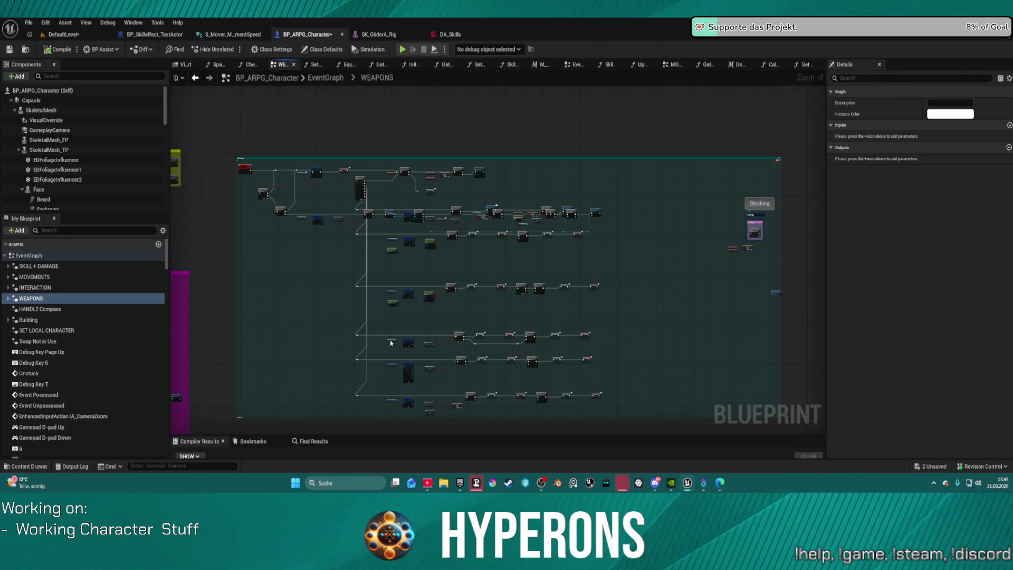
scroll(520, 338, "up", 5)
scroll(464, 297, "up", 1)
scroll(477, 285, "down", 1)
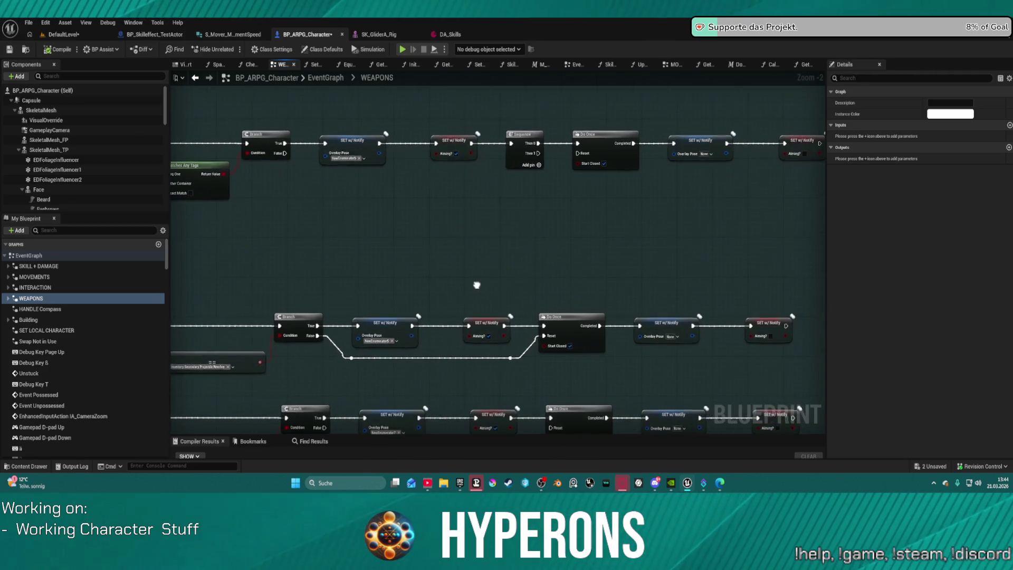
scroll(481, 282, "up", 1)
mouse_move(481, 282)
left_mouse_down()
mouse_move(452, 304)
mouse_move(597, 334)
mouse_move(749, 431)
mouse_move(728, 433)
left_mouse_up()
left_click_drag(500, 176, 531, 432)
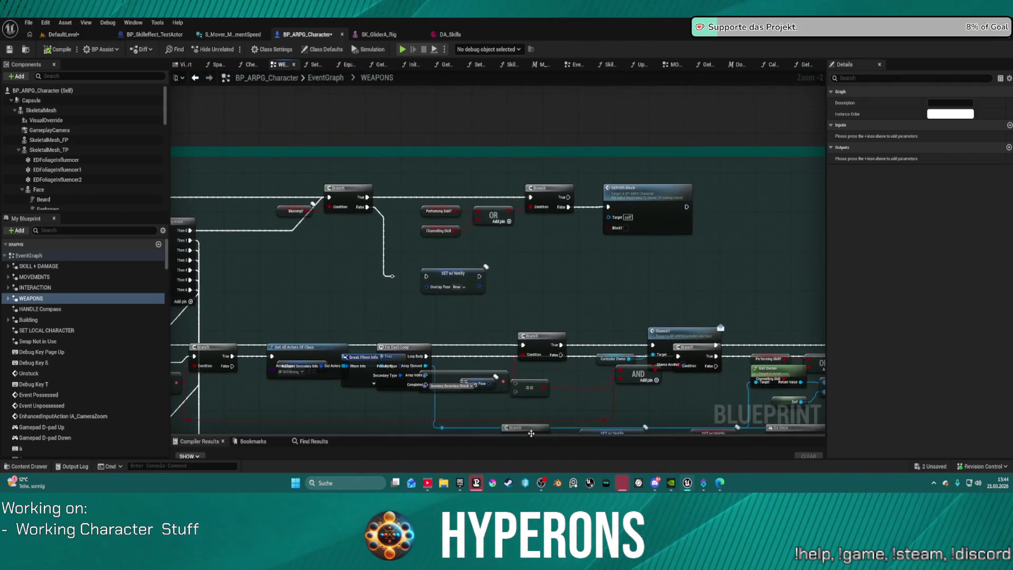
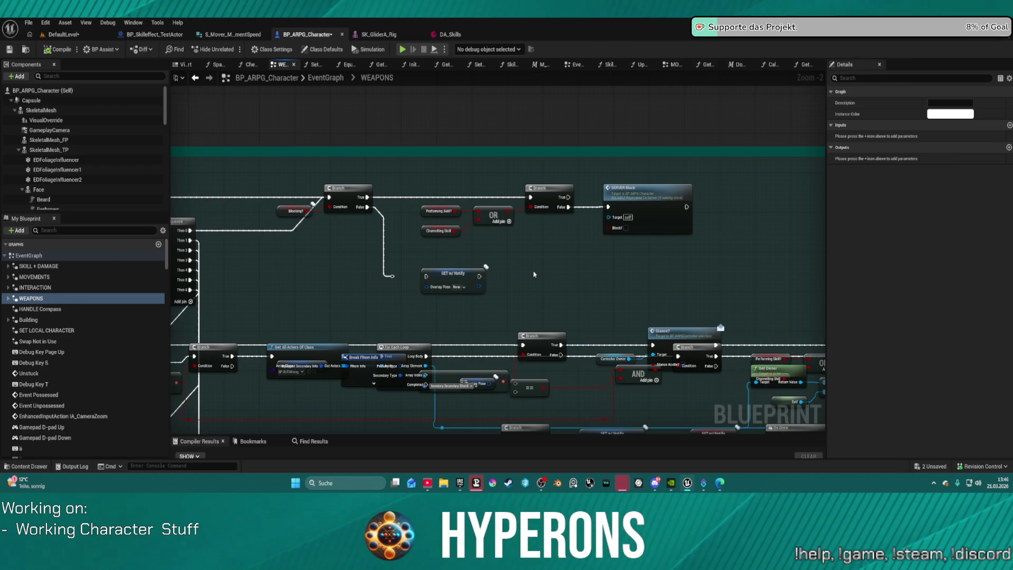
Step: Shift the item data node and its neighbouring node down-left in the WEAPONS graph
scroll(594, 356, "down", 1)
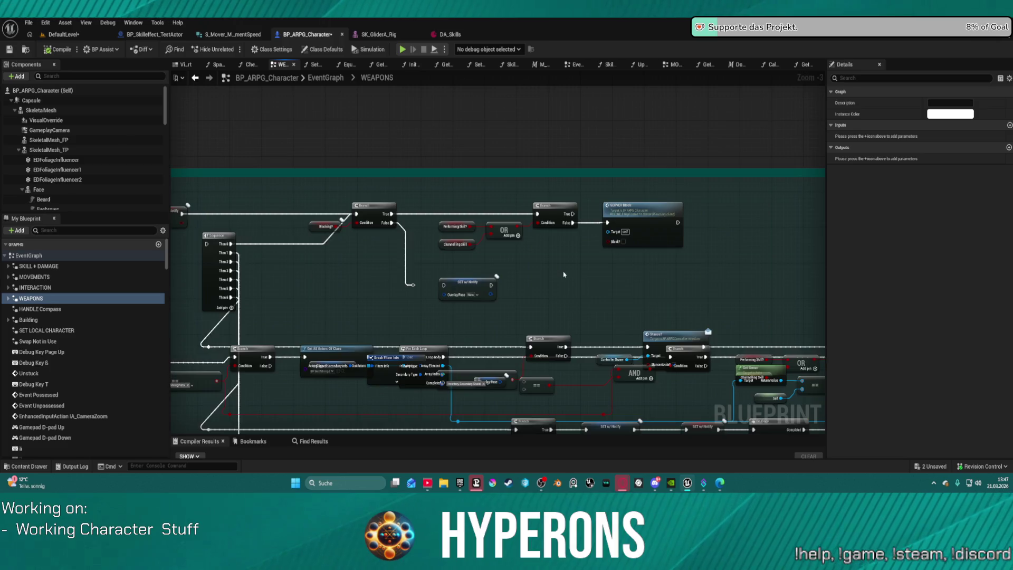
scroll(570, 253, "down", 2)
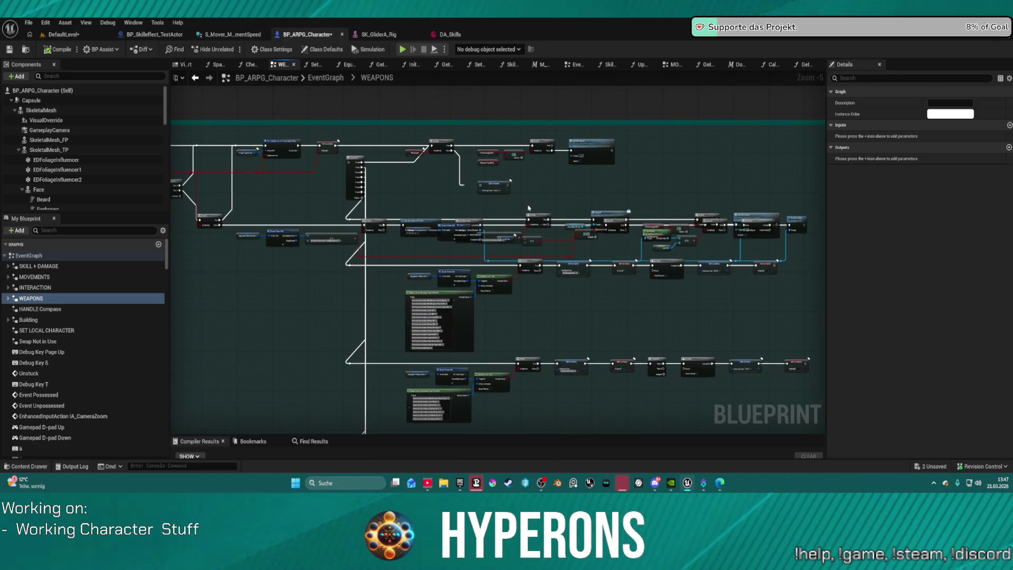
left_click(457, 234)
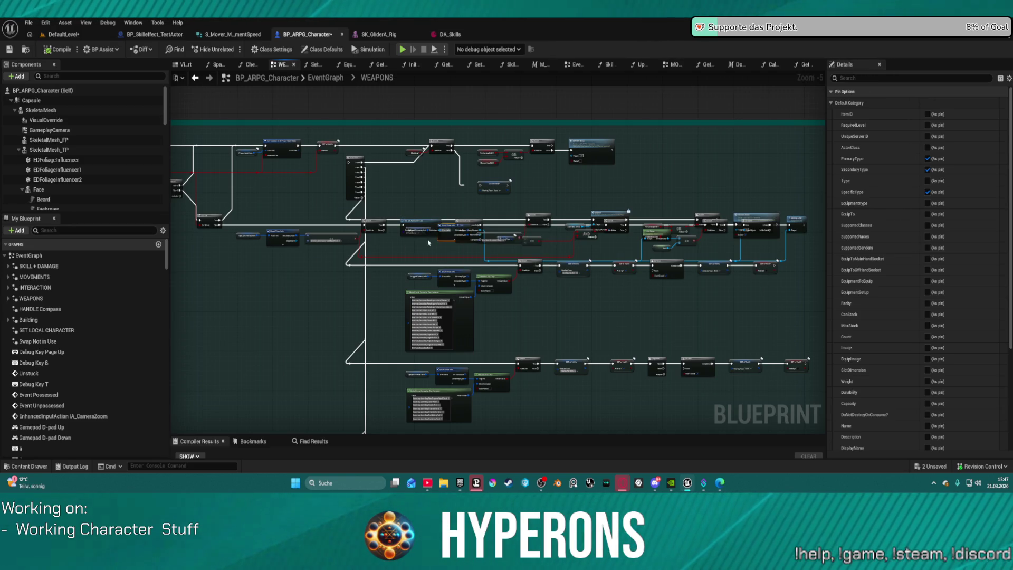
left_click_drag(424, 228, 353, 244)
left_click_drag(316, 246, 302, 258)
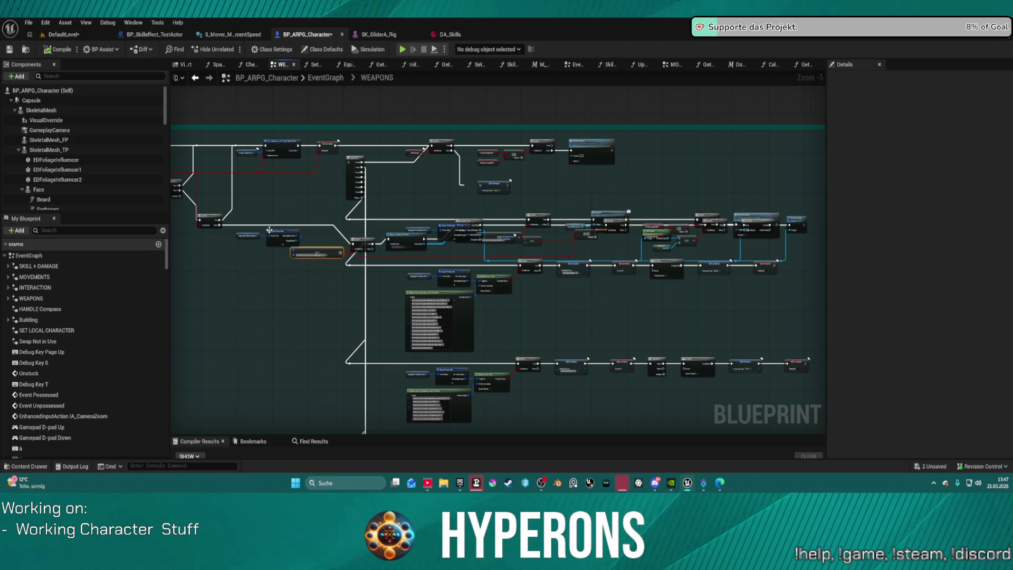
mouse_move(236, 231)
left_mouse_down()
mouse_move(278, 255)
mouse_move(264, 256)
mouse_move(295, 254)
left_mouse_up()
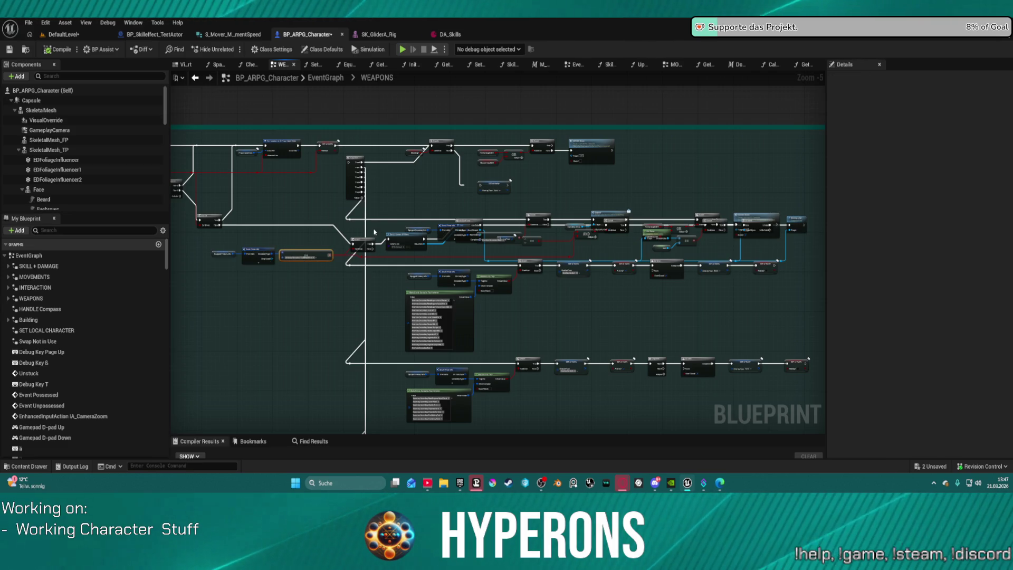
scroll(436, 219, "up", 6)
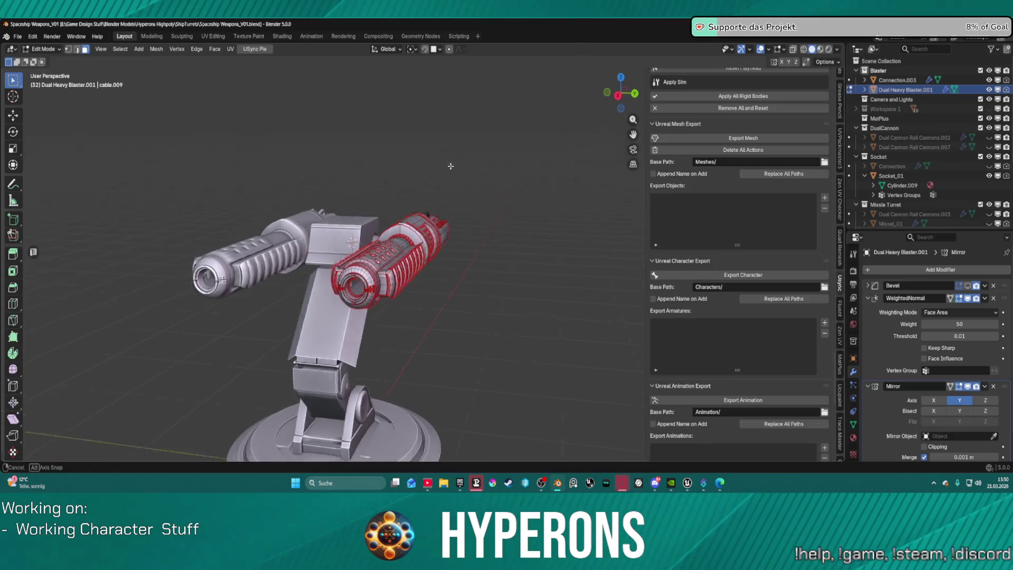
Step: Switch the blaster to Object Mode and orbit in to look along its barrel
key("ctrl+Tab")
left_click(524, 208)
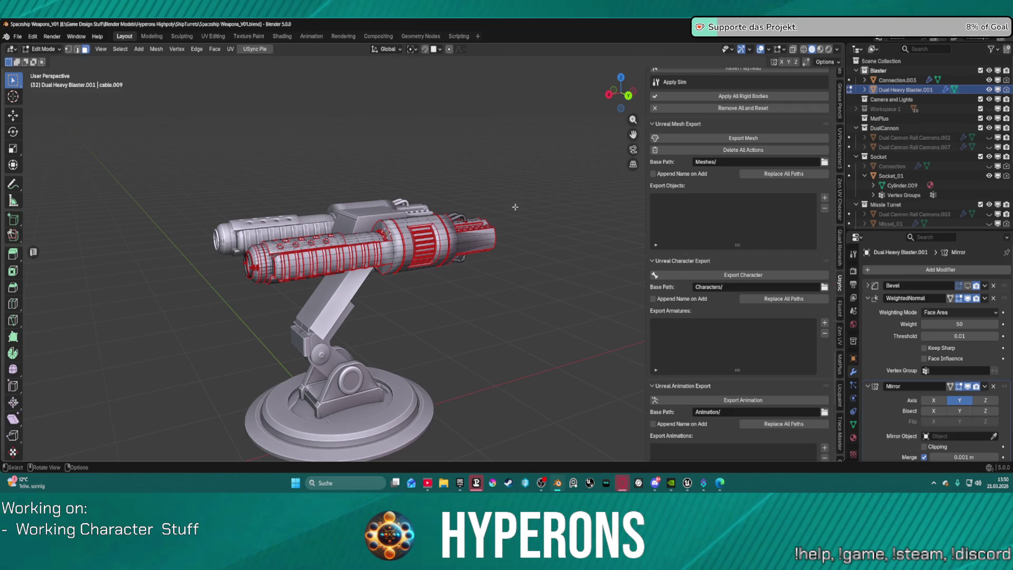
key("ctrl+Tab")
left_click(366, 204)
scroll(388, 228, "up", 8)
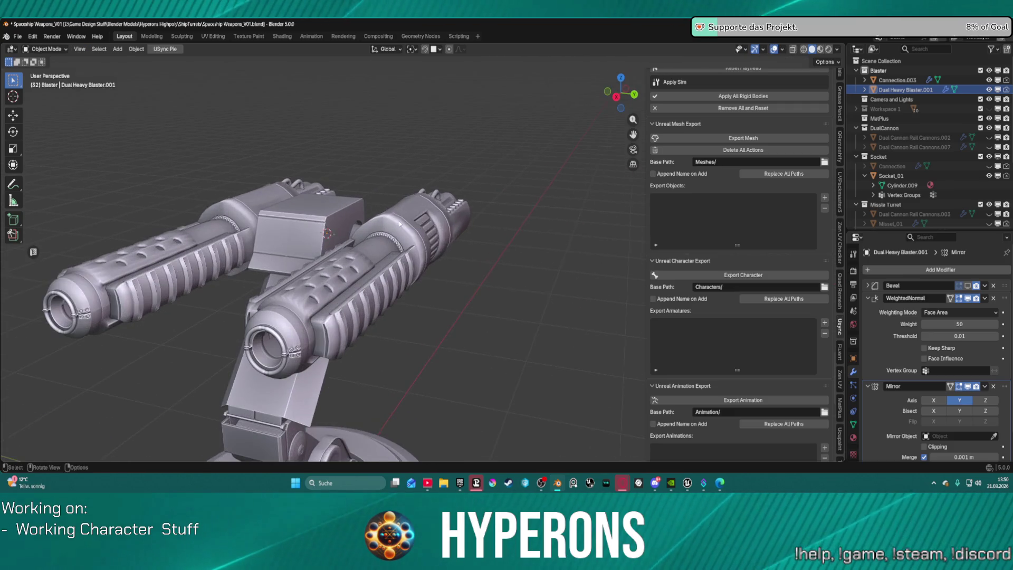
mouse_move(388, 228)
left_mouse_down()
mouse_move(494, 242)
mouse_move(454, 221)
left_mouse_up()
mouse_move(454, 222)
left_mouse_down()
mouse_move(386, 195)
mouse_move(291, 251)
left_mouse_up()
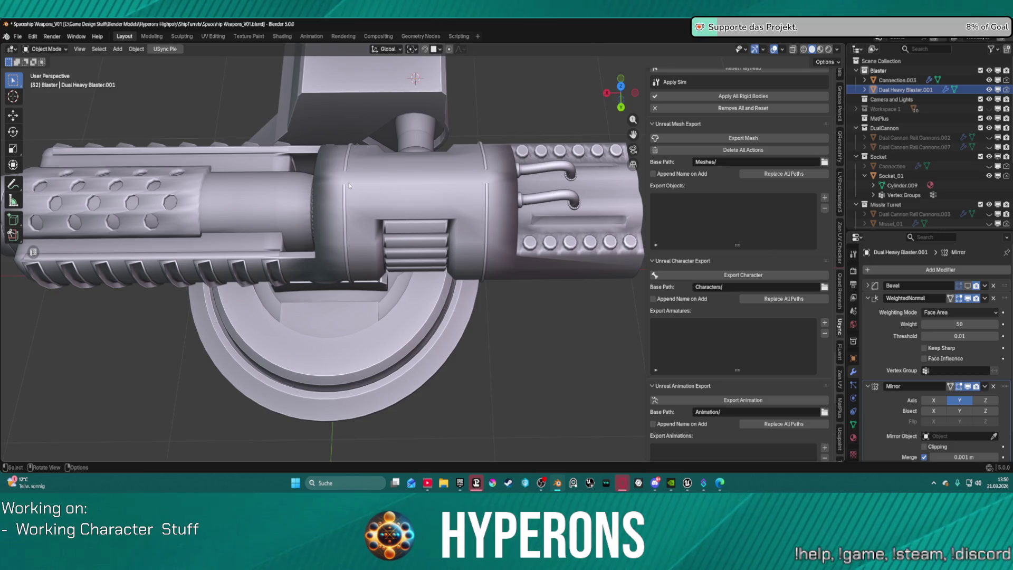
Step: In Edit Mode, select the barrel housing faces and apply Shade Smooth
key("ctrl+Tab")
left_click(397, 189)
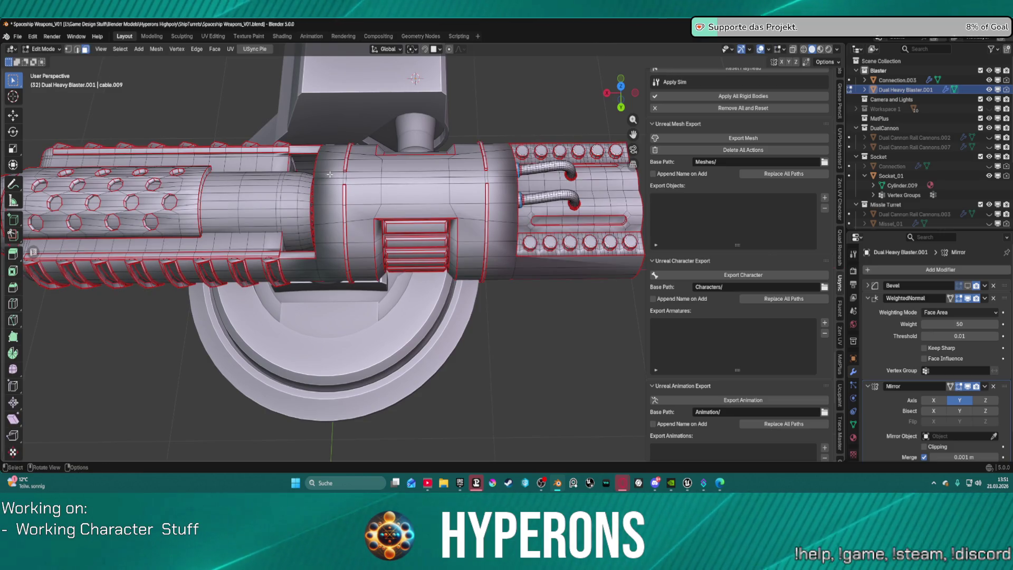
left_click_drag(330, 174, 357, 182)
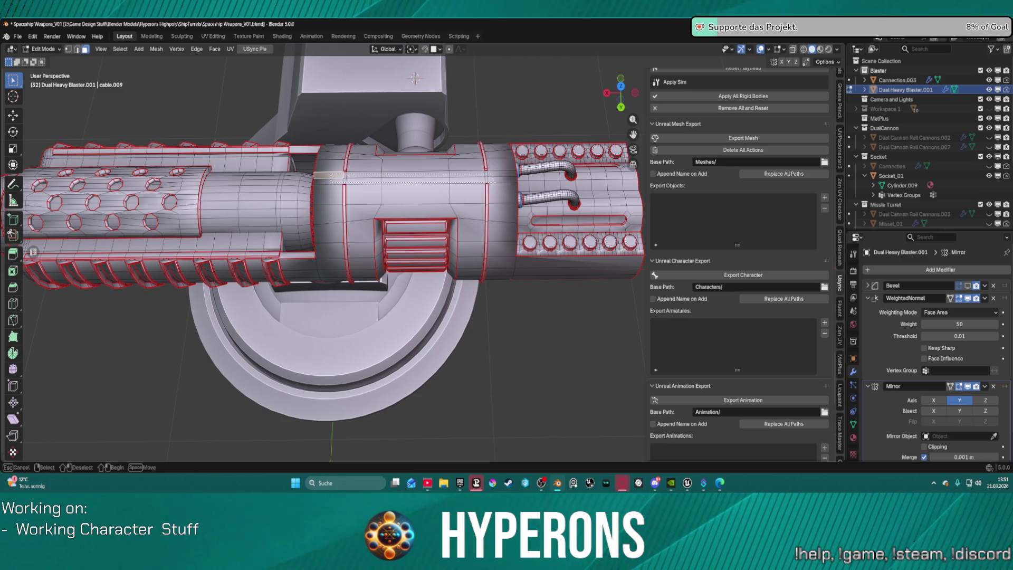
left_click_drag(500, 178, 499, 179)
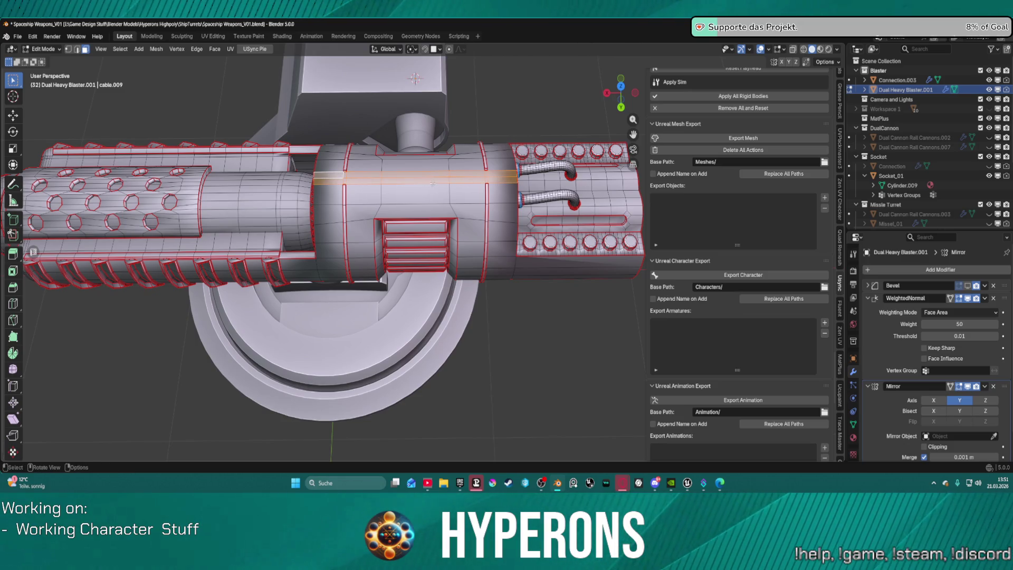
right_click(404, 183)
left_click(422, 305)
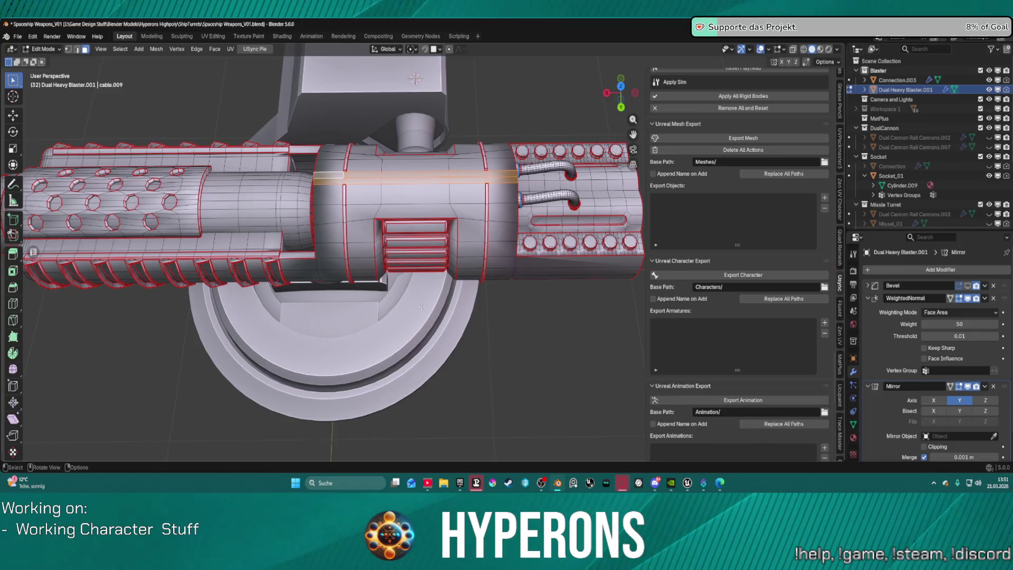
Step: Quit Blender without saving Spaceship Weapons_V01.blend
mouse_move(413, 196)
left_mouse_down()
mouse_move(500, 139)
mouse_move(491, 138)
left_mouse_up()
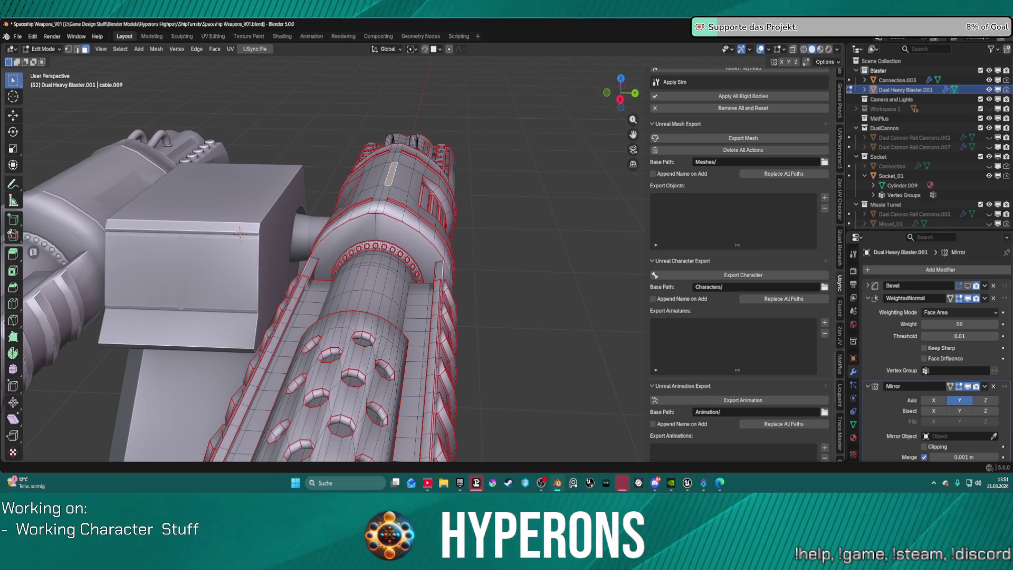
key("ctrl+q")
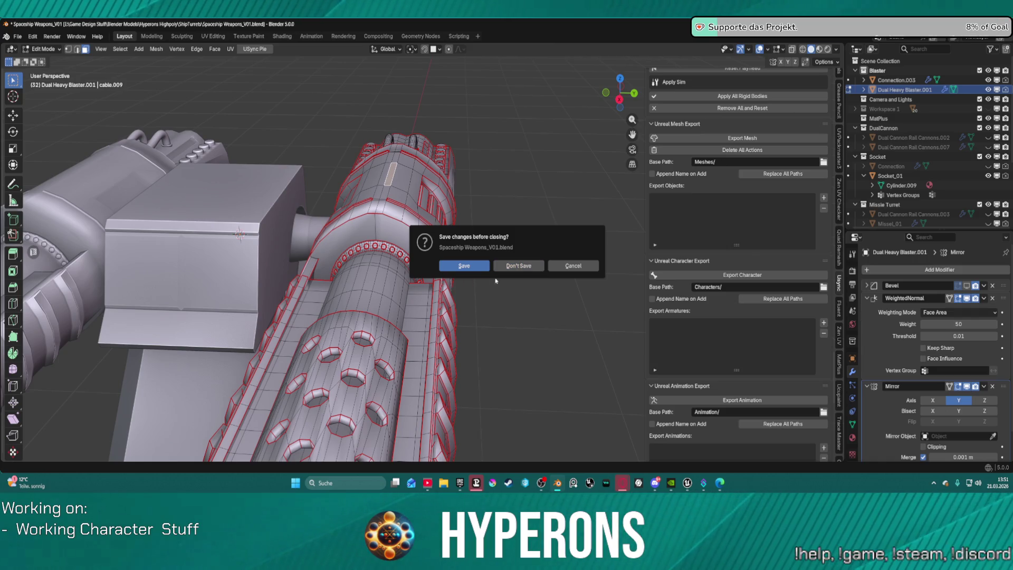
left_click(519, 266)
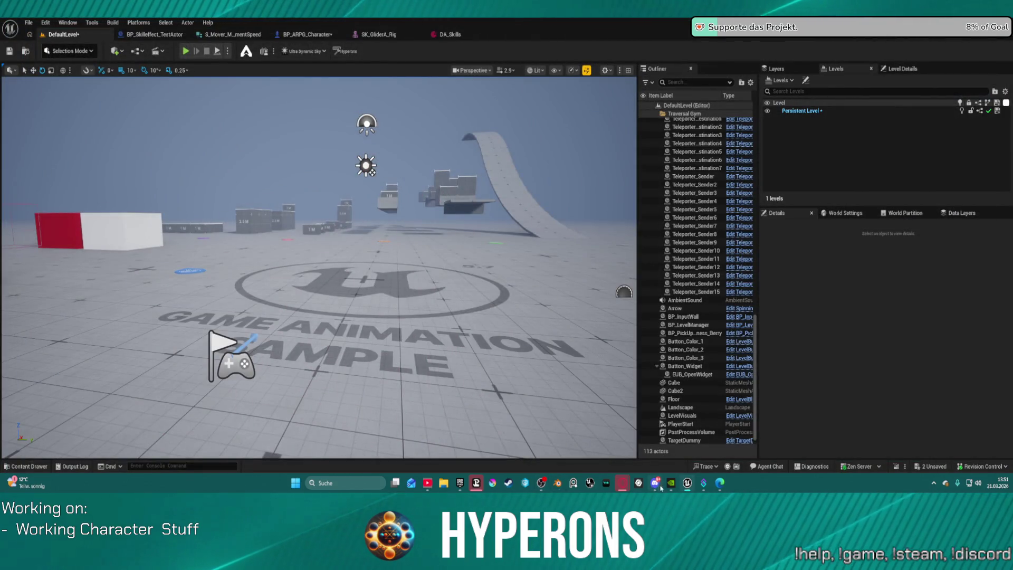
Step: Browse the Stations and Testmaps folders, filter by 'station', and open DEV_StationUV
left_click(29, 23)
mouse_move(105, 83)
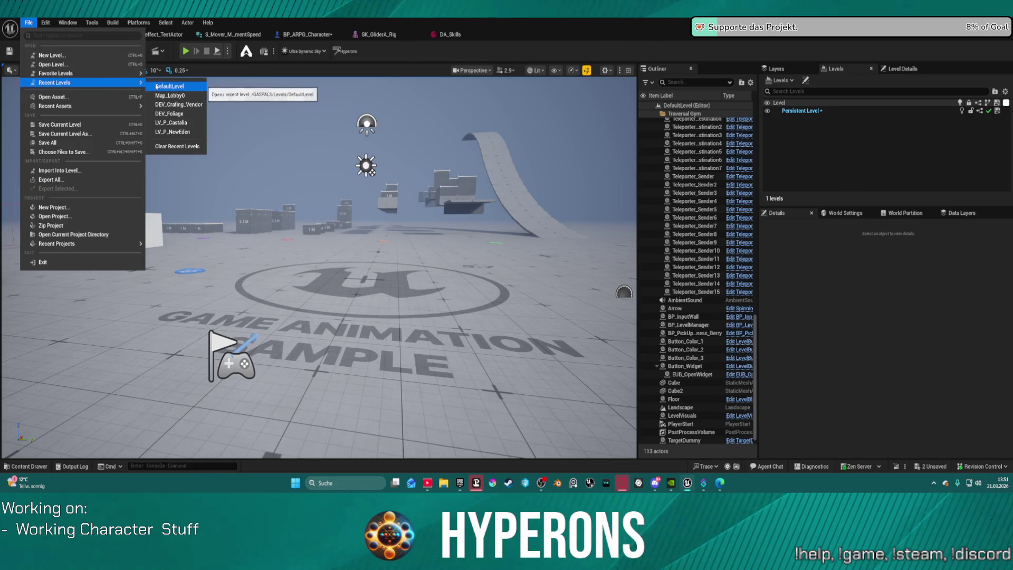
left_click(126, 66)
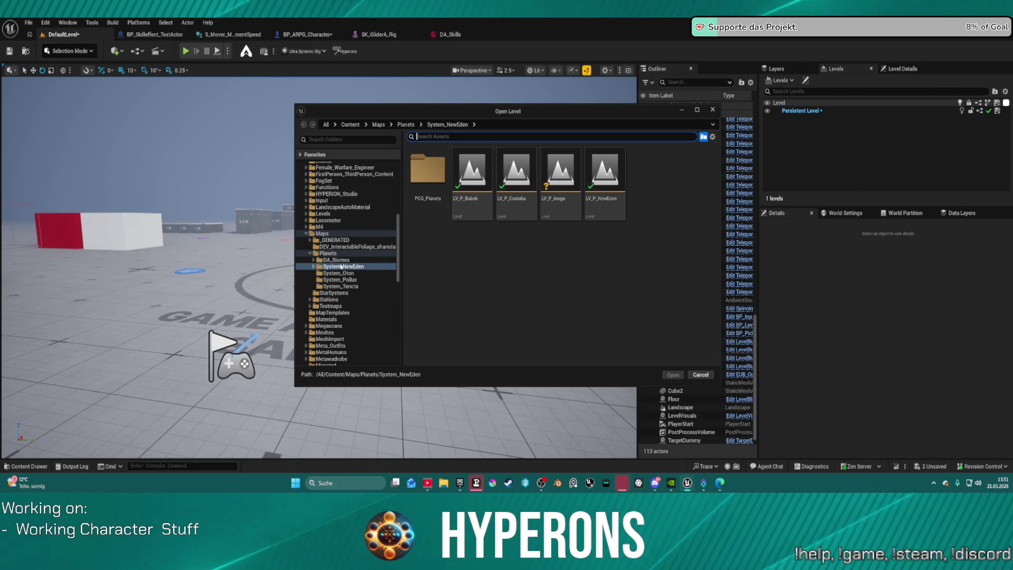
left_click(330, 300)
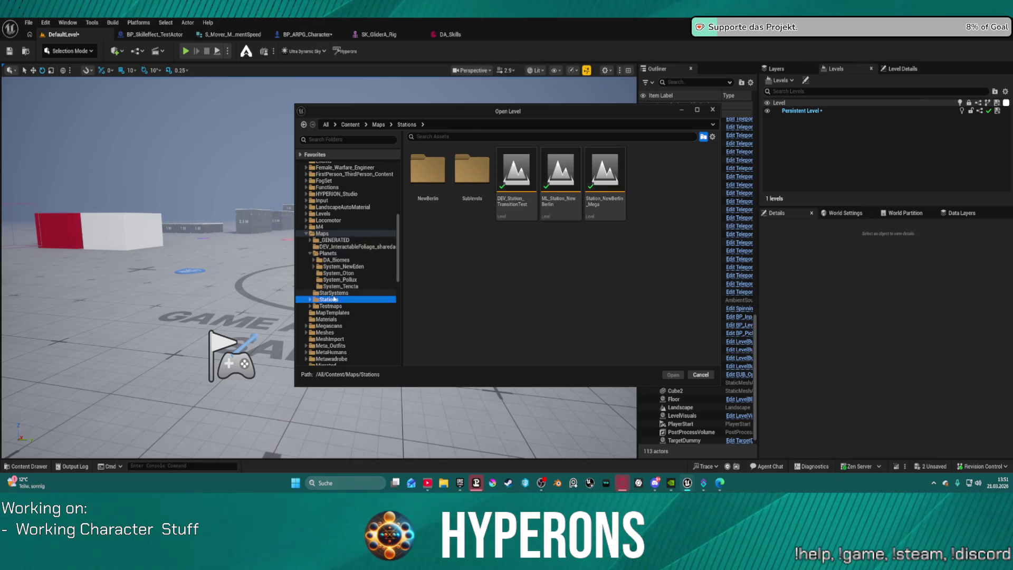
left_click(330, 306)
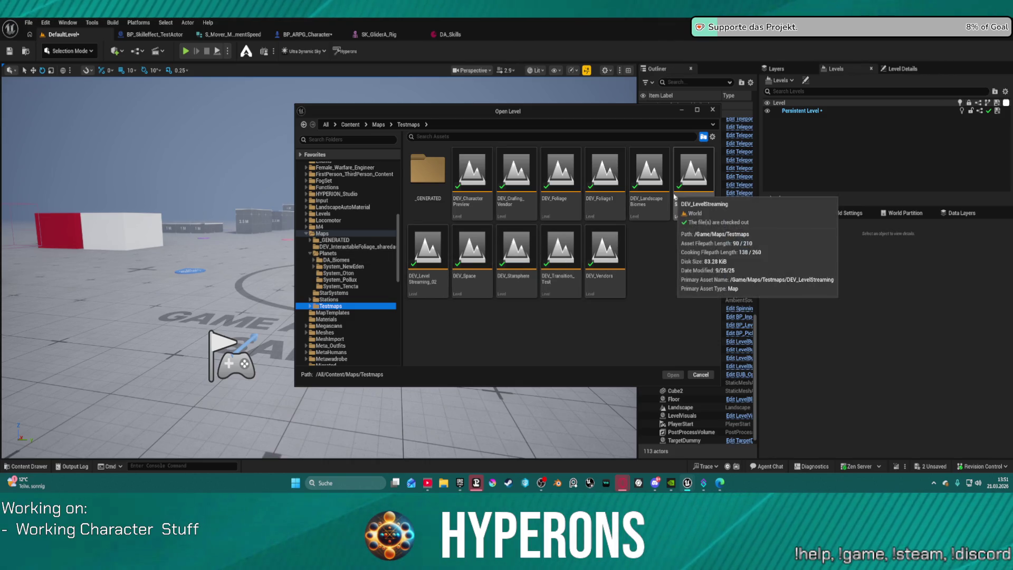
left_click(322, 233)
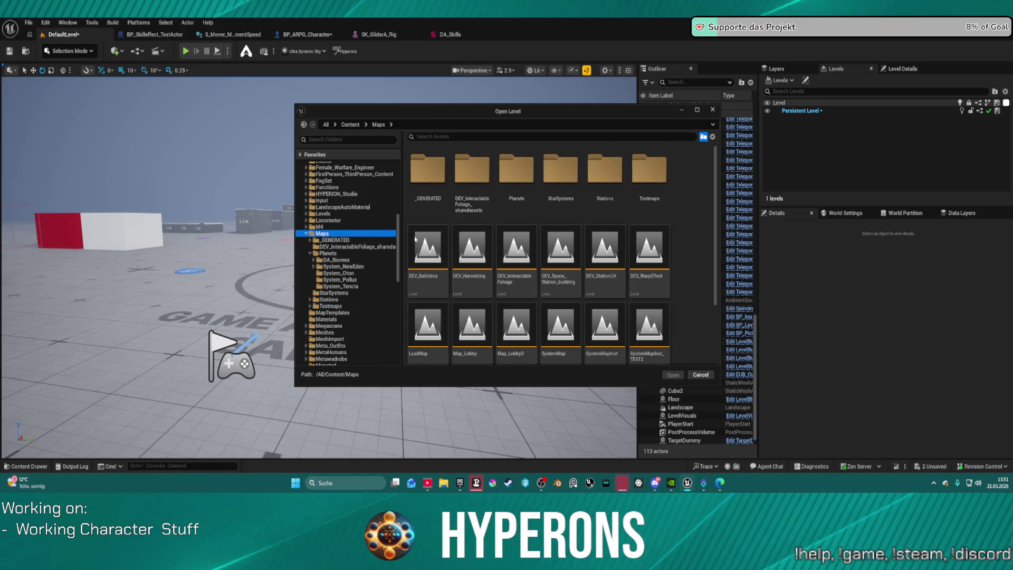
scroll(475, 259, "down", 2)
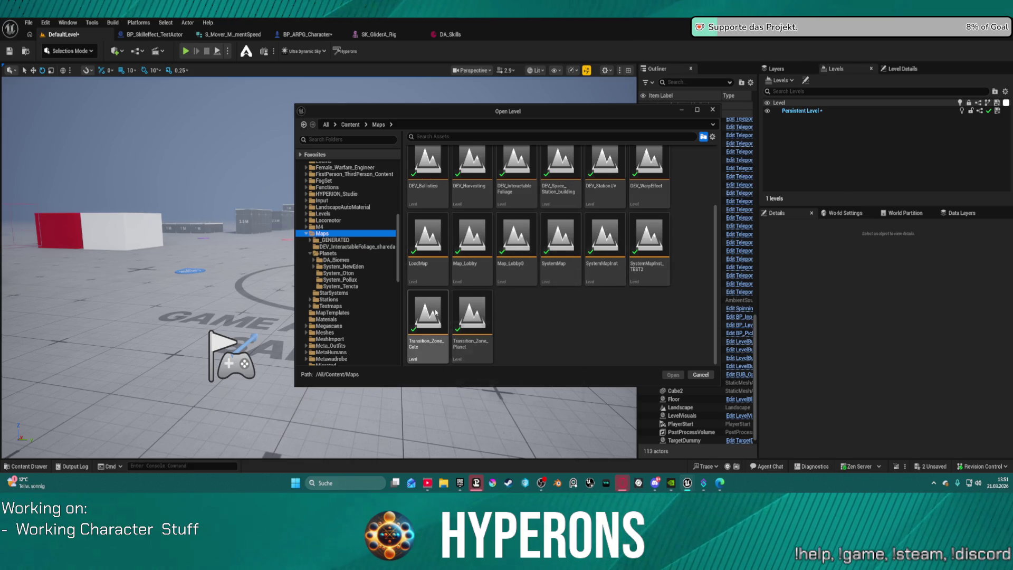
scroll(436, 312, "up", 2)
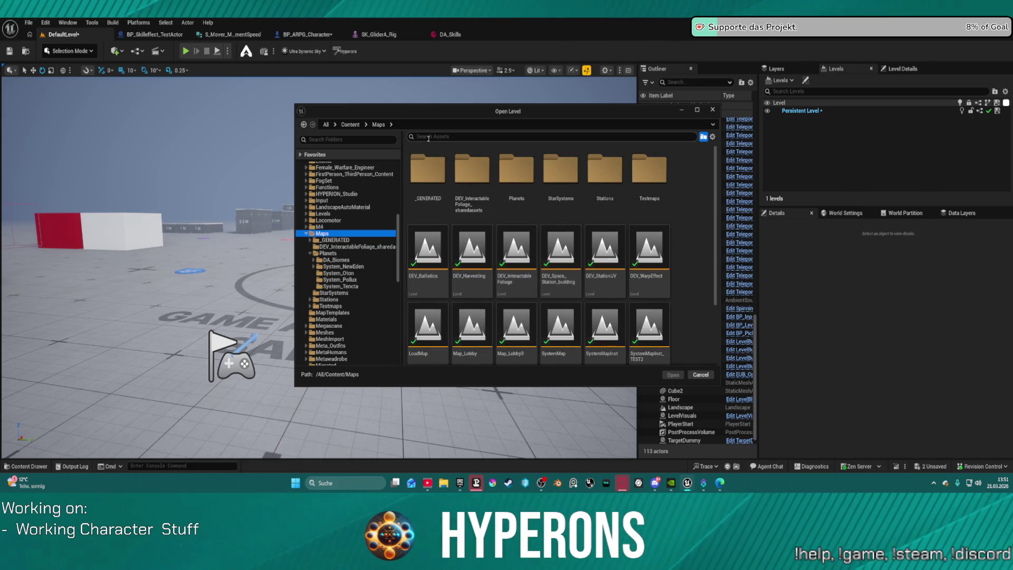
type("station")
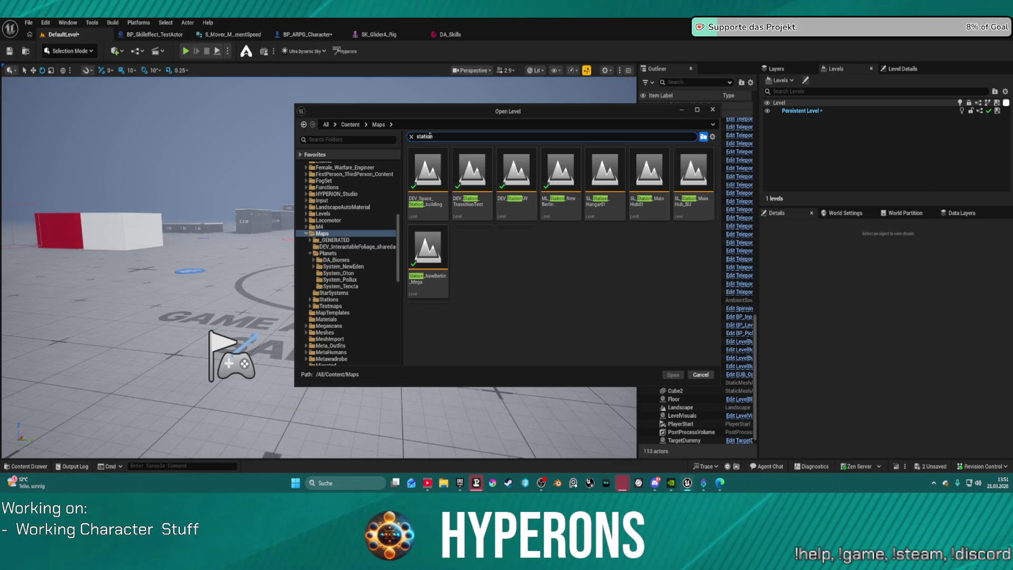
double_click(507, 166)
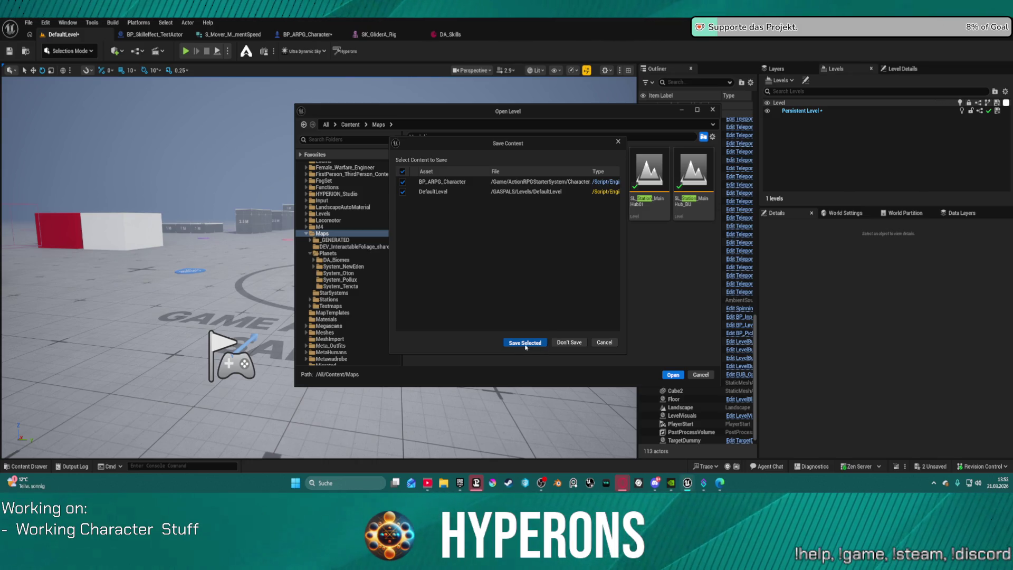
Step: Save BP_ARPG_Character and DefaultLevel, then raise the viewport camera speed
left_click(525, 343)
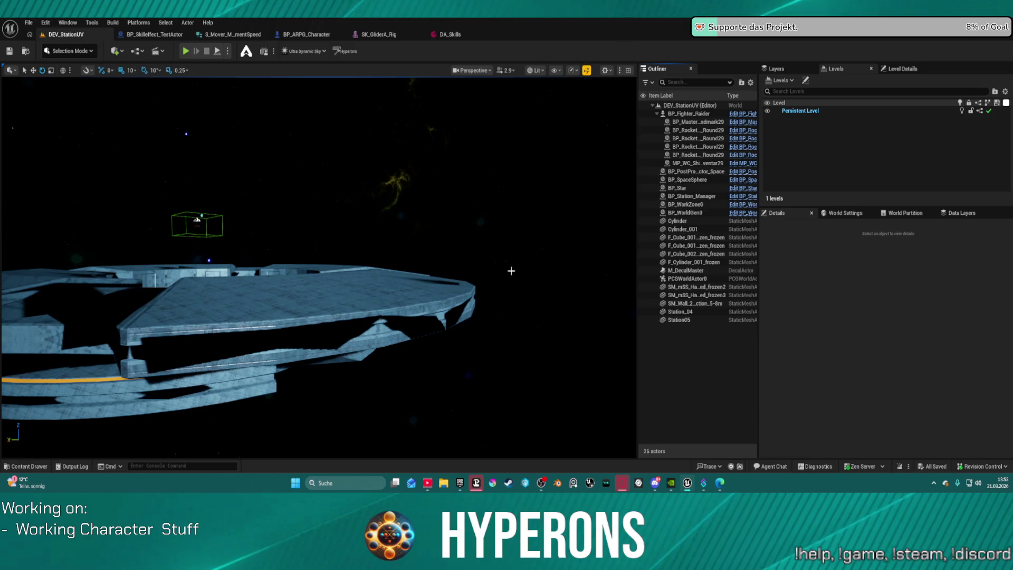
scroll(386, 285, "up", 3)
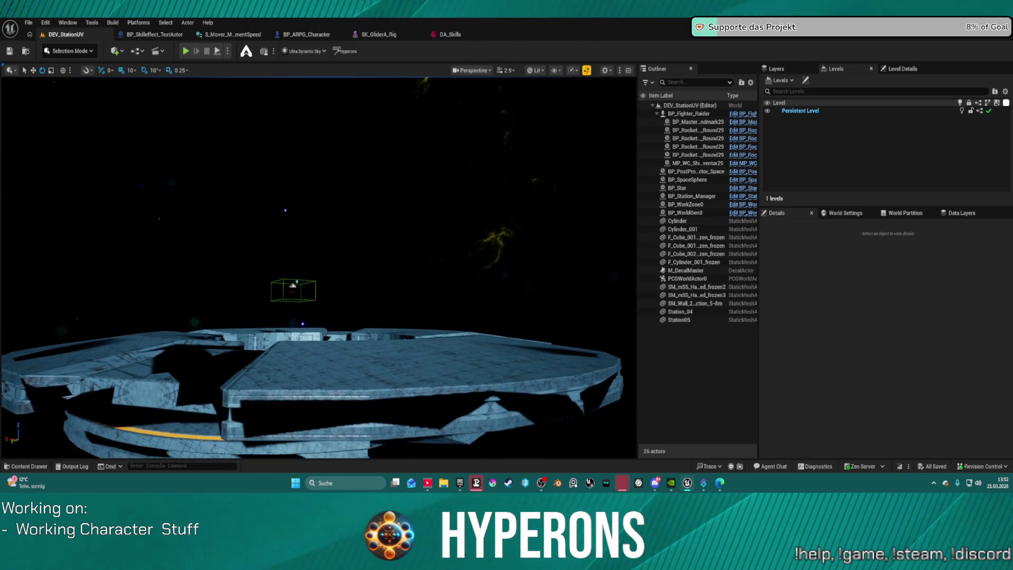
scroll(319, 267, "up", 3)
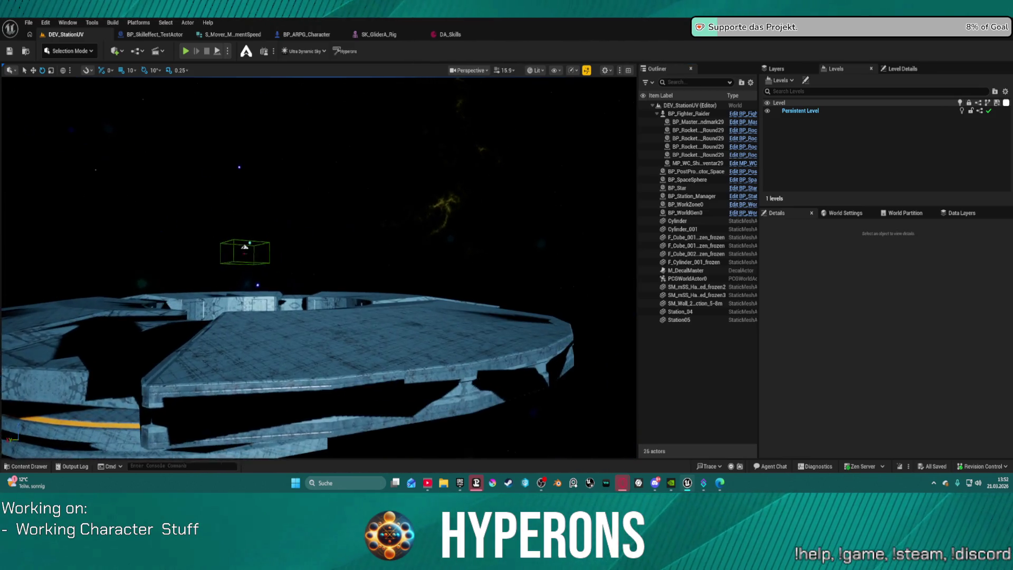
Step: Fly the camera down over the deck tiles, then back out to the station edge
key("w")
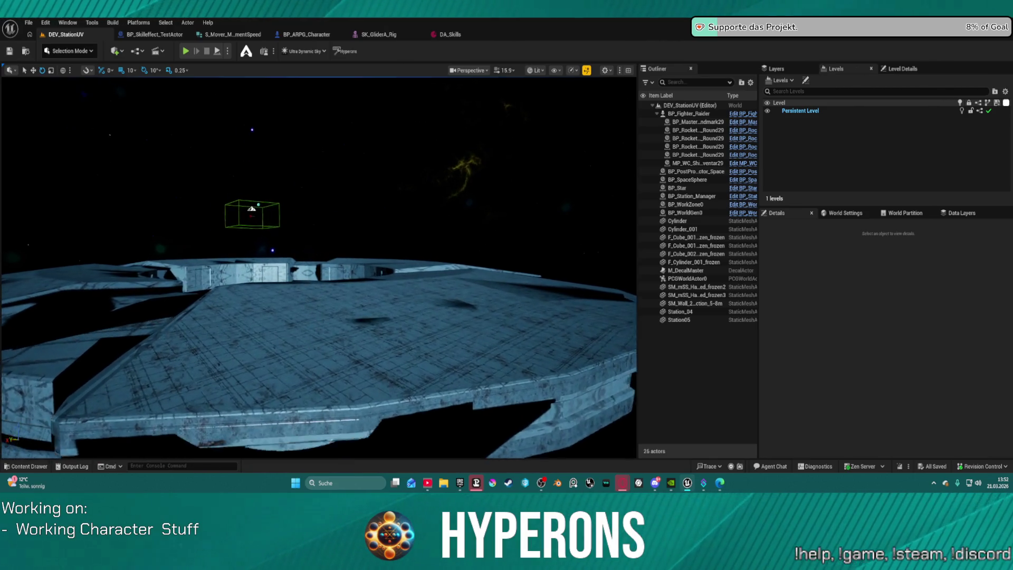
key("w")
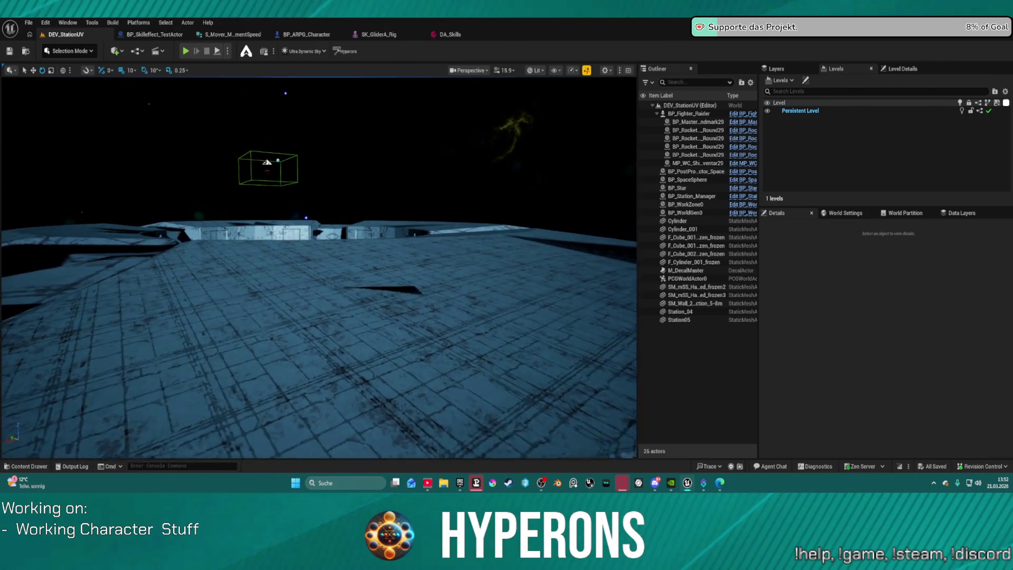
key("w")
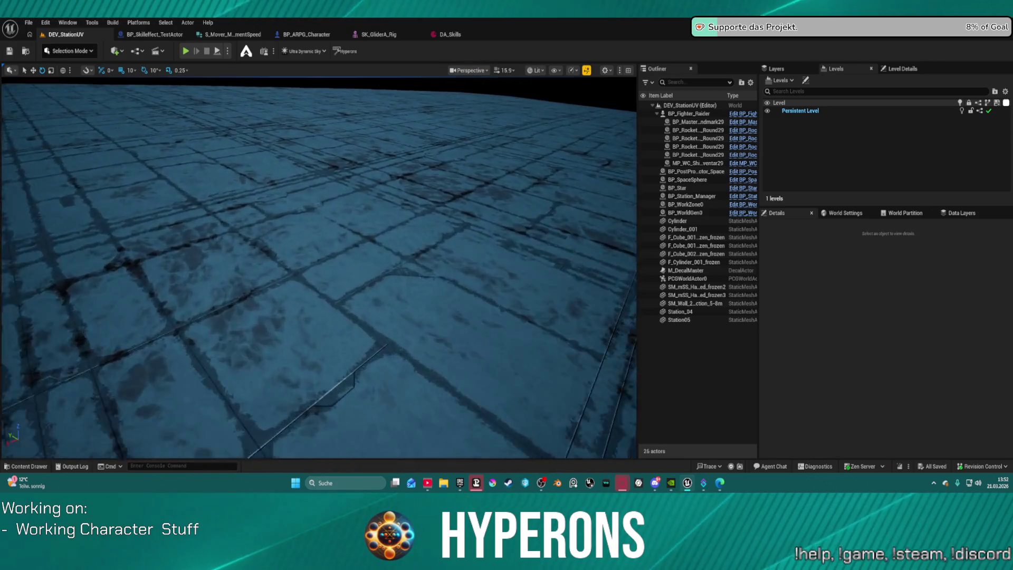
key("s")
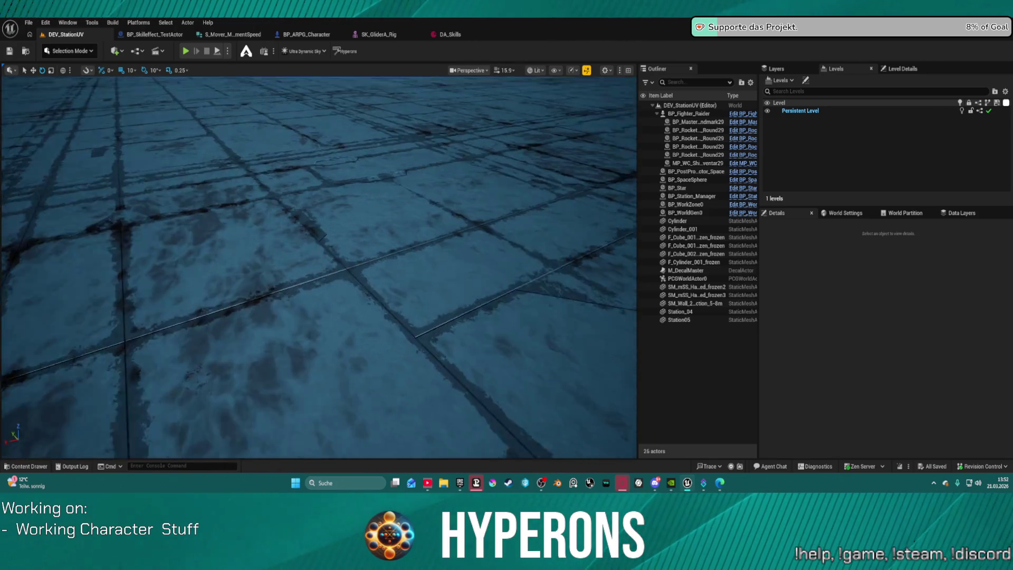
key("s")
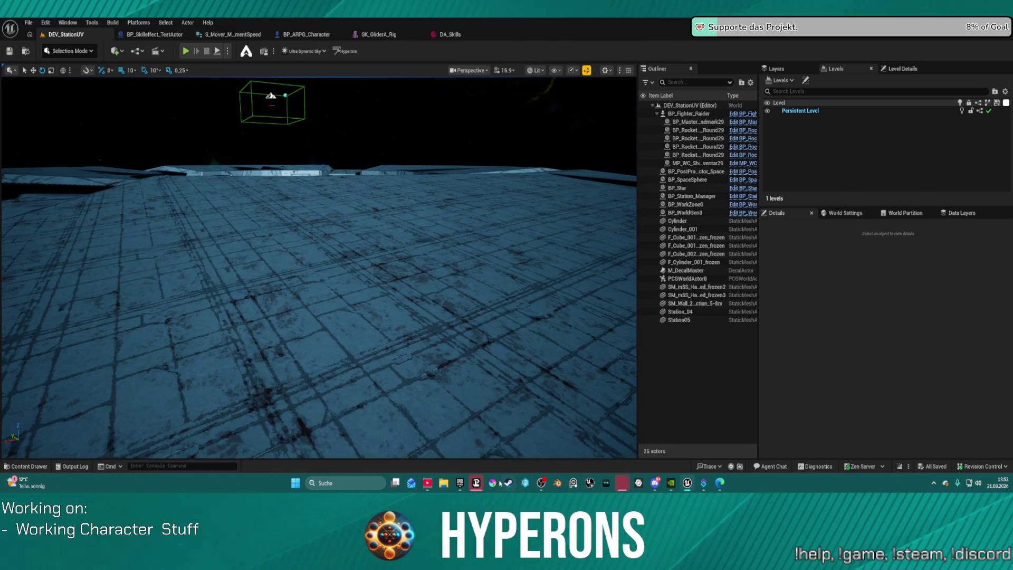
mouse_move(461, 482)
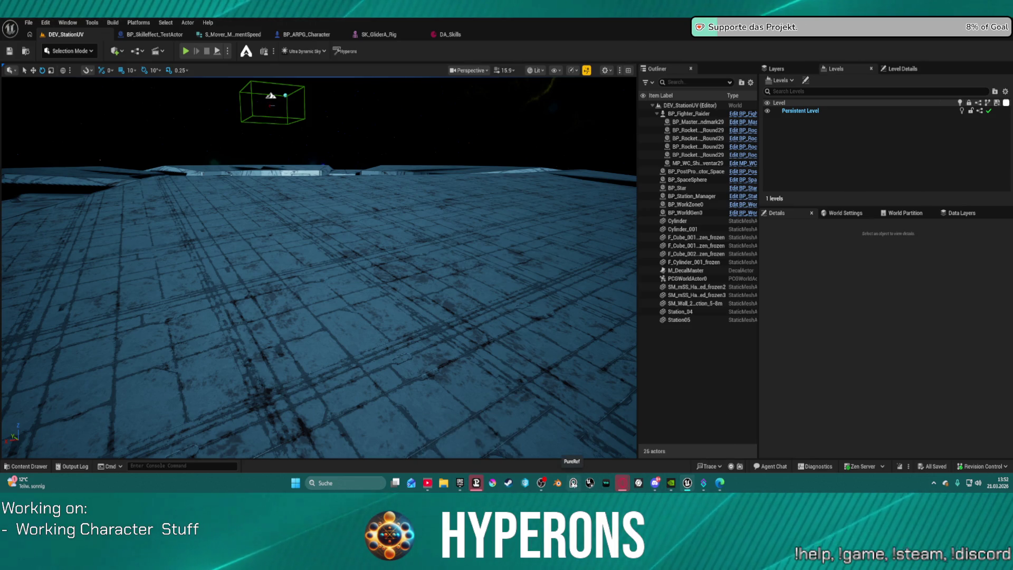
Step: Open the reference board in PureRef, dismiss the update notice, and zoom in
right_click(573, 483)
left_click(550, 426)
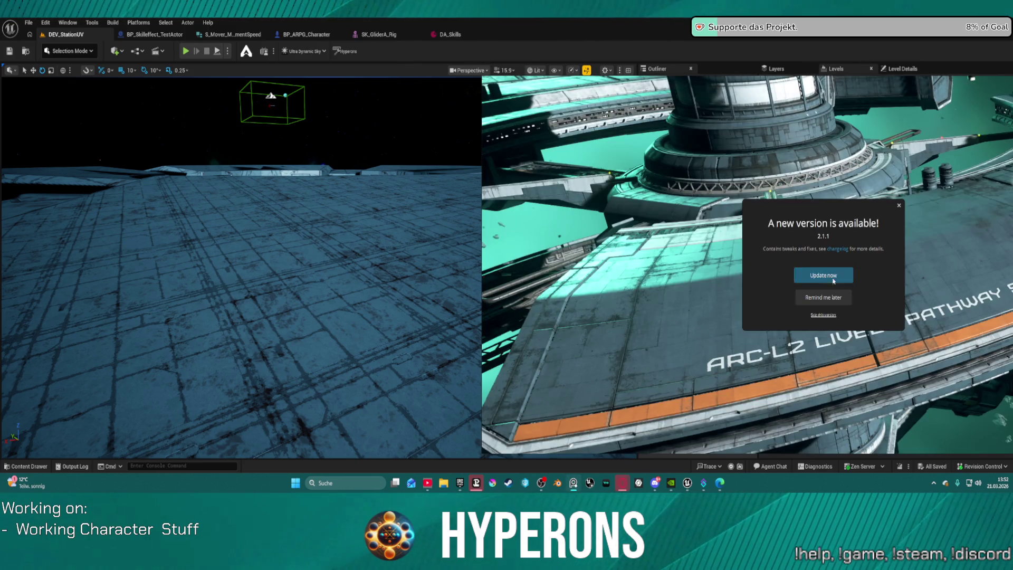
left_click(899, 206)
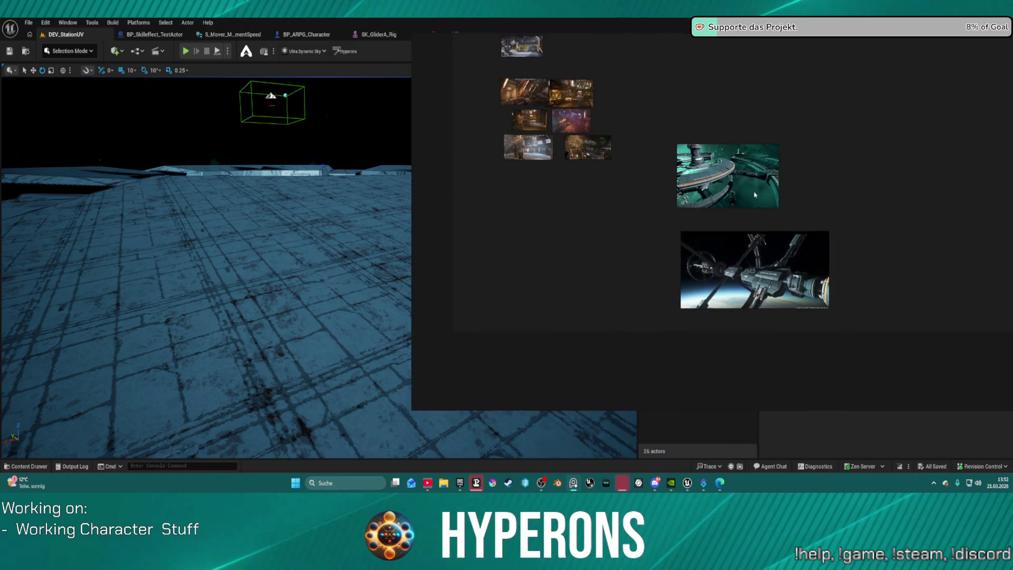
scroll(755, 195, "up", 10)
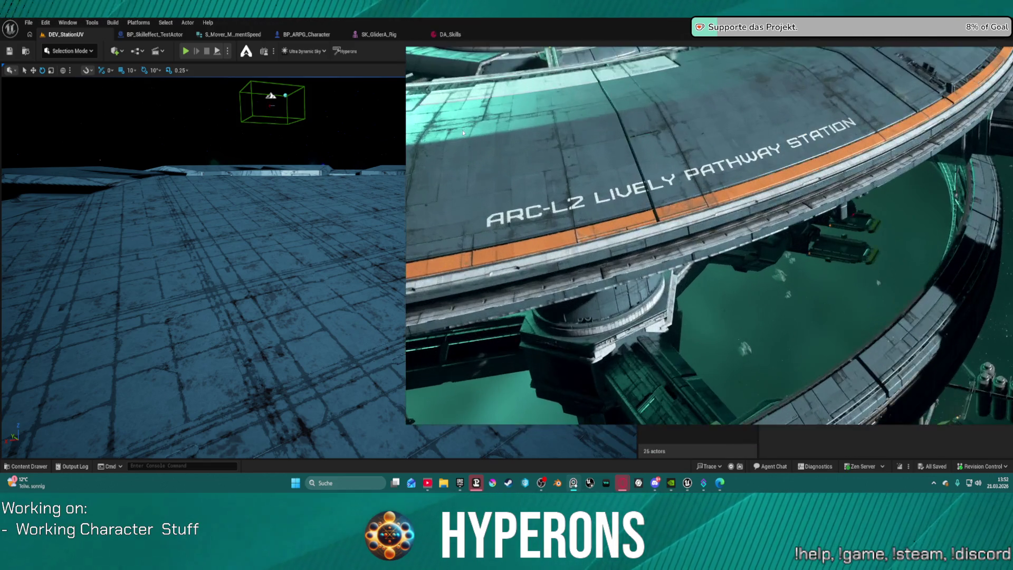
scroll(463, 133, "up", 3)
Step: Tilt the Unreal level camera down from the star to the floor
left_click(224, 309)
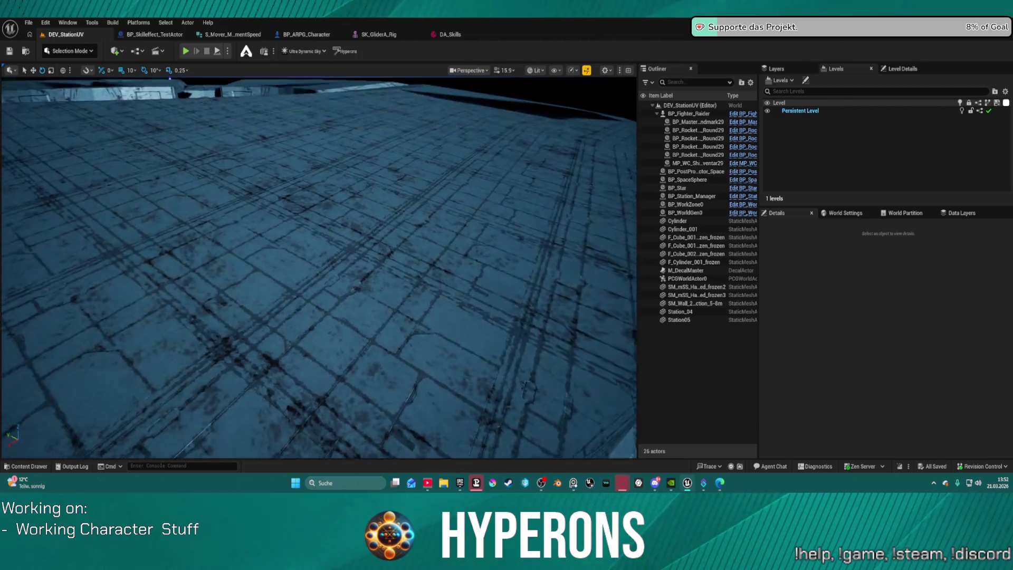
scroll(319, 267, "up", 2)
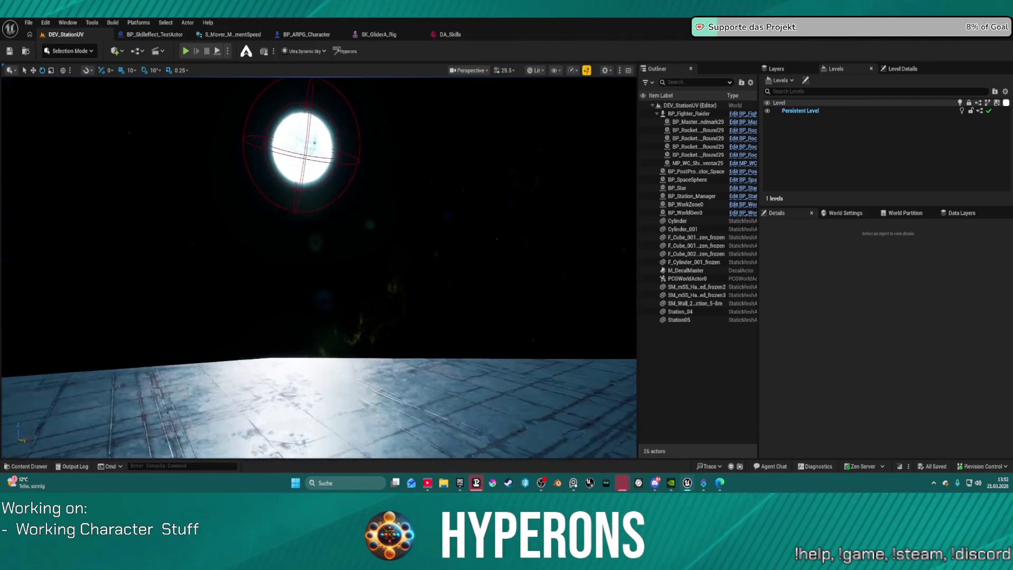
mouse_move(319, 267)
left_mouse_down()
mouse_move(319, 343)
mouse_move(311, 322)
left_mouse_up()
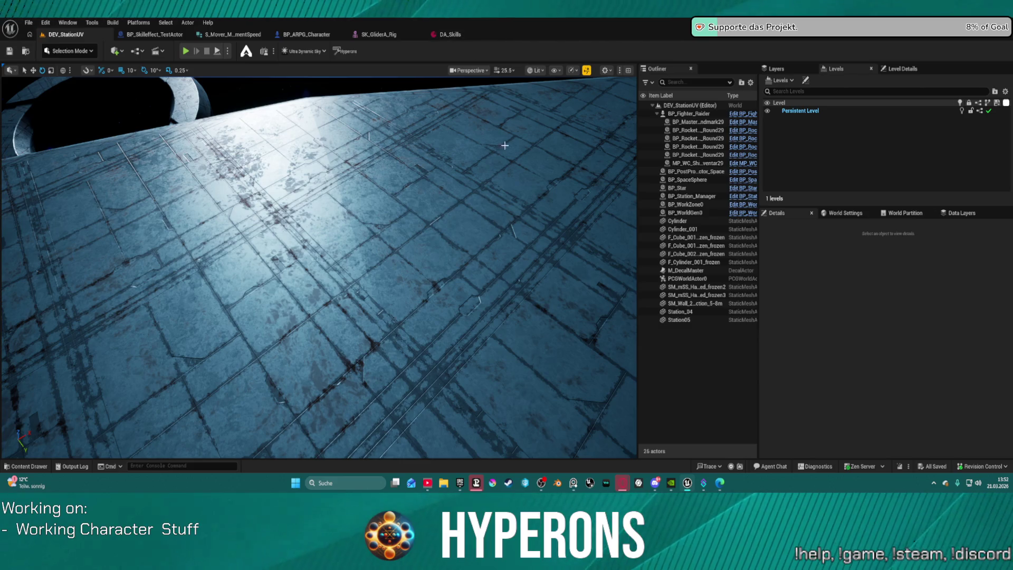
mouse_move(660, 483)
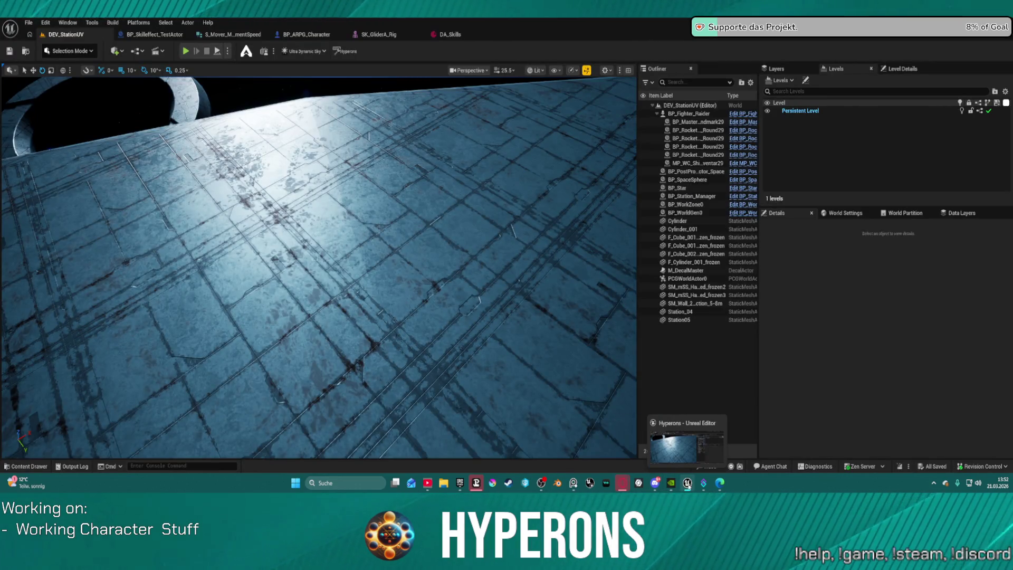
left_click(686, 484)
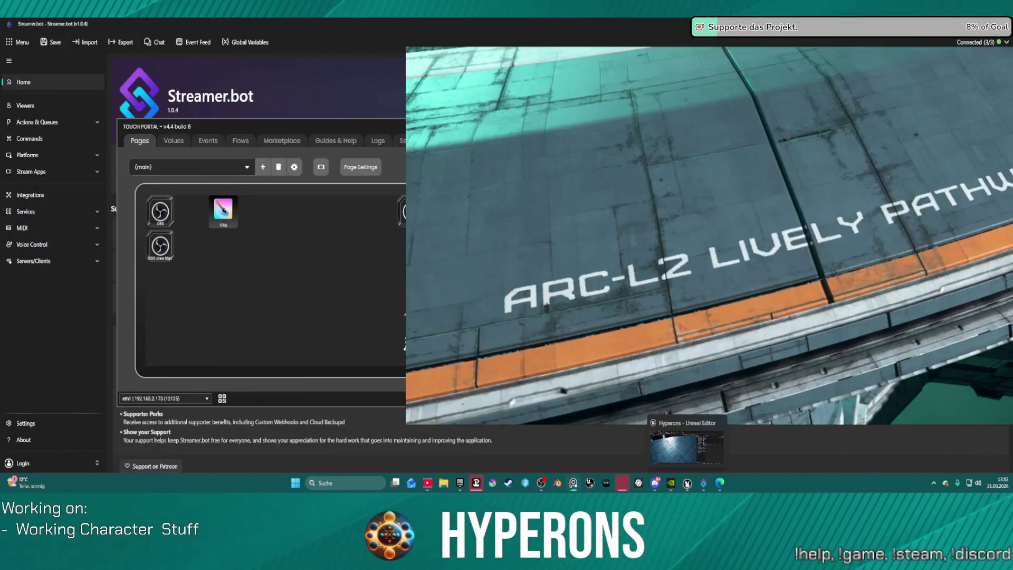
left_click(686, 483)
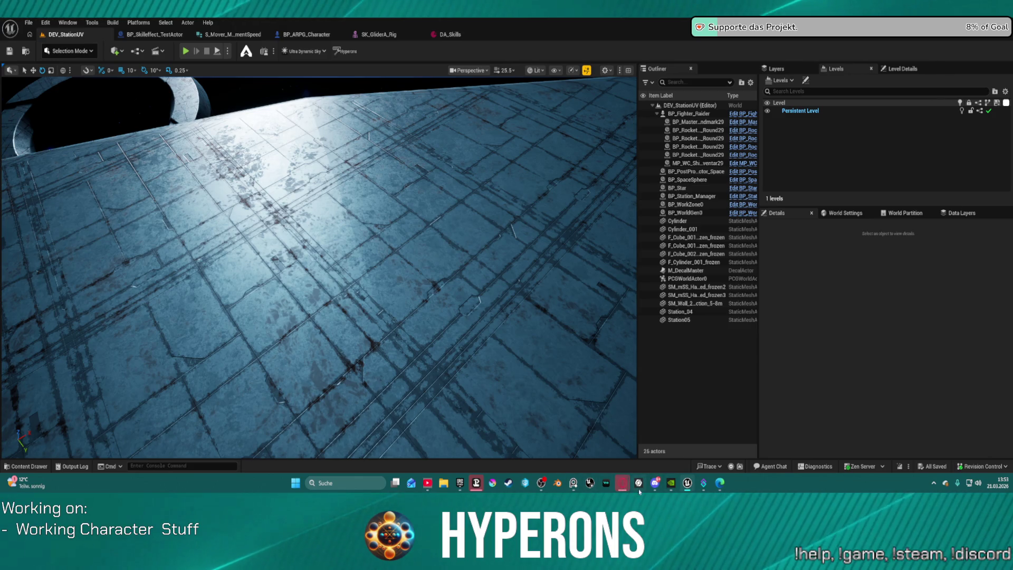
Step: Bring the station reference image back in front of the Unreal editor
left_click(580, 485)
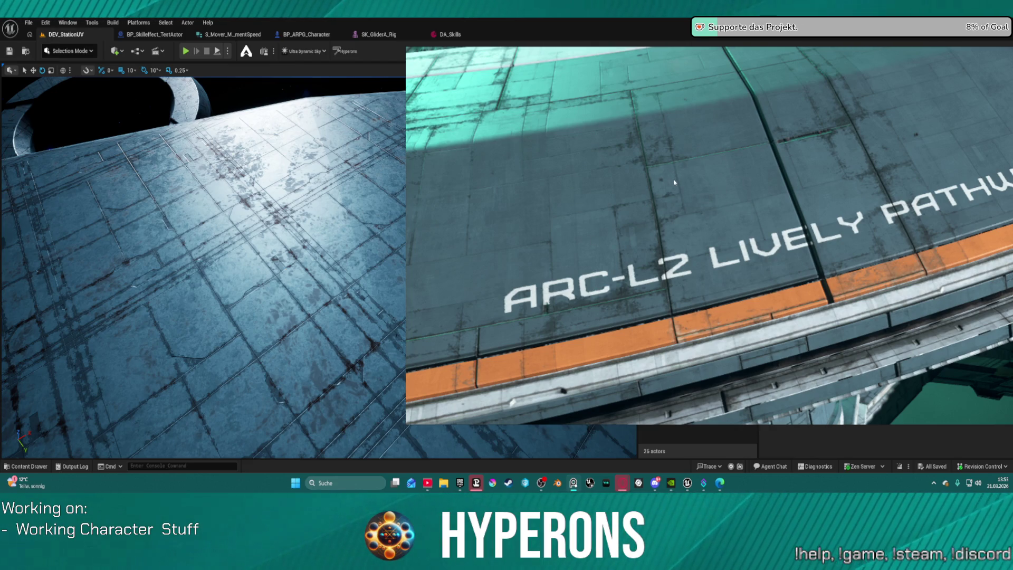
left_click(669, 120)
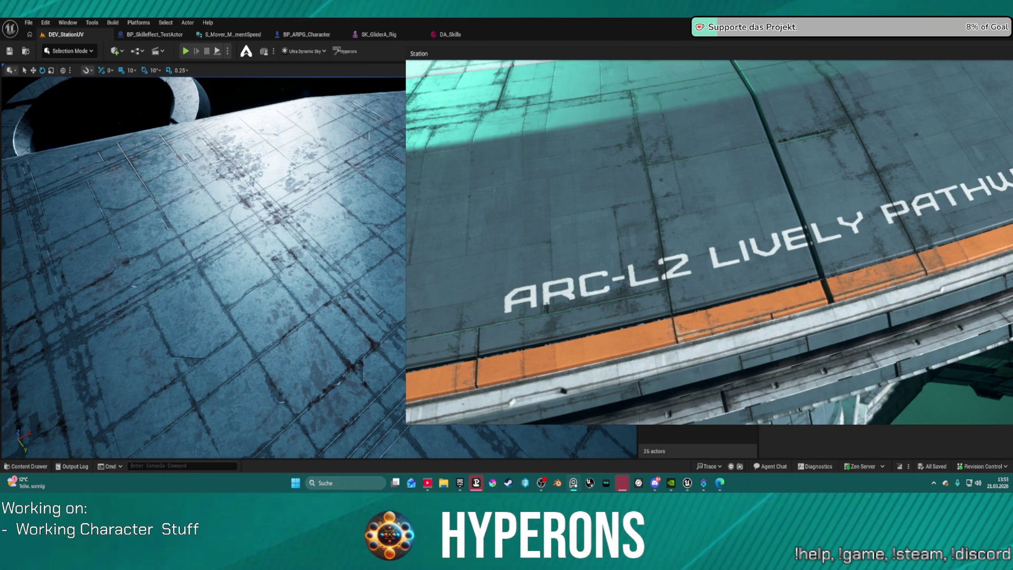
mouse_move(427, 483)
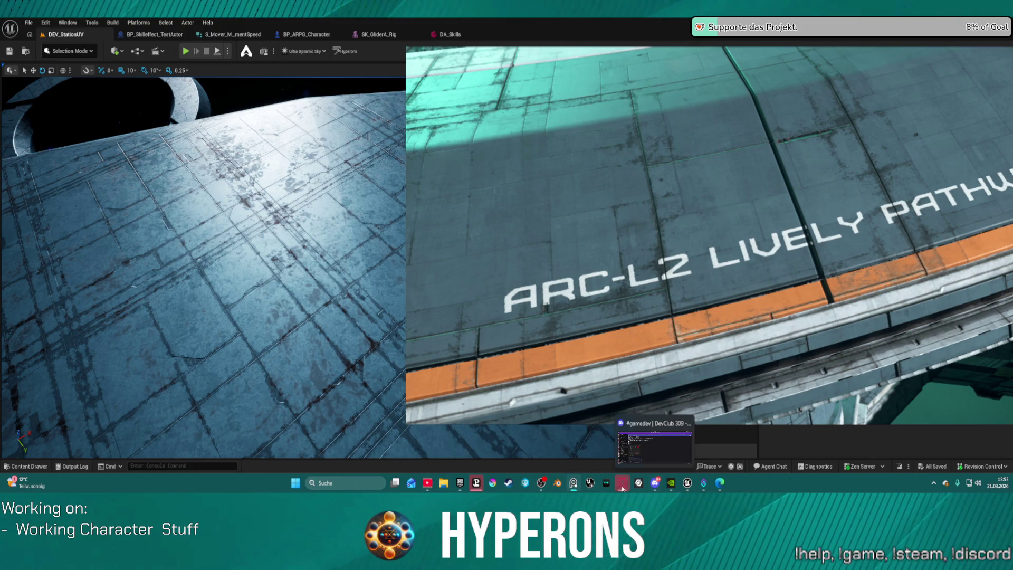
mouse_move(620, 486)
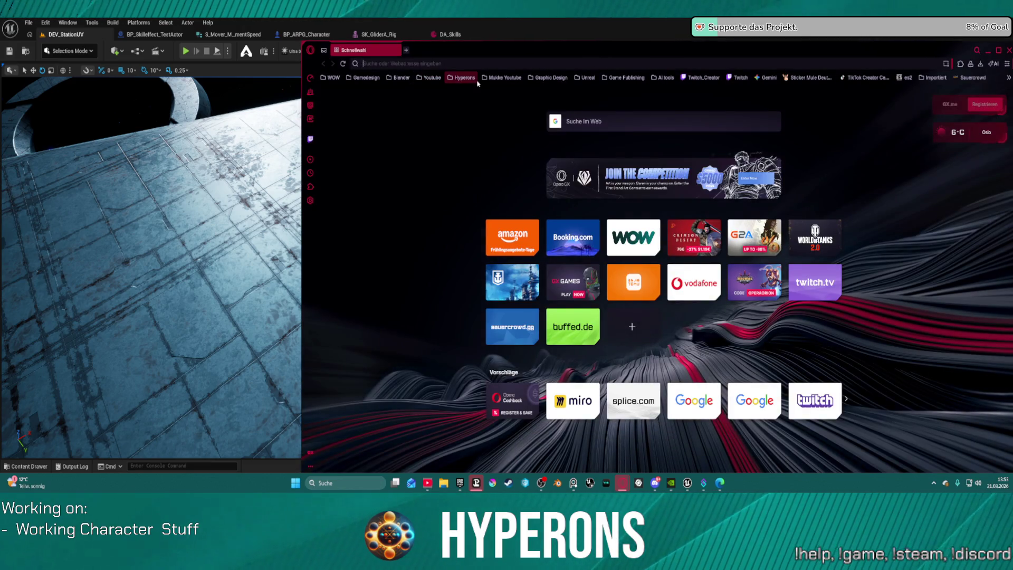
Step: Open the bookmarked Star Citizen materials page from the Hyperons folder and scroll through it
left_click(477, 80)
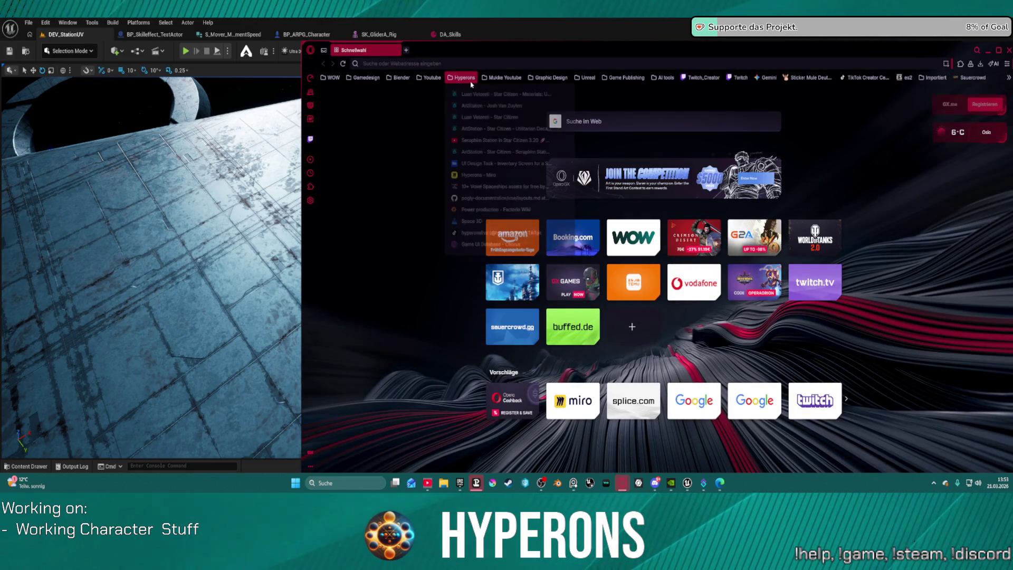
left_click(498, 94)
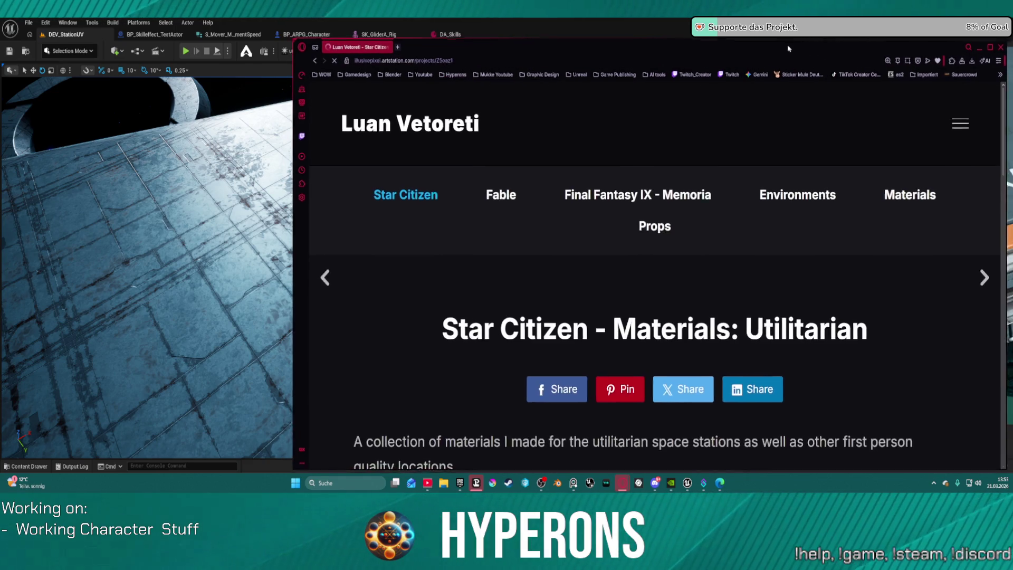
scroll(647, 242, "down", 10)
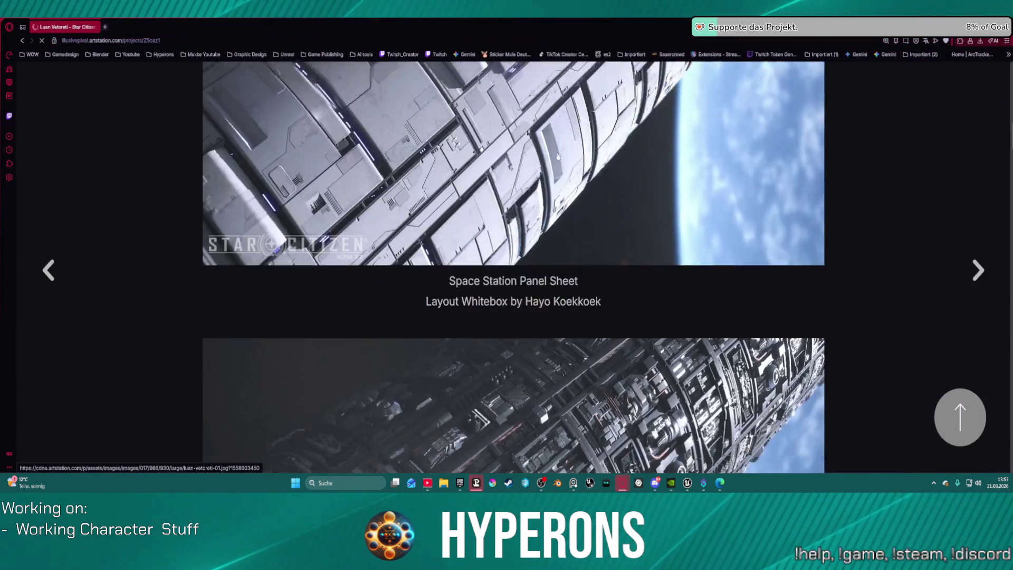
scroll(565, 167, "down", 4)
scroll(566, 168, "up", 4)
scroll(564, 167, "up", 5)
scroll(564, 166, "down", 3)
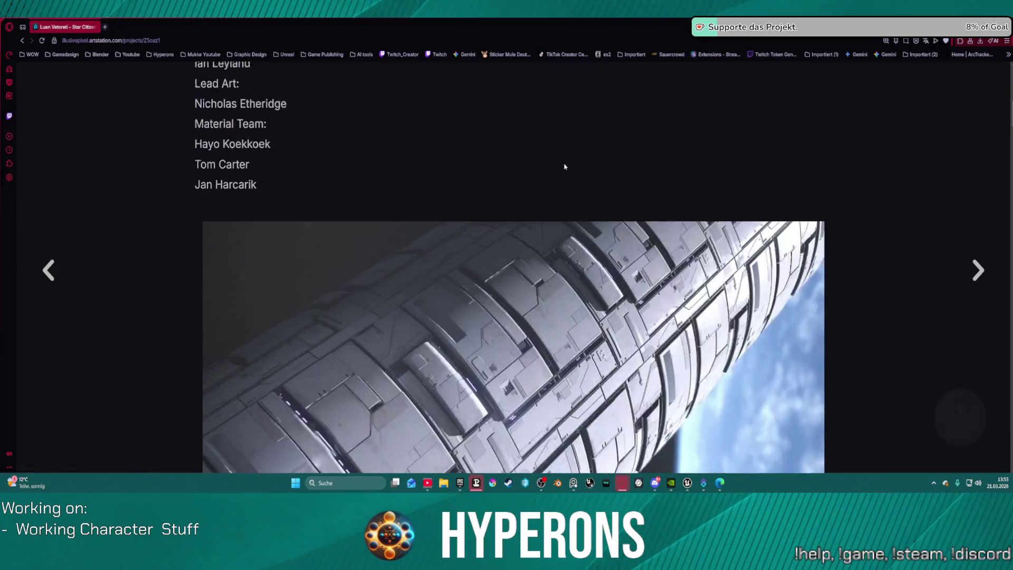
scroll(564, 166, "up", 3)
scroll(373, 124, "up", 3)
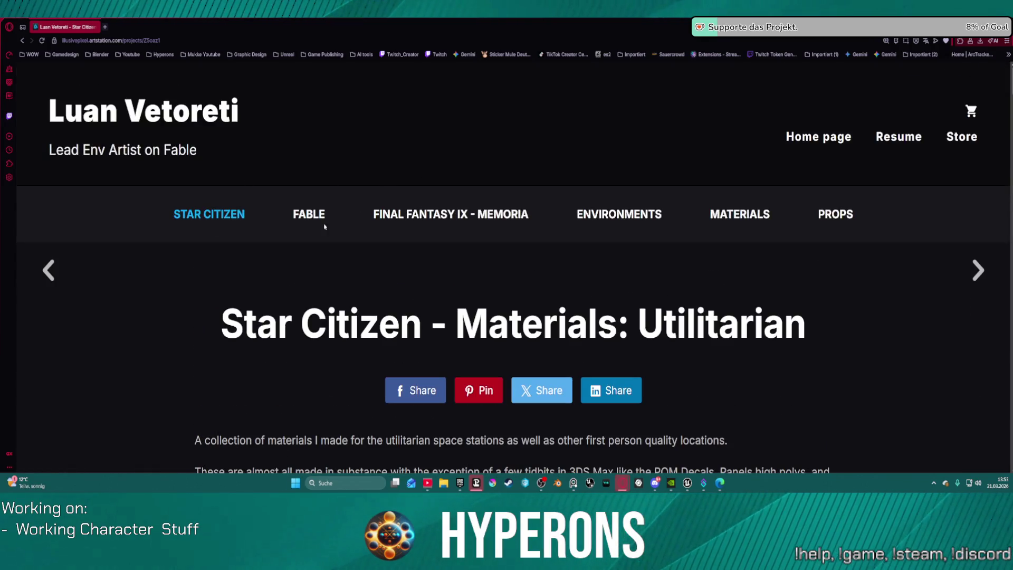
scroll(291, 308, "down", 4)
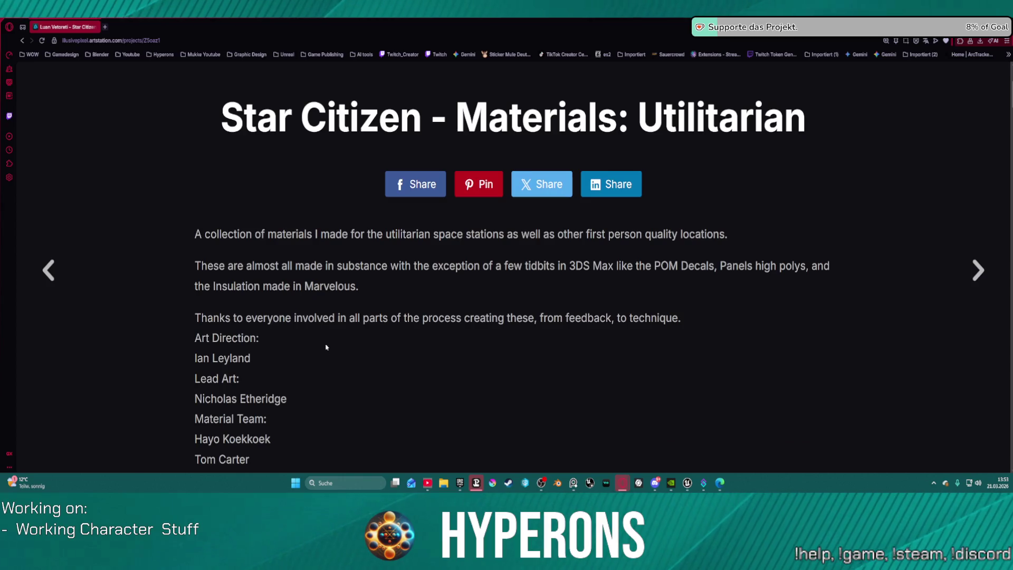
scroll(344, 379, "down", 2)
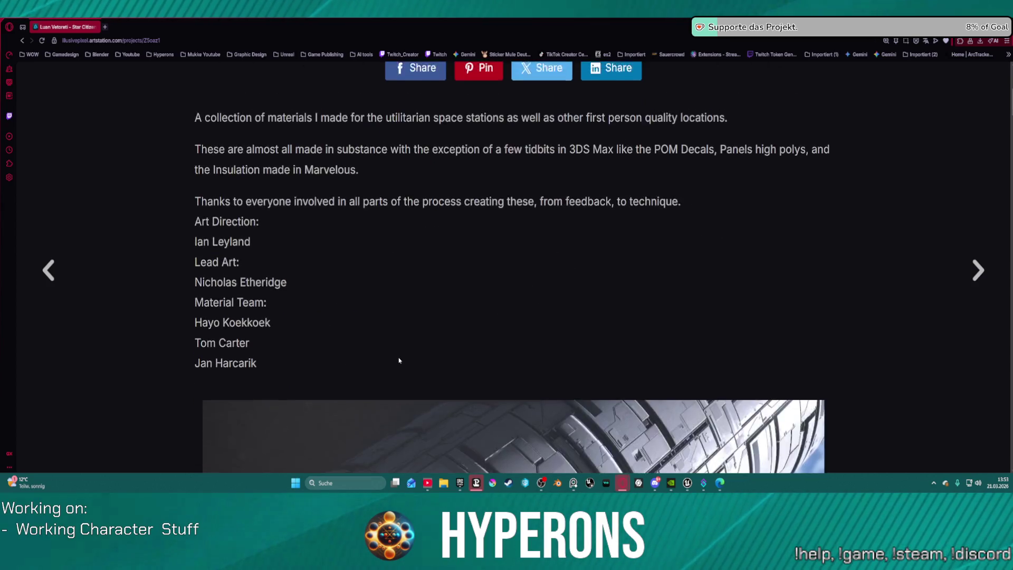
scroll(398, 358, "up", 4)
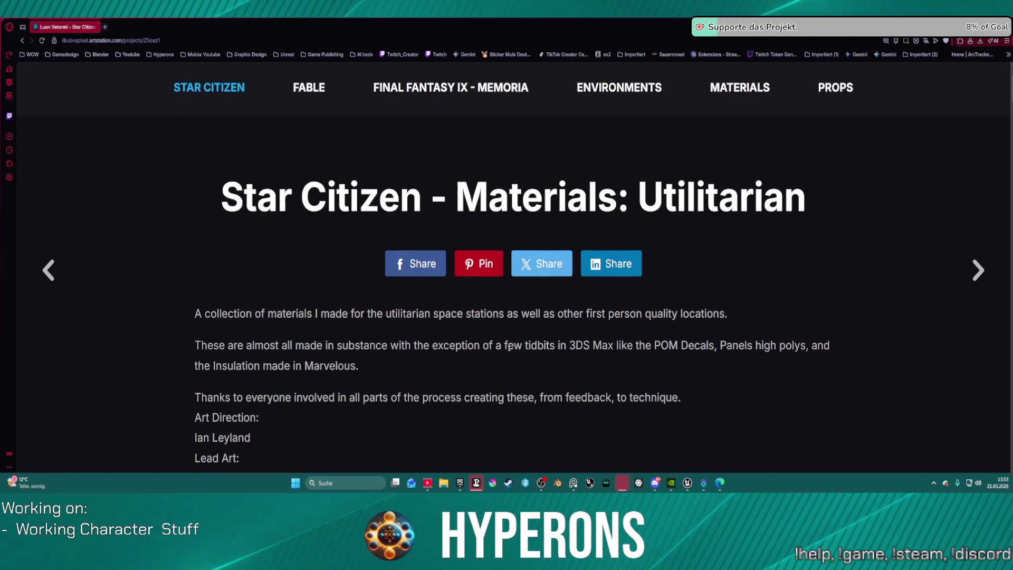
scroll(560, 350, "down", 10)
scroll(508, 331, "down", 8)
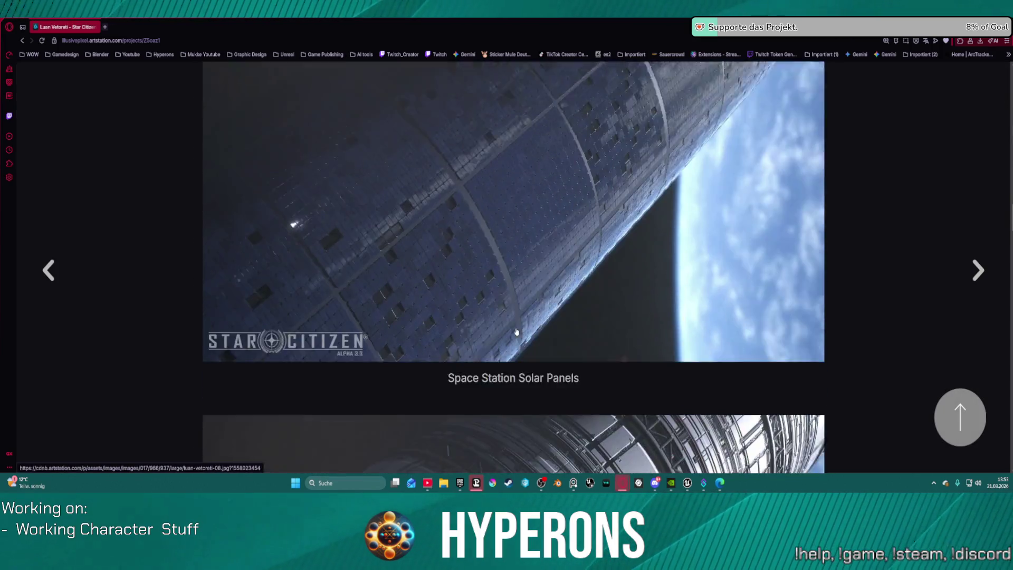
scroll(517, 327, "down", 5)
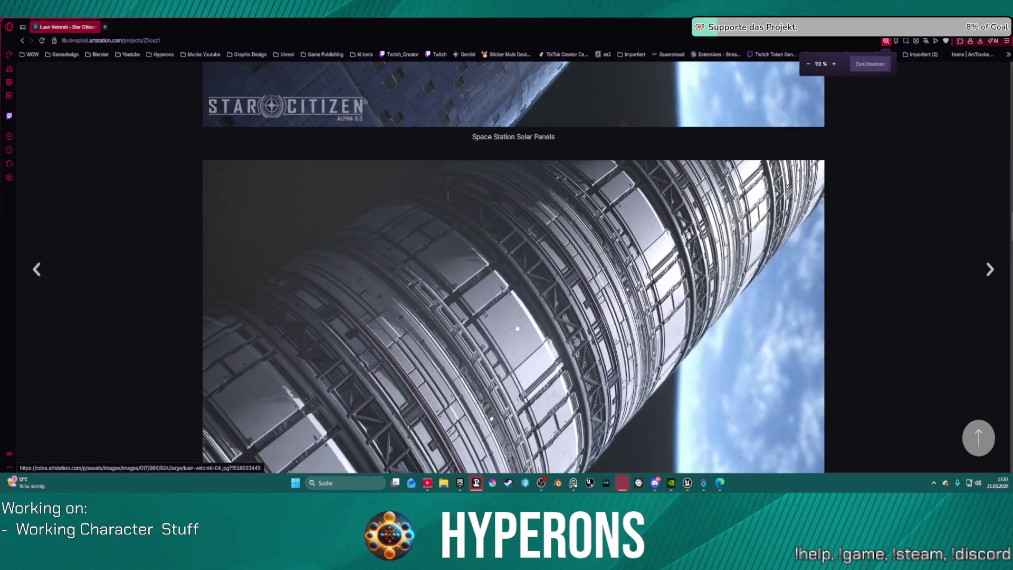
scroll(516, 326, "down", 5, "ctrl")
scroll(517, 324, "down", 8)
scroll(516, 322, "down", 8)
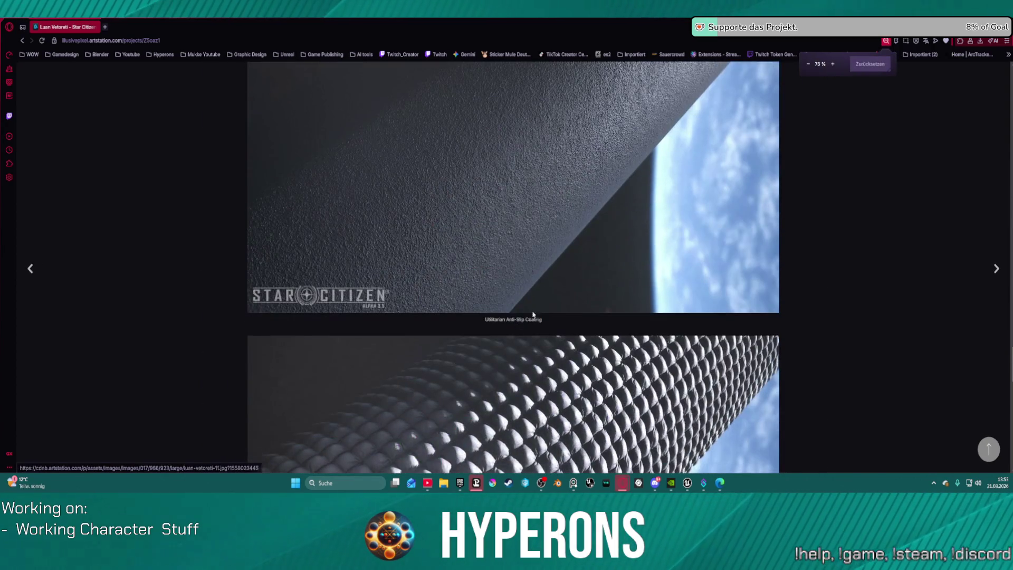
scroll(471, 308, "down", 6)
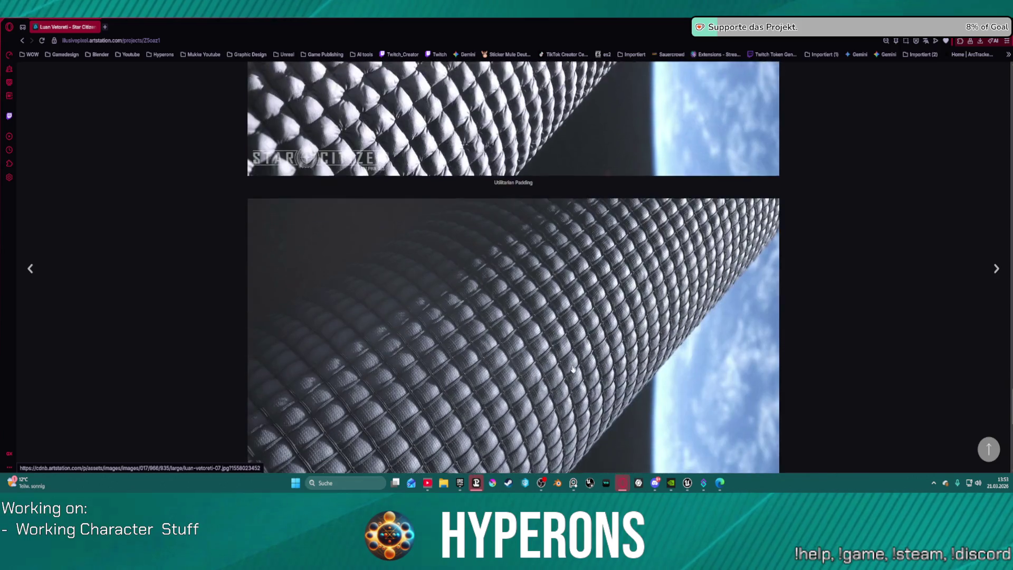
scroll(544, 286, "up", 20)
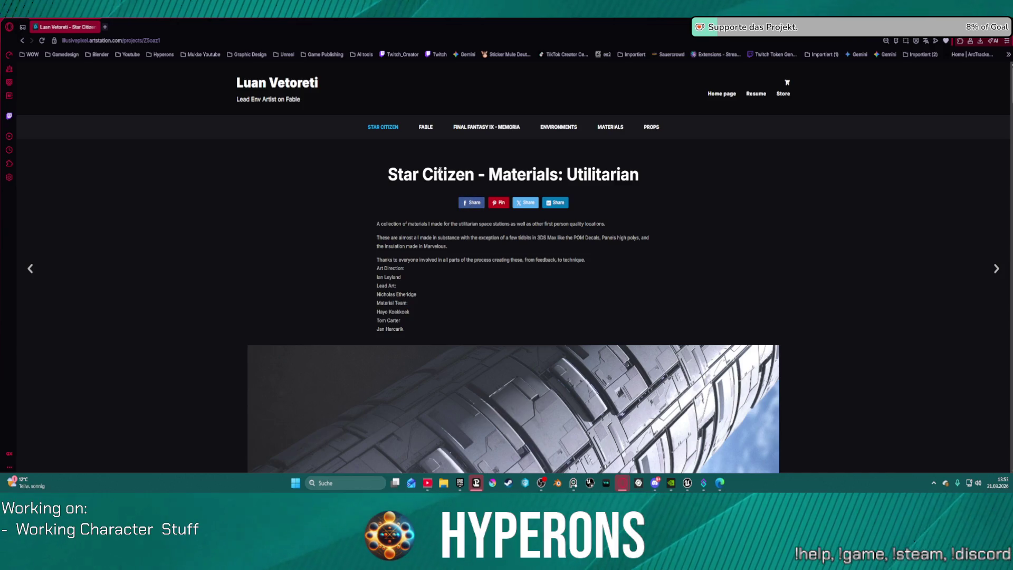
Step: Open the New Babbage City project from the Star Citizen album and enlarge the cylinder image
left_click(382, 128)
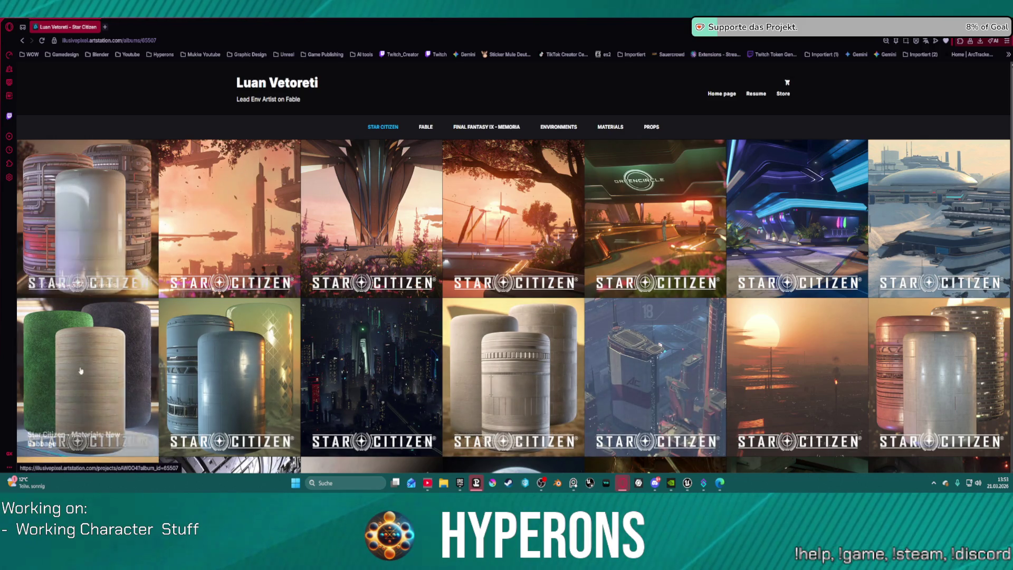
left_click(239, 417)
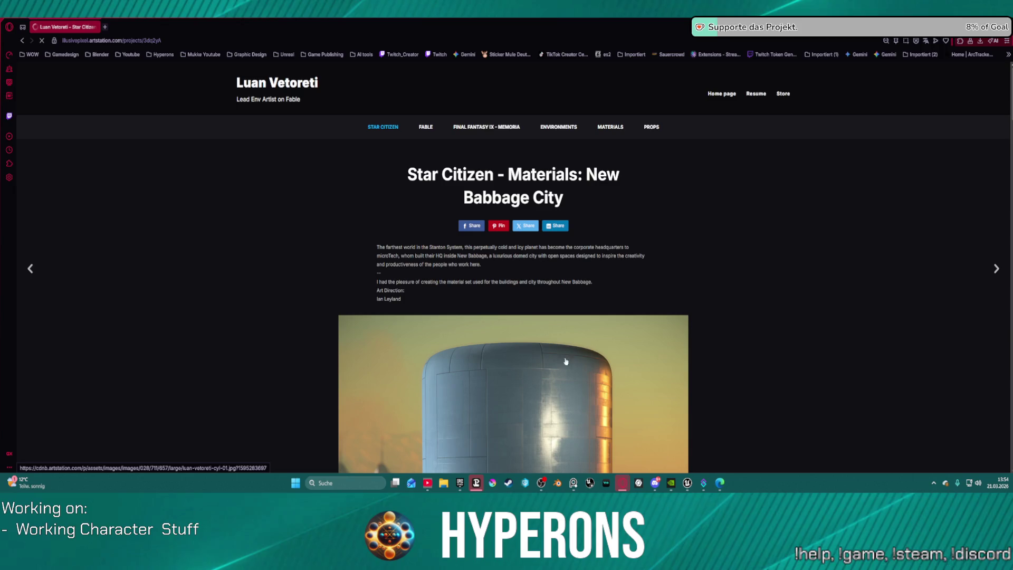
scroll(539, 318, "down", 5)
scroll(539, 317, "up", 1)
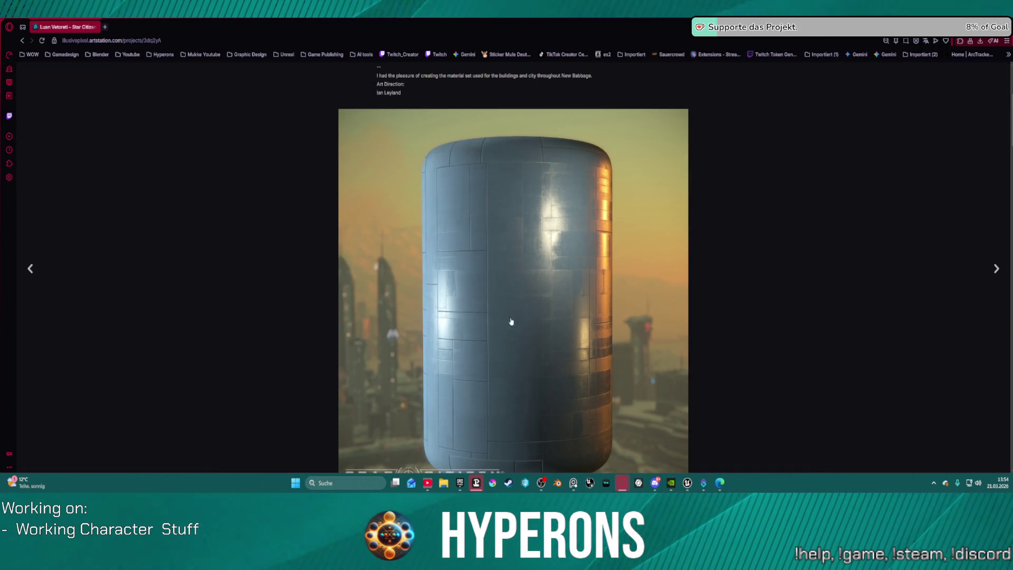
left_click(514, 309)
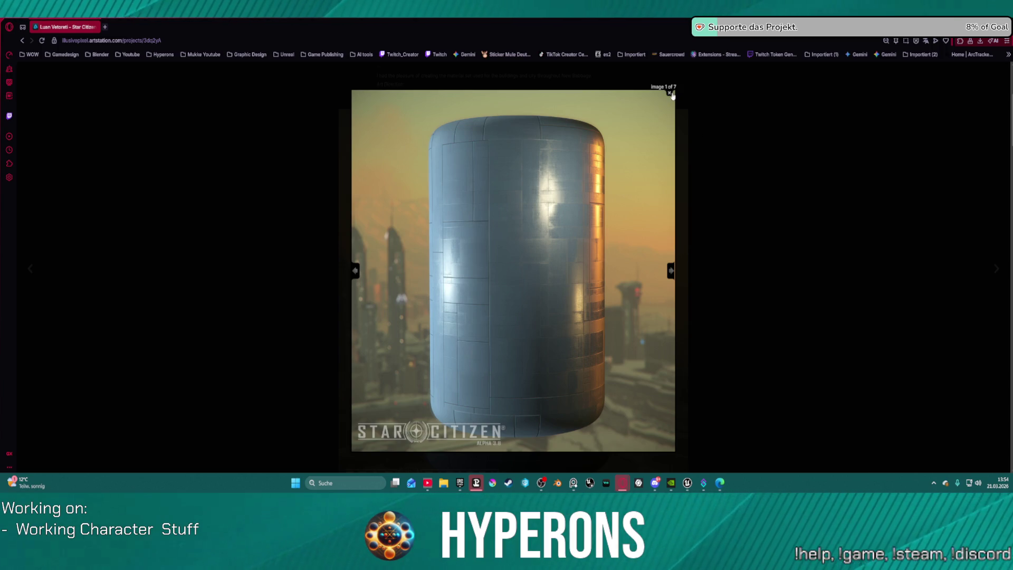
Step: Return to Unreal and close the floating station reference image
key("alt+Tab")
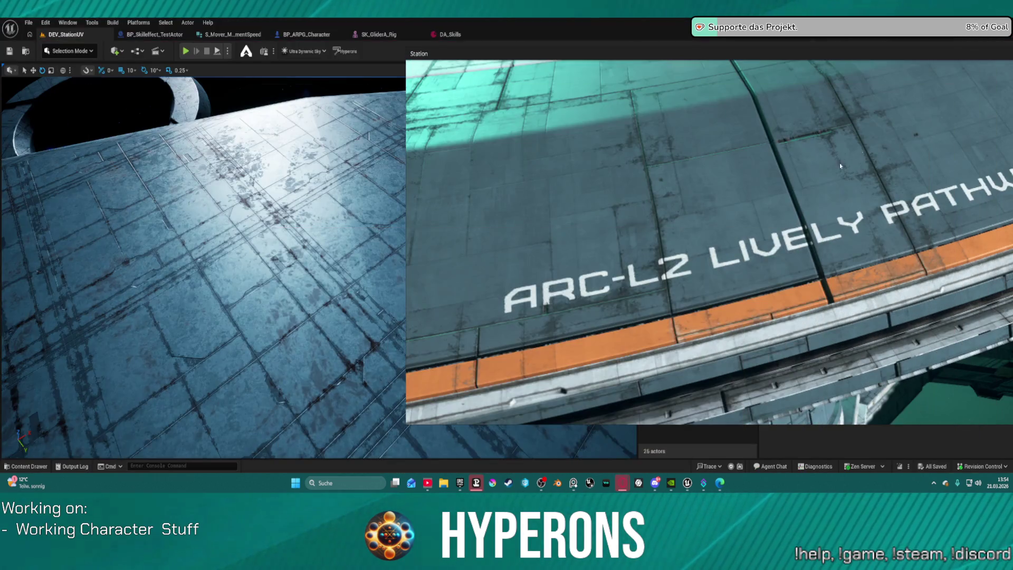
right_click(781, 198)
left_click(792, 416)
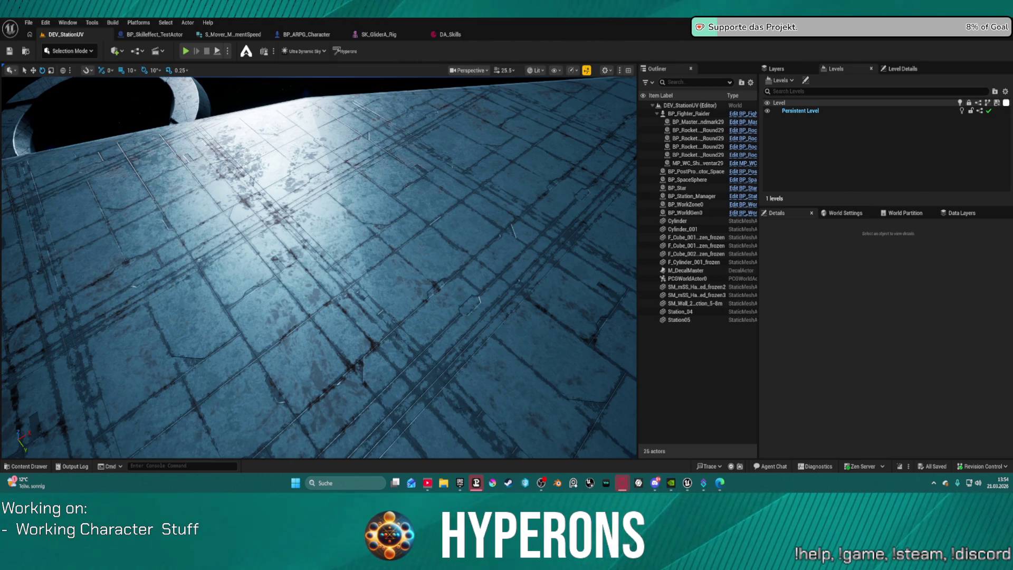
Step: Select Station_04, fly along its side wall, and frame the whole ring with F
mouse_move(319, 267)
left_mouse_down()
mouse_move(287, 259)
mouse_move(338, 282)
mouse_move(304, 298)
mouse_move(259, 147)
left_mouse_up()
left_click(337, 283)
mouse_move(319, 266)
left_mouse_down()
mouse_move(304, 261)
mouse_move(293, 275)
mouse_move(304, 290)
left_mouse_up()
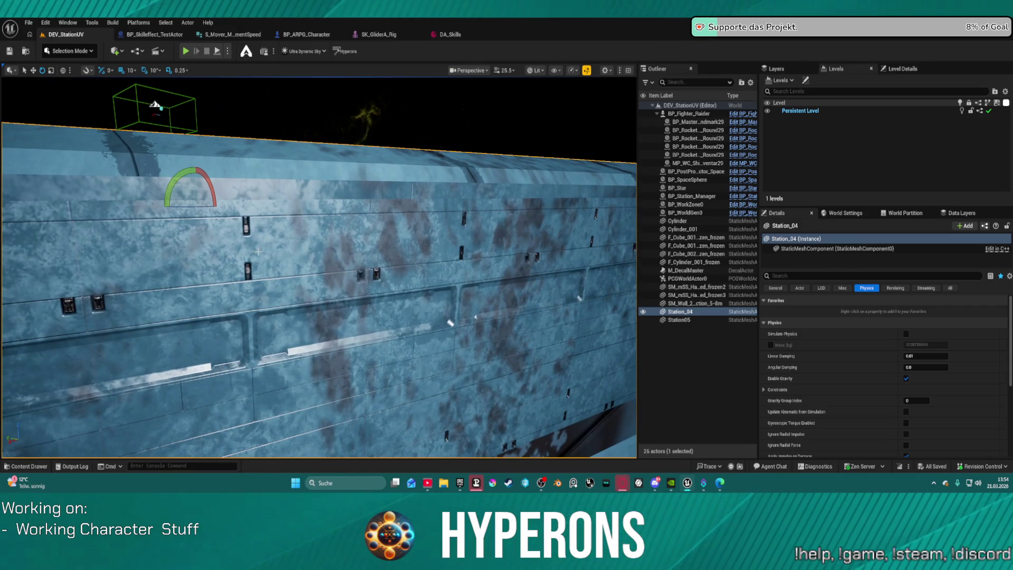
mouse_move(258, 252)
left_mouse_down()
mouse_move(264, 200)
mouse_move(266, 227)
mouse_move(285, 206)
mouse_move(311, 213)
mouse_move(325, 200)
mouse_move(320, 211)
left_mouse_up()
key("f")
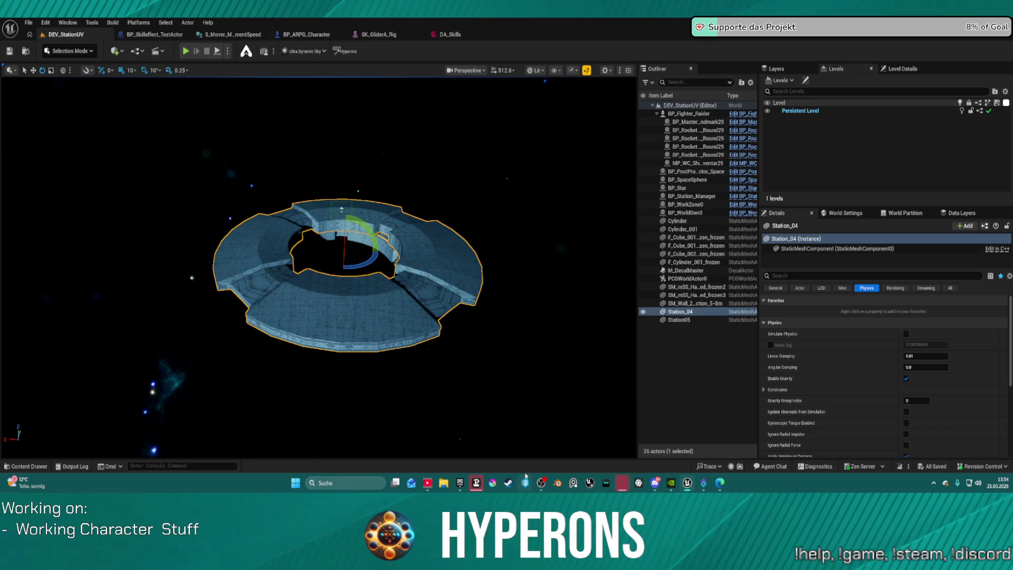
Step: Open the Station_NewBerlin_Mega level from the Maps/Stations folder
left_click(29, 22)
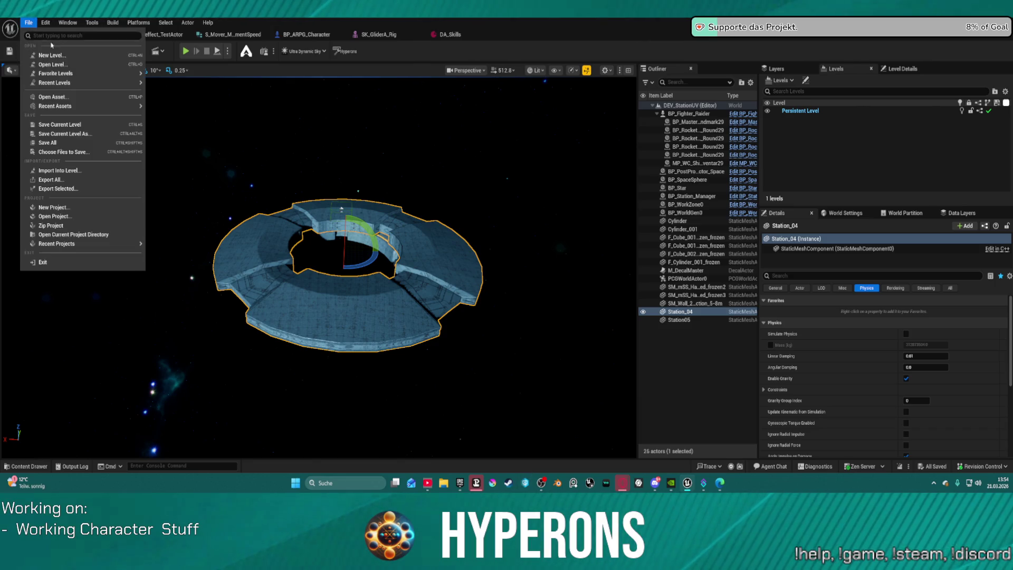
mouse_move(98, 85)
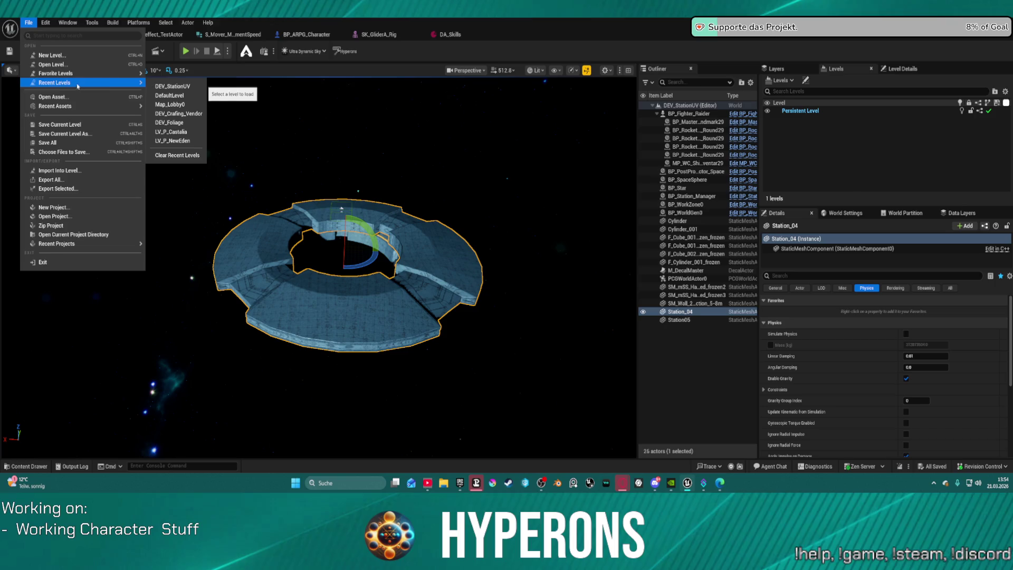
left_click(98, 66)
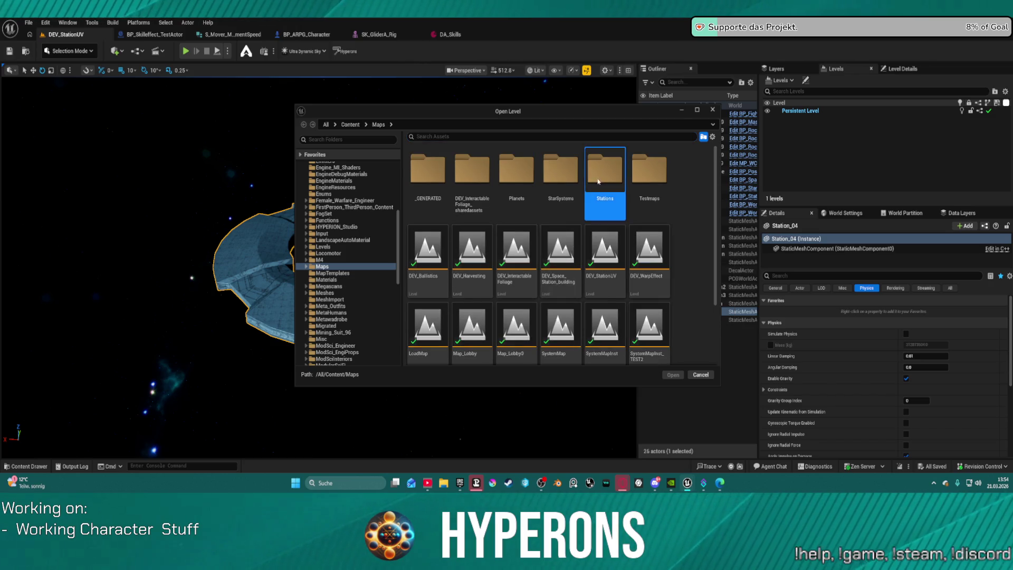
double_click(596, 213)
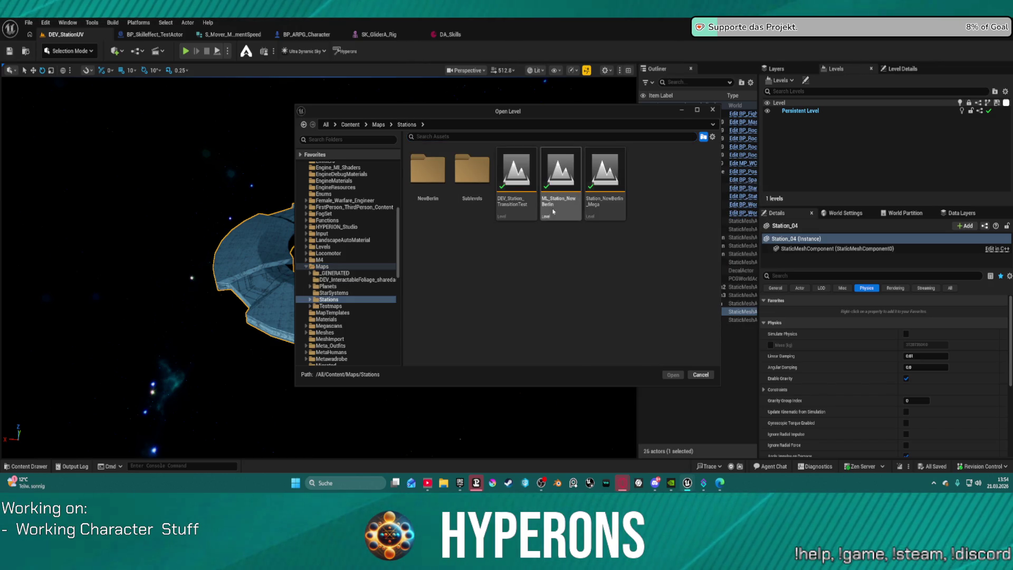
left_click(607, 210)
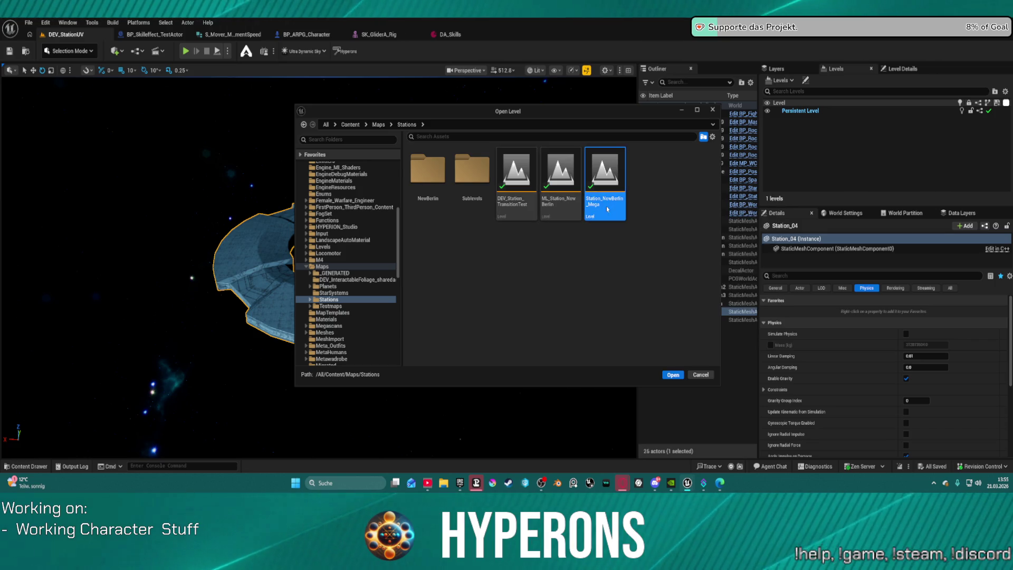
key("Return")
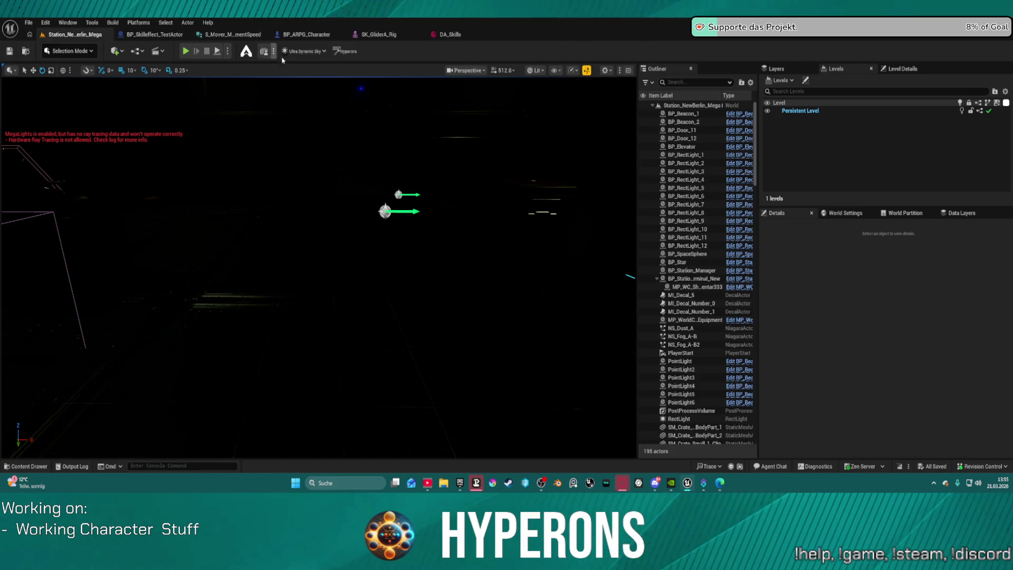
Step: Toggle the Content Drawer on and off with Ctrl+Space
key("ctrl+space")
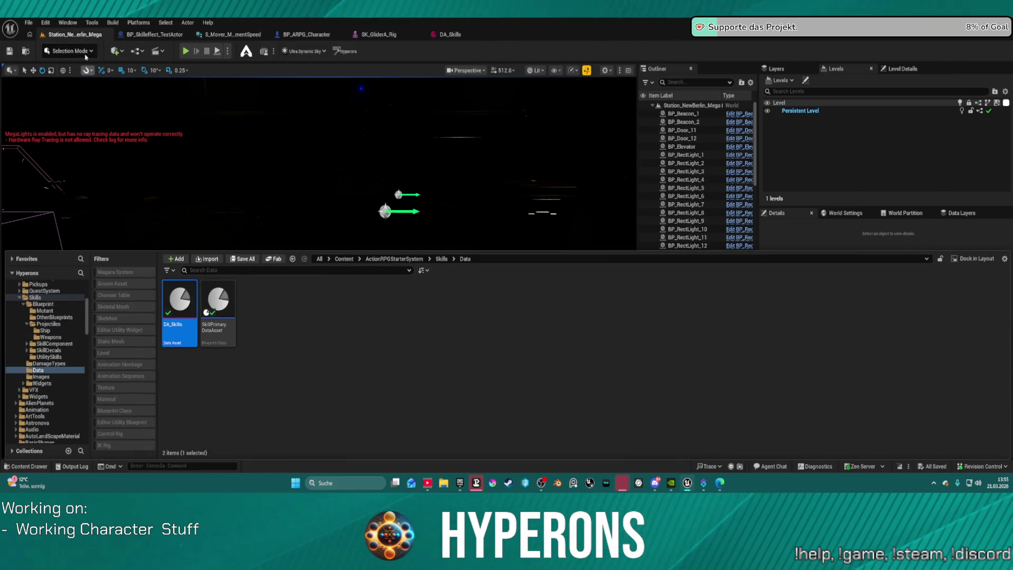
key("ctrl+space")
left_click(27, 24)
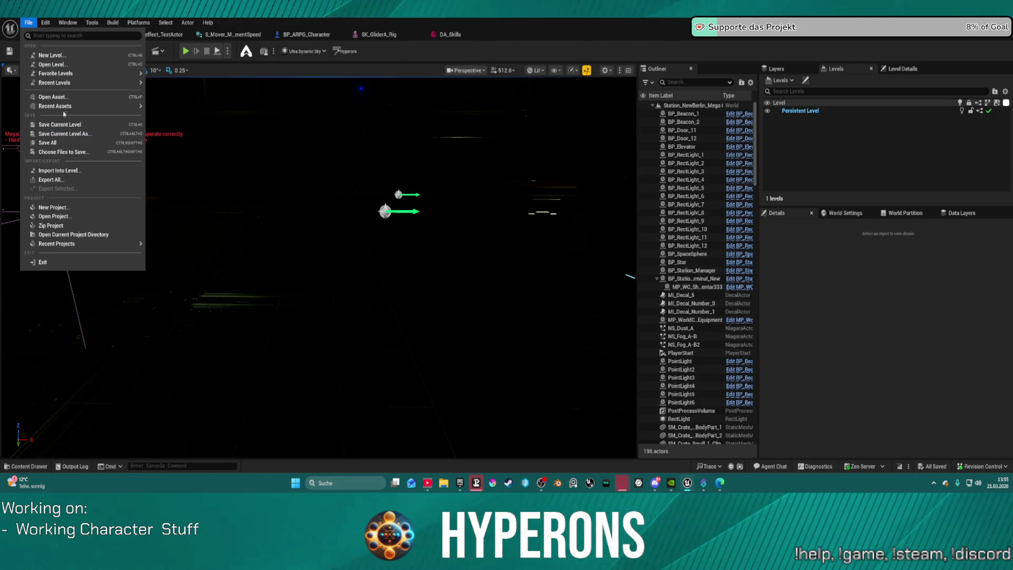
left_click(70, 64)
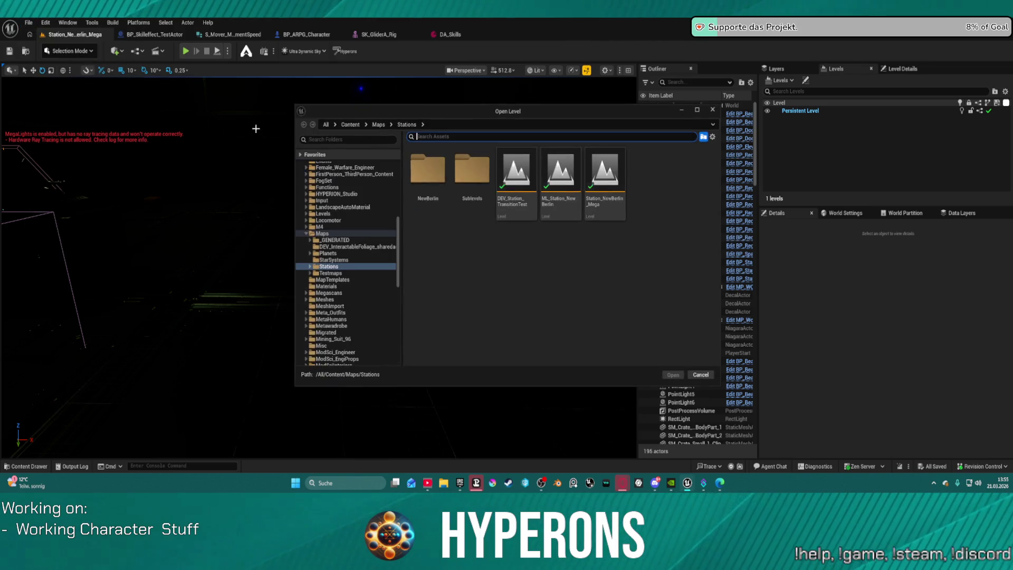
left_click(563, 170)
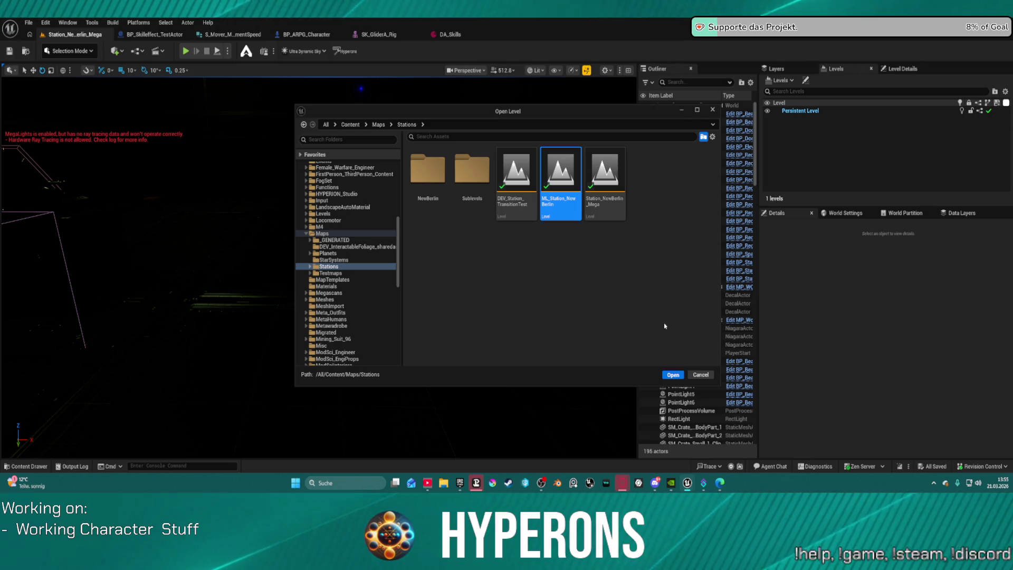
key("Return")
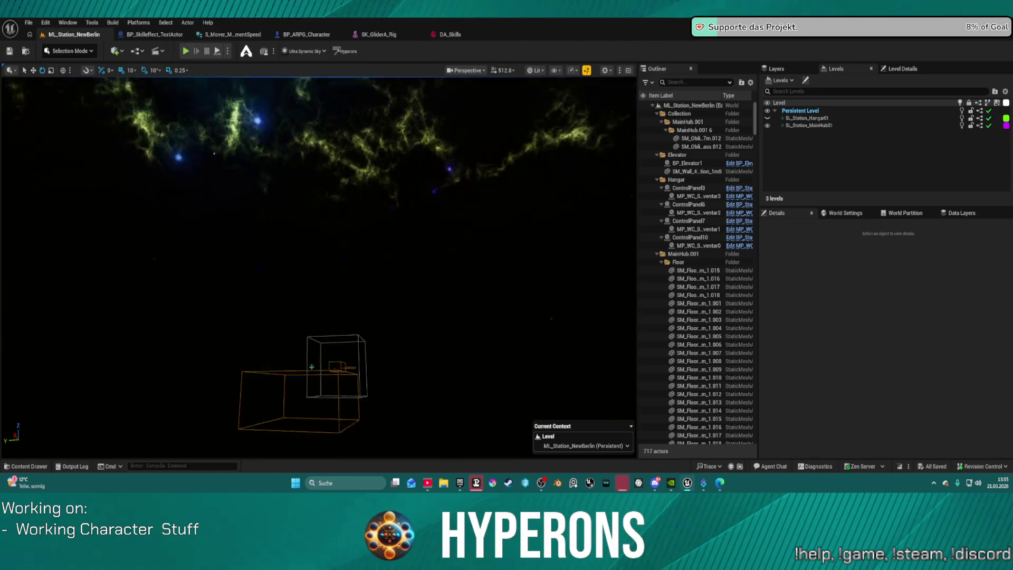
key("w")
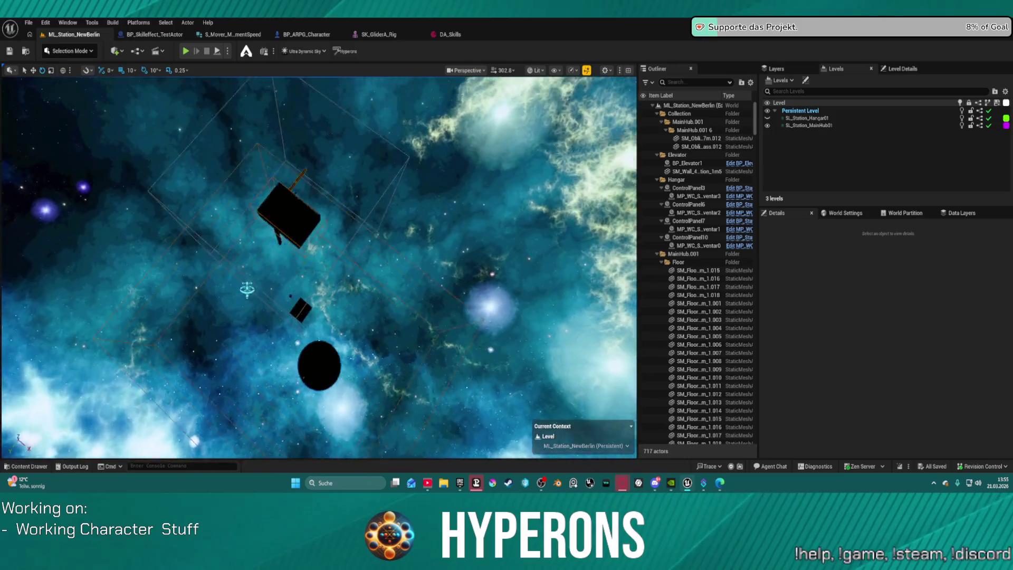
scroll(319, 264, "down", 10)
key("w")
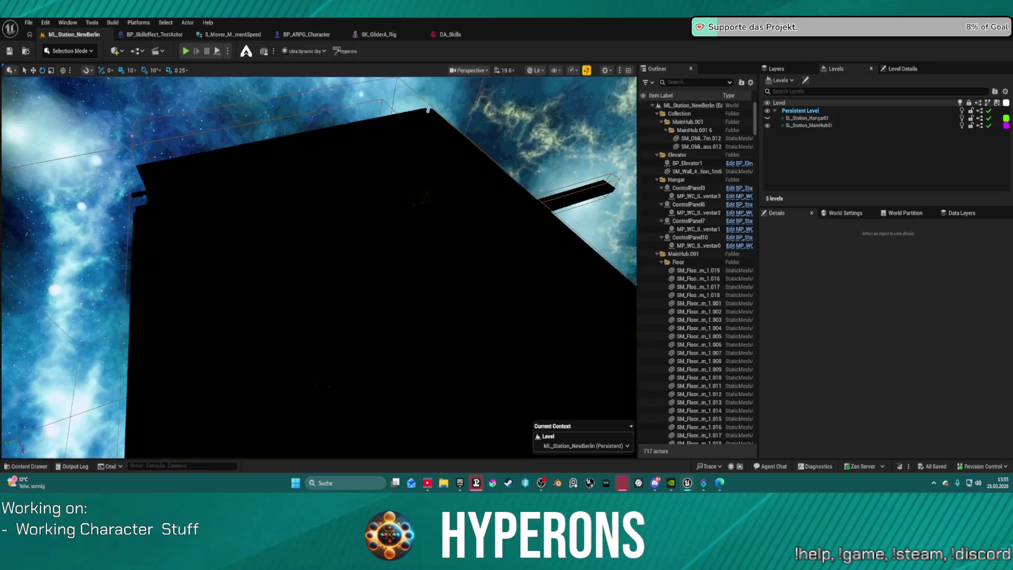
key("w")
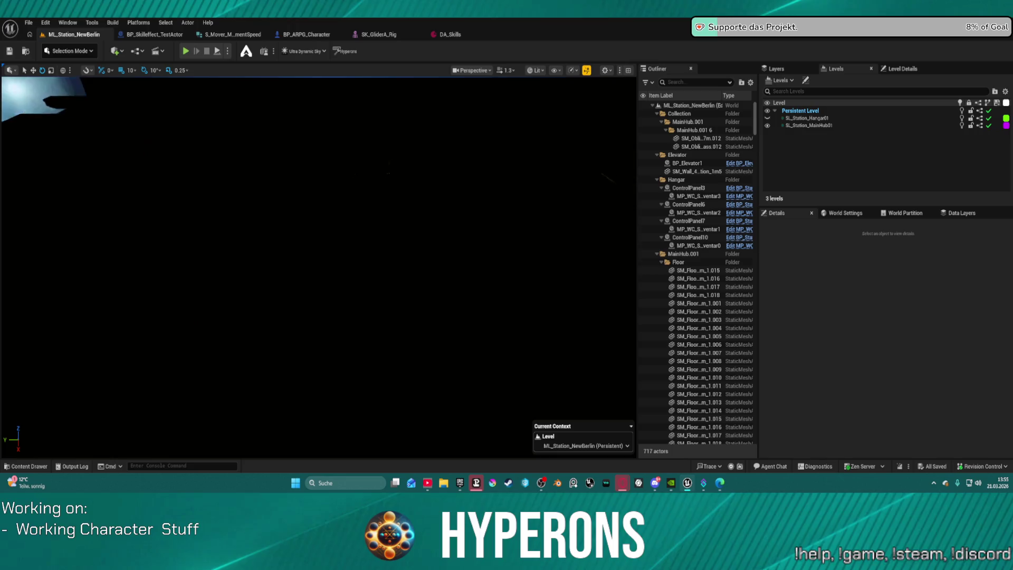
key("w")
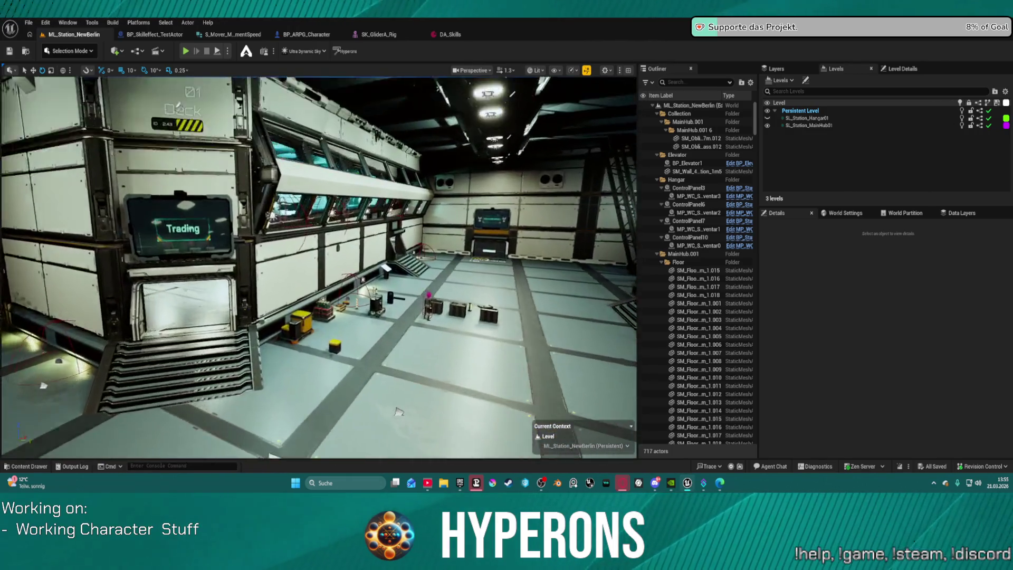
key("w")
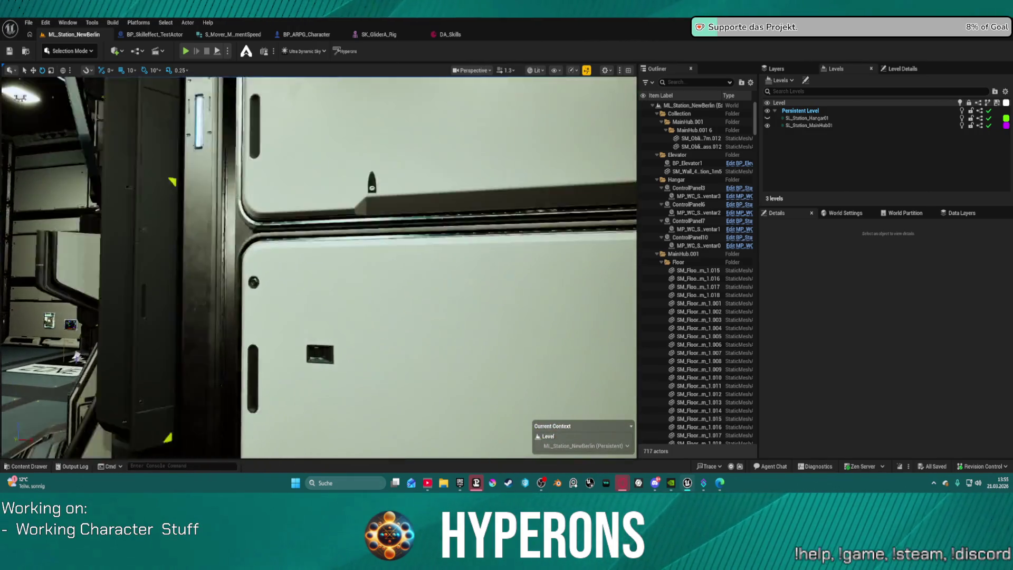
key("w")
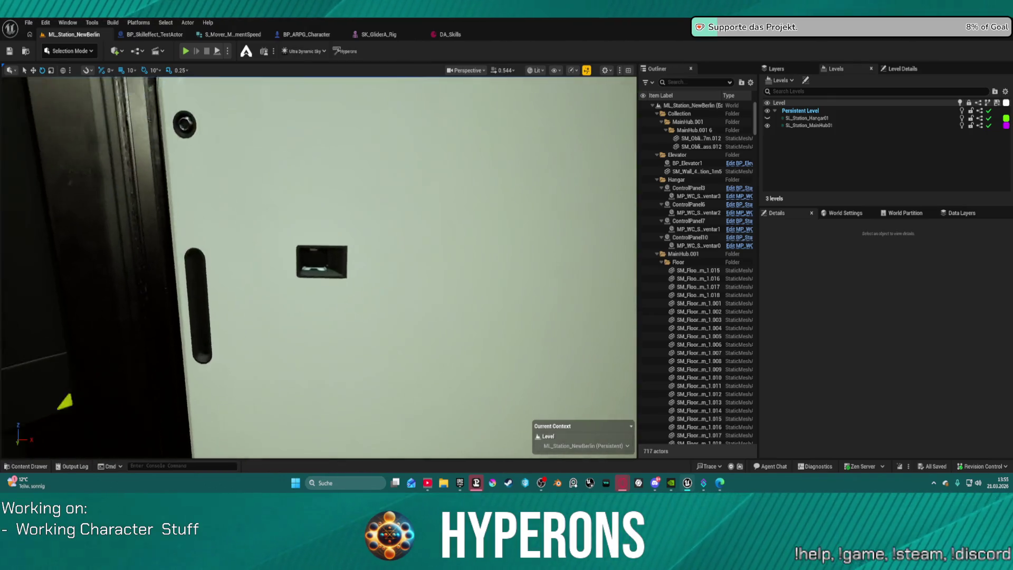
scroll(320, 268, "down", 3)
key("s")
key("a")
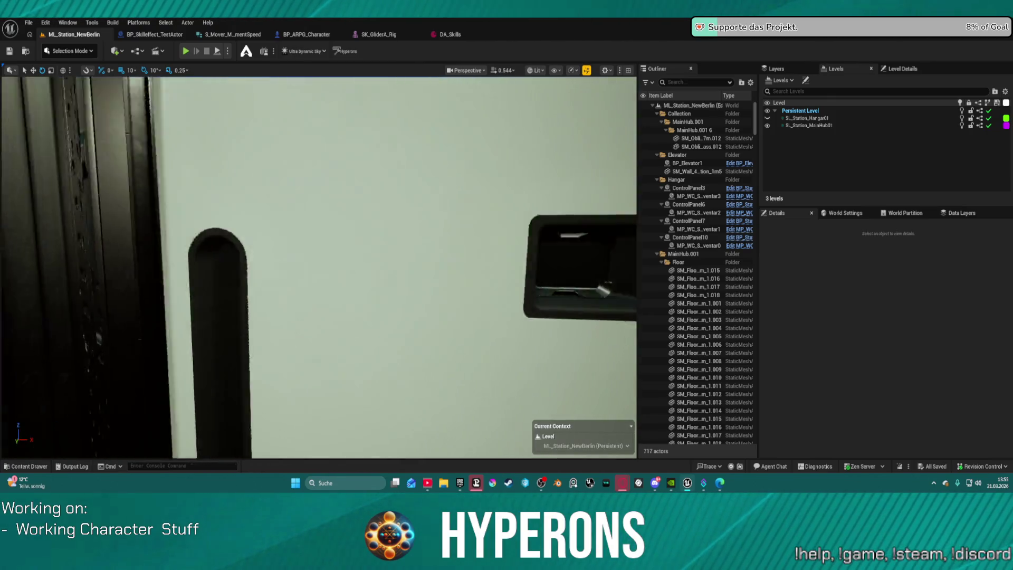
key("s")
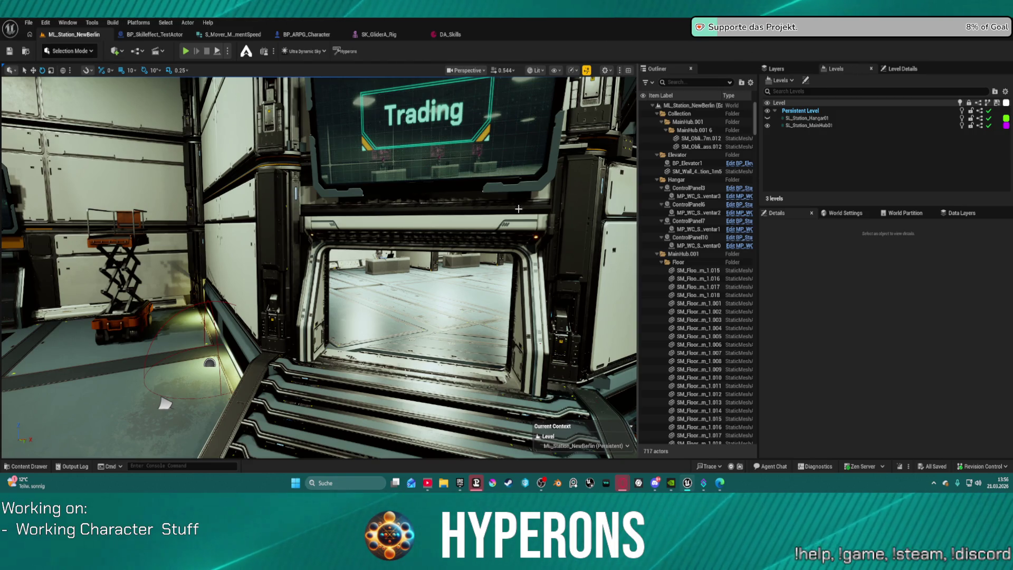
key("w")
key("w")
key("a")
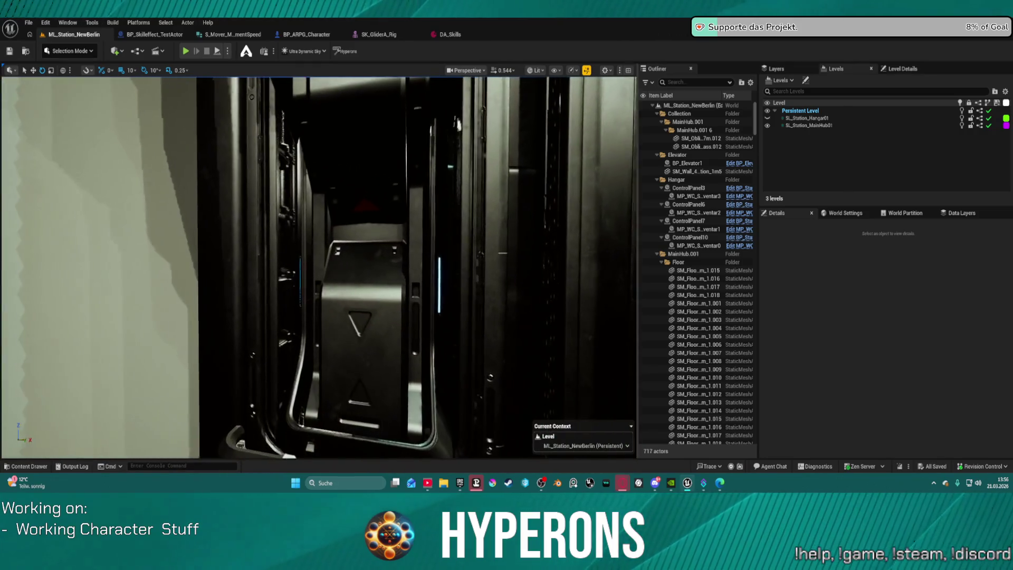
key("s")
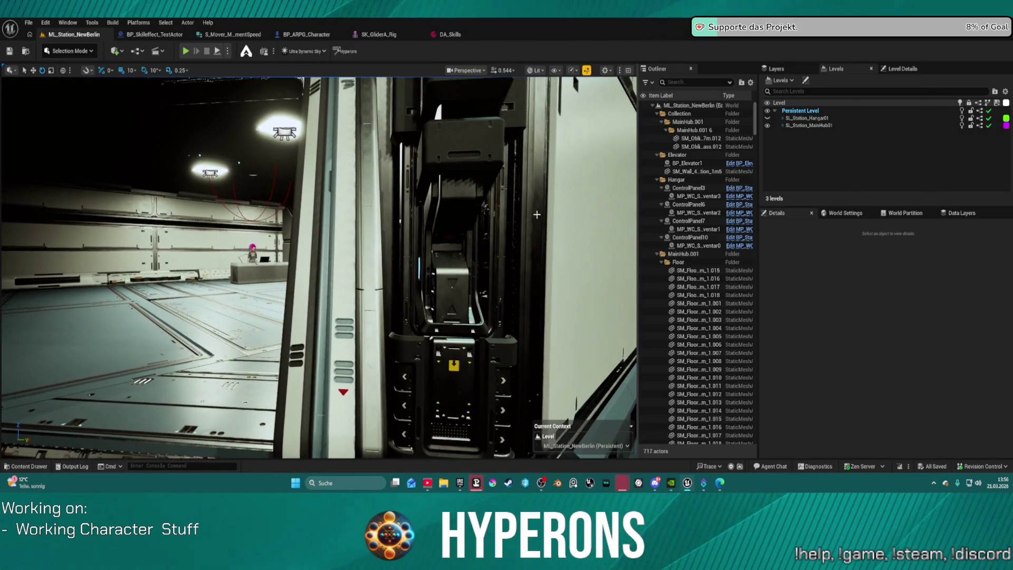
mouse_move(384, 256)
left_mouse_down()
mouse_move(343, 279)
mouse_move(380, 317)
left_mouse_up()
key("w")
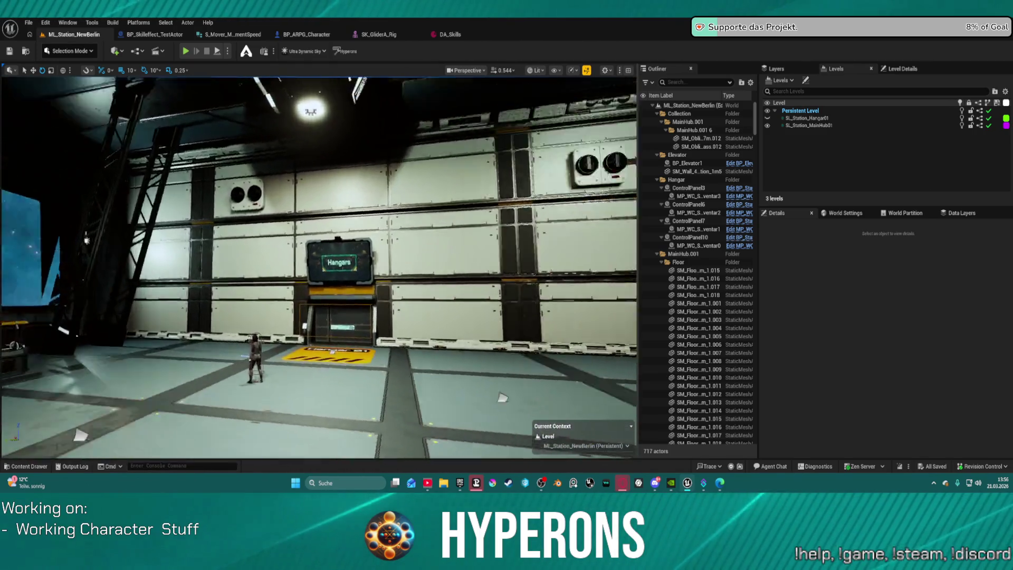
mouse_move(317, 264)
left_mouse_down()
mouse_move(316, 253)
mouse_move(264, 248)
left_mouse_up()
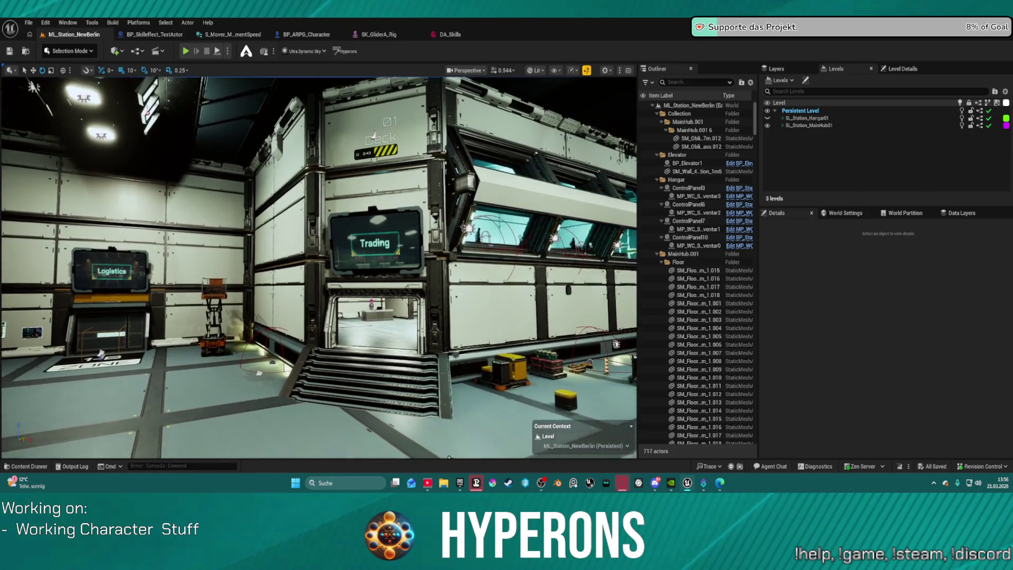
key("w")
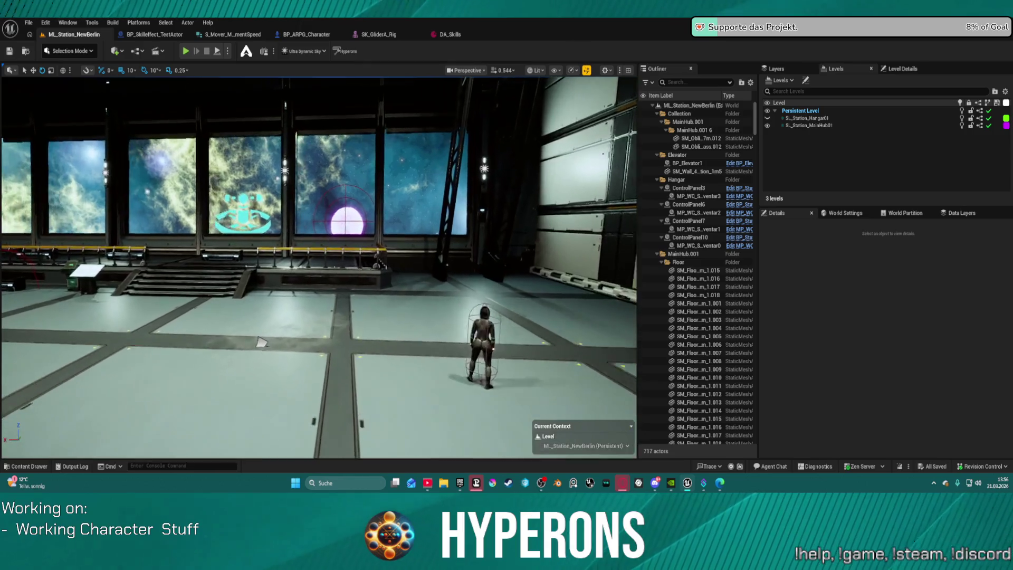
key("a")
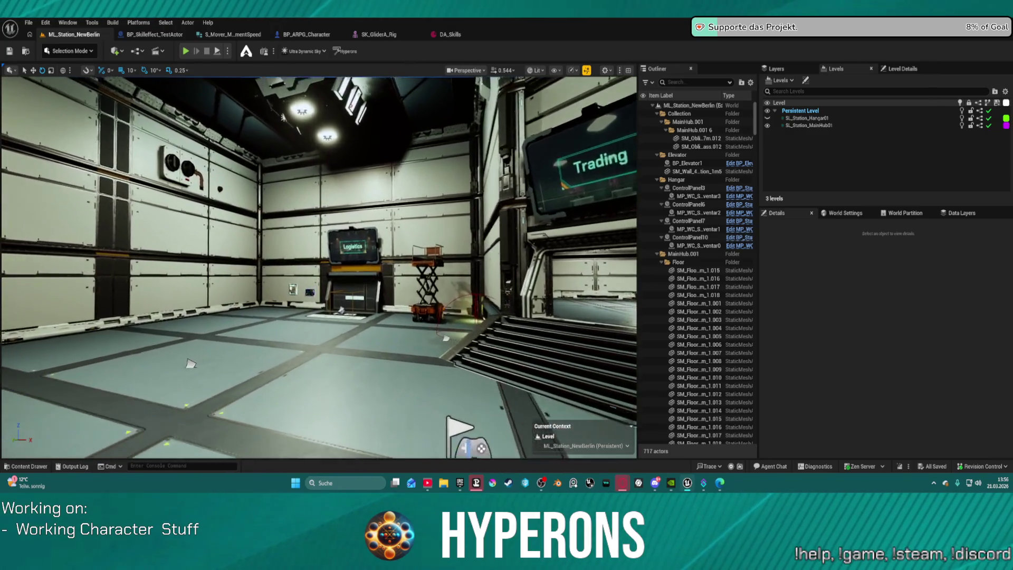
key("s")
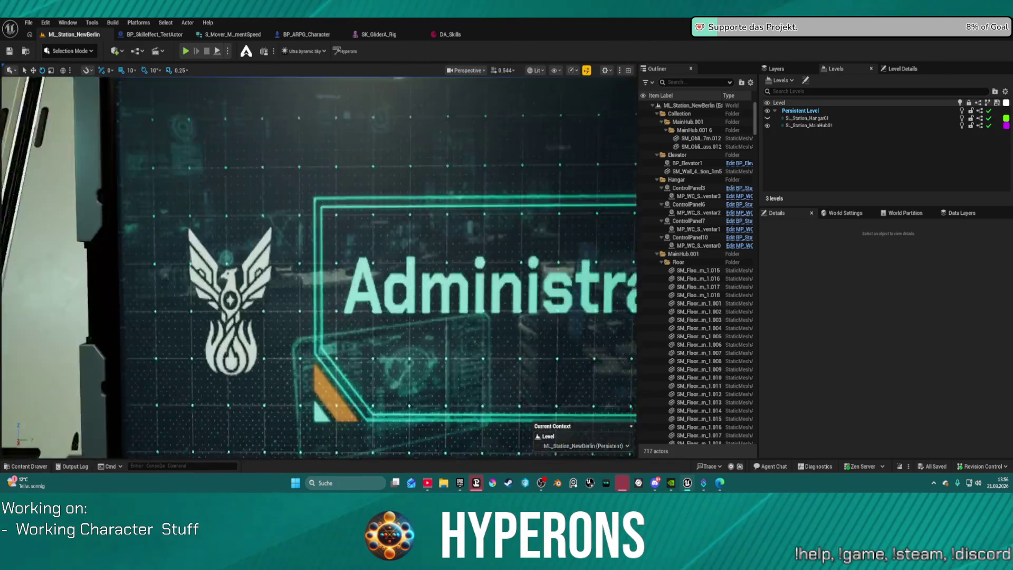
scroll(319, 267, "down", 3)
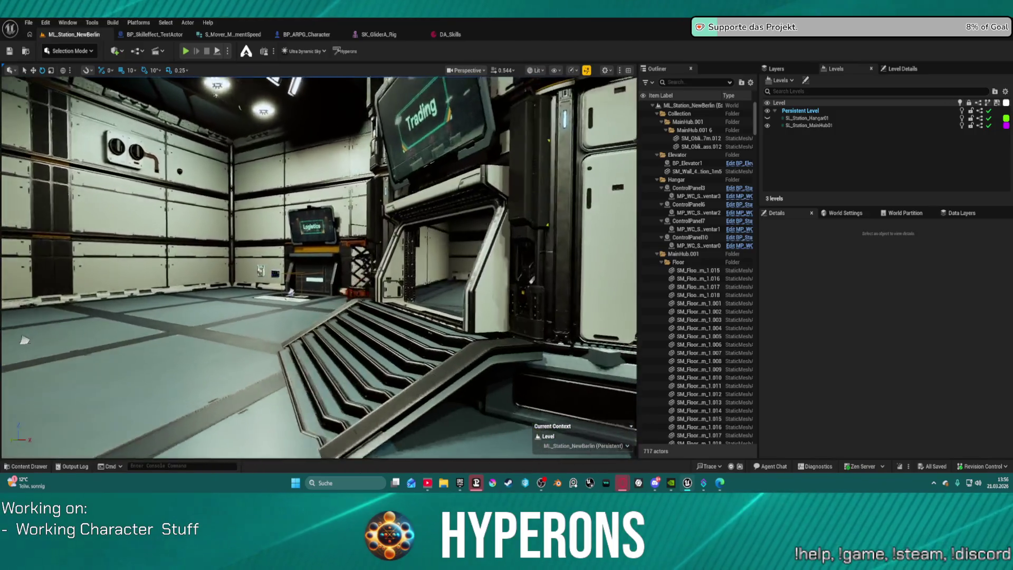
left_click_drag(24, 341, 130, 414)
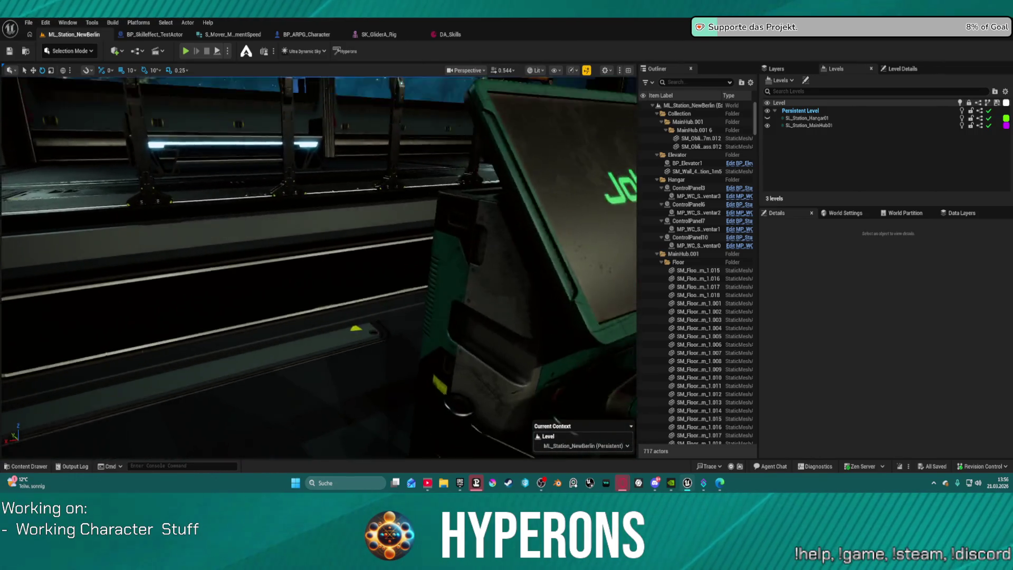
key("s")
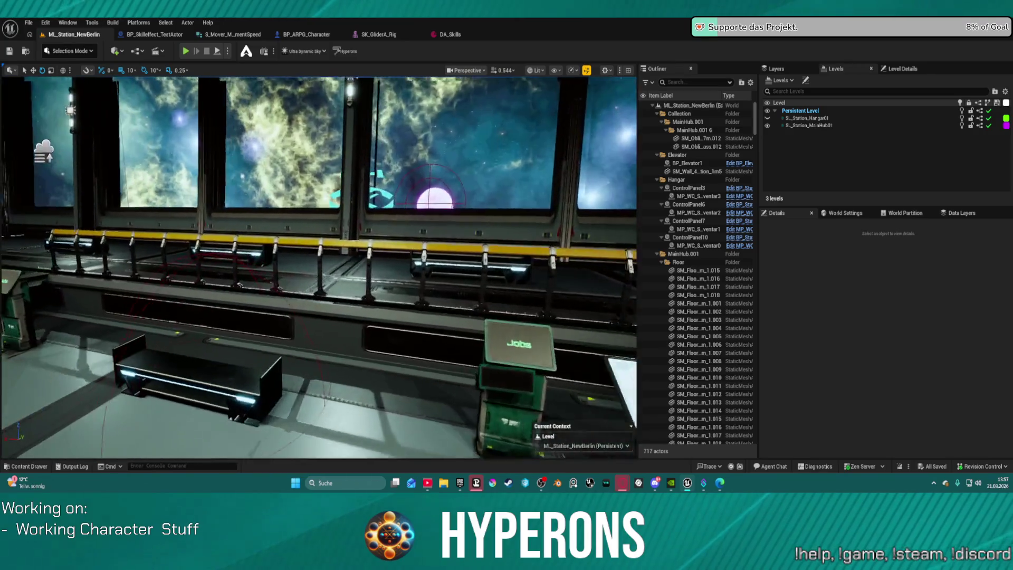
left_click_drag(319, 264, 318, 233)
left_click_drag(319, 267, 319, 253)
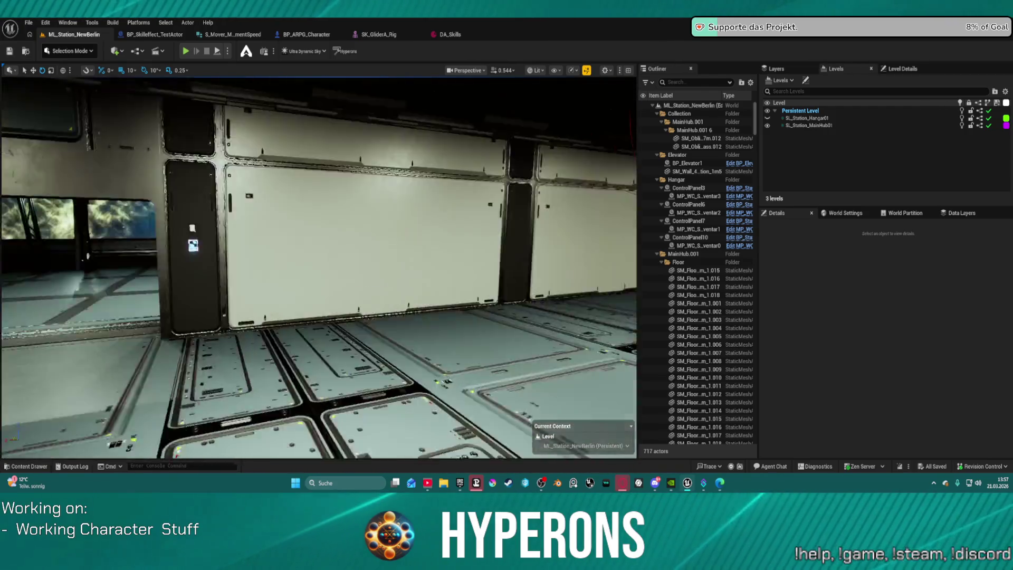
left_click_drag(320, 267, 211, 266)
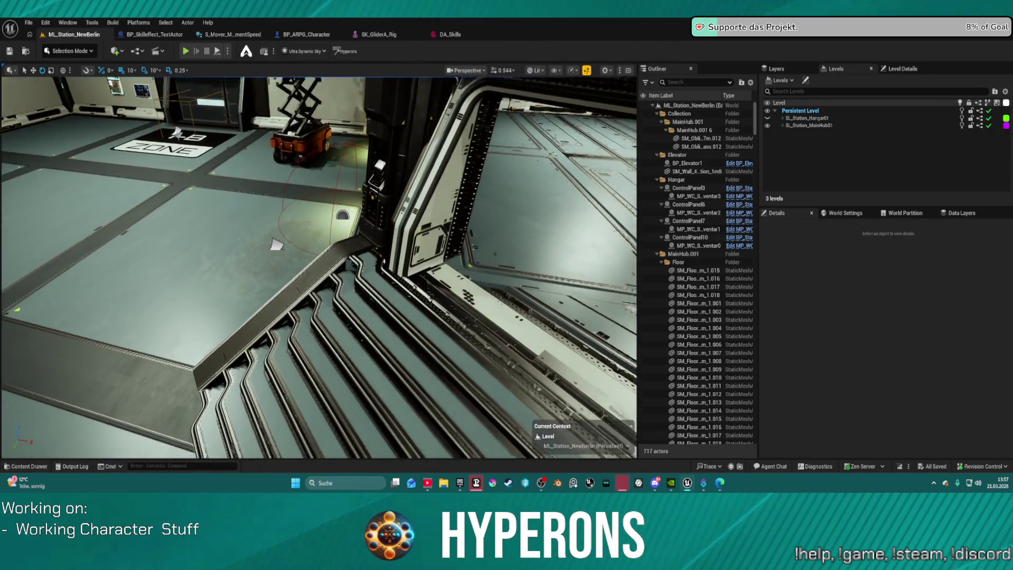
scroll(320, 268, "down", 5)
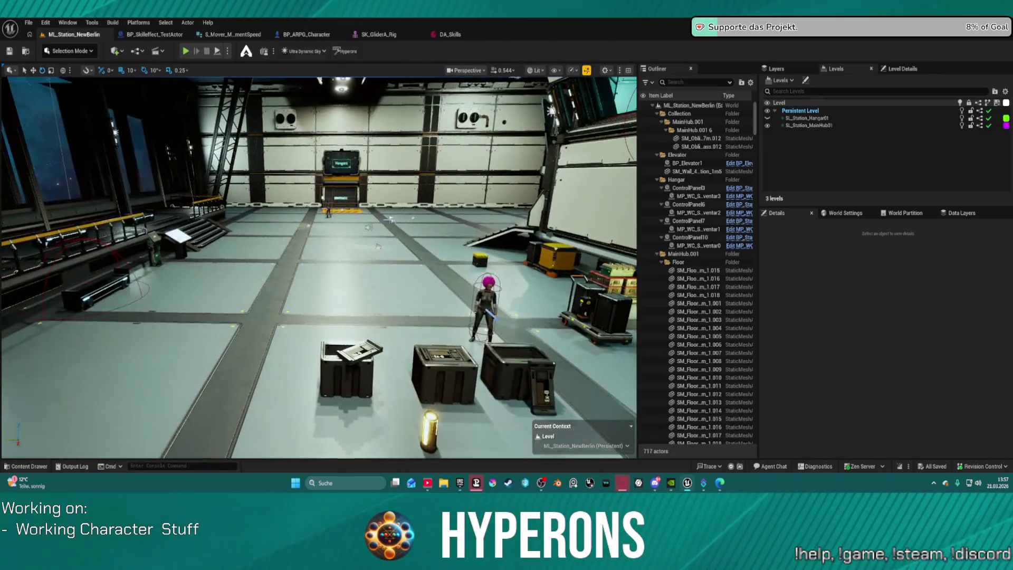
mouse_move(378, 245)
left_mouse_down()
mouse_move(328, 247)
mouse_move(327, 275)
left_mouse_up()
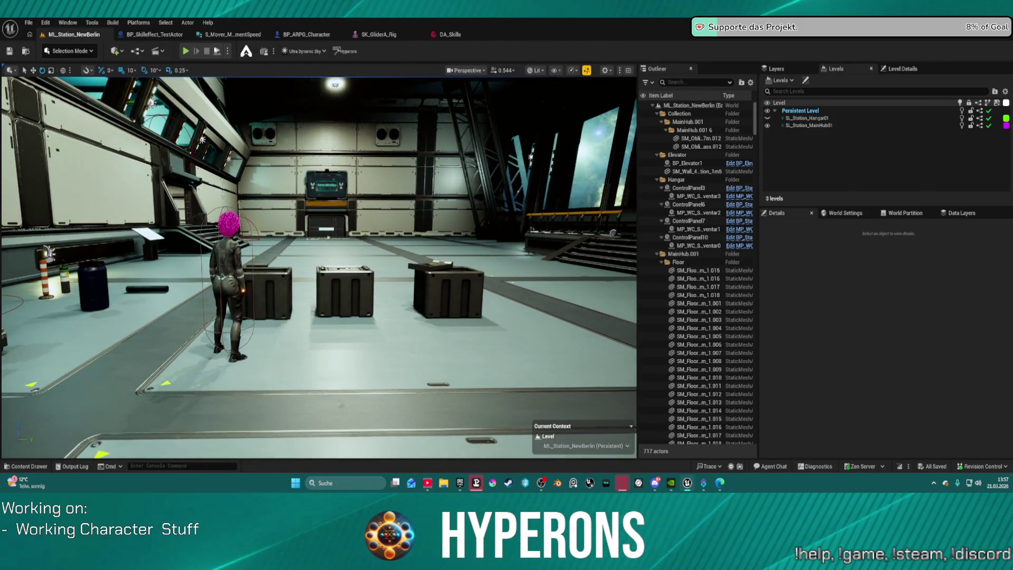
Step: Run a quick Play session, stop it with Esc, and close the World Settings panel
left_click(217, 52)
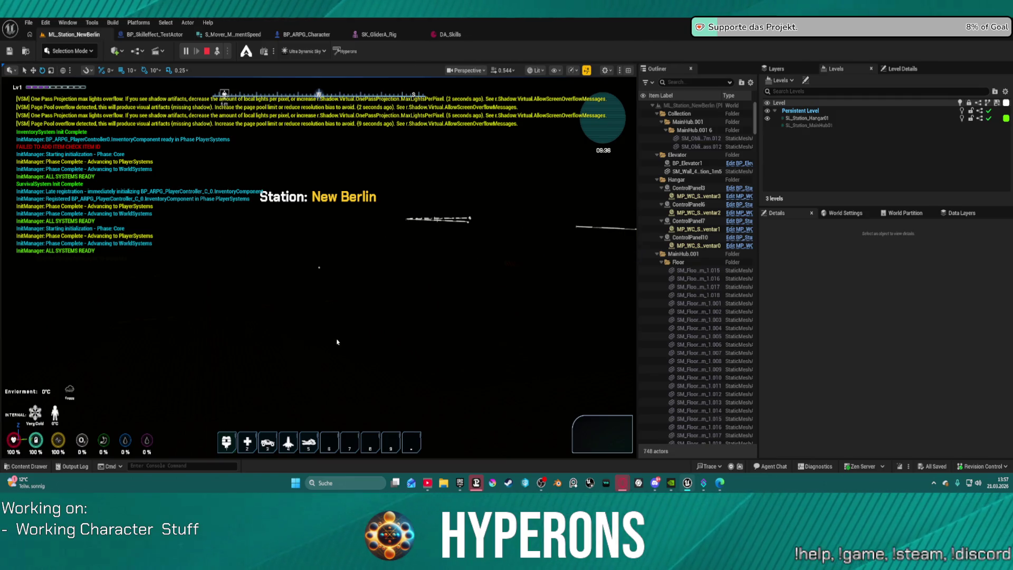
key("Escape")
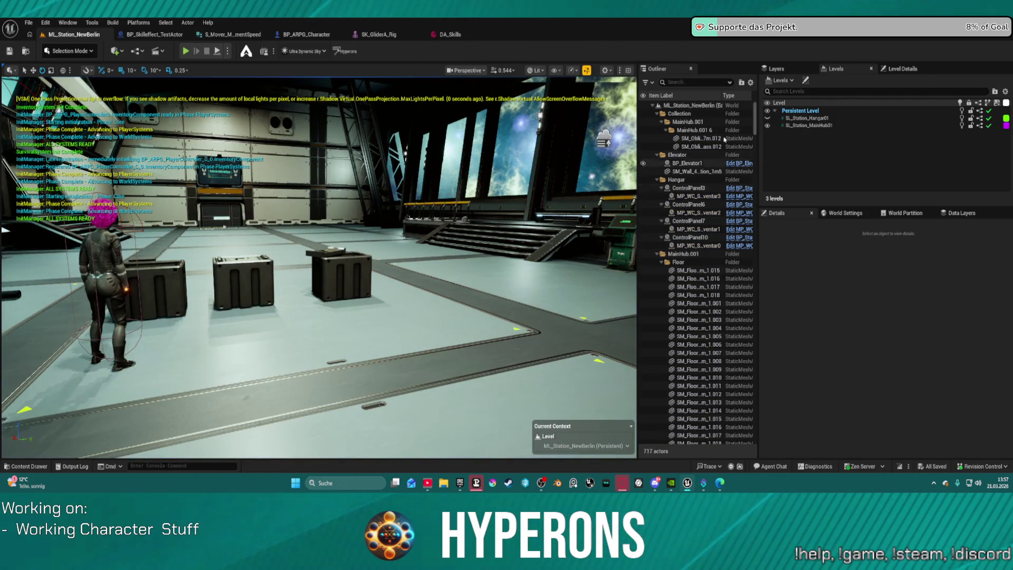
left_click(869, 213)
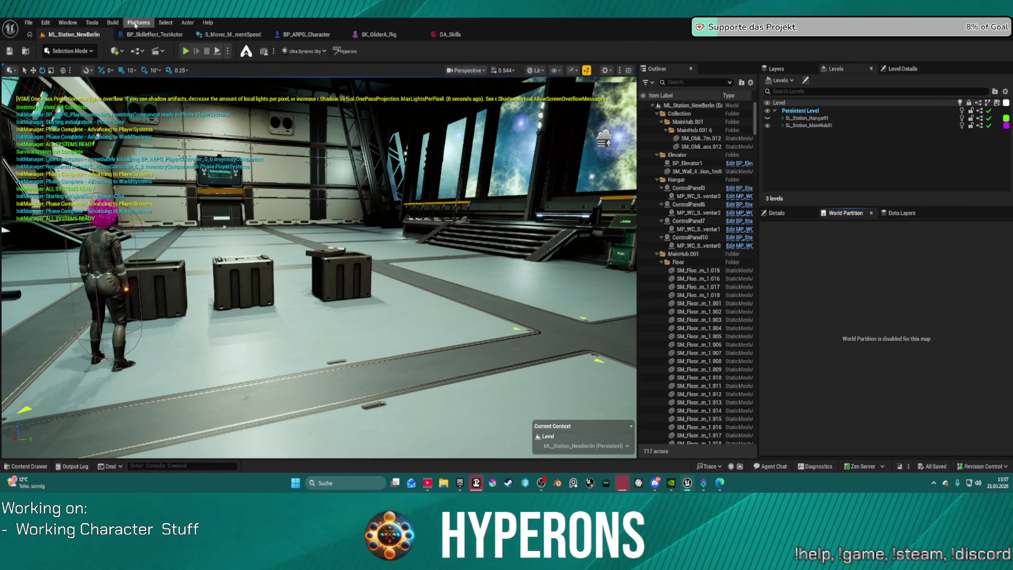
Step: Reopen the World Settings panel from the Window menu
left_click(112, 22)
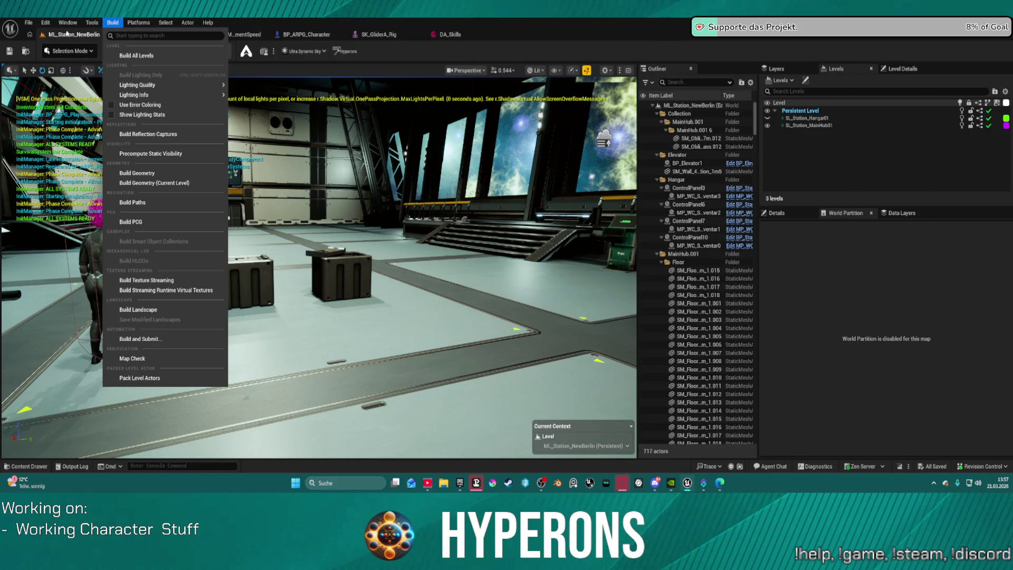
mouse_move(67, 22)
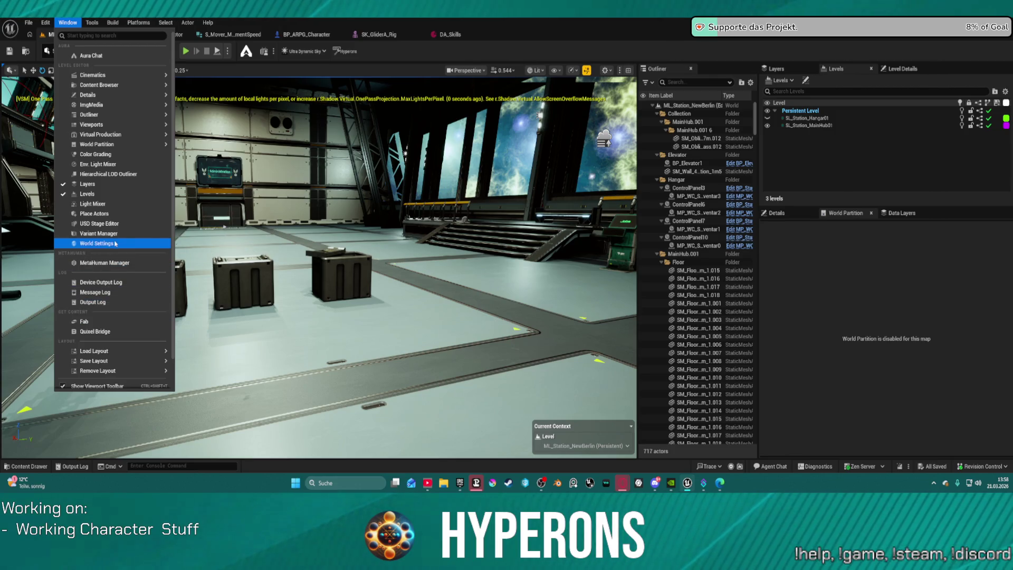
left_click(97, 243)
Step: Play-test with FunctionalTestGameMode as GameMode Override, then set it back to BP_ARPG_GameMode
left_click(921, 251)
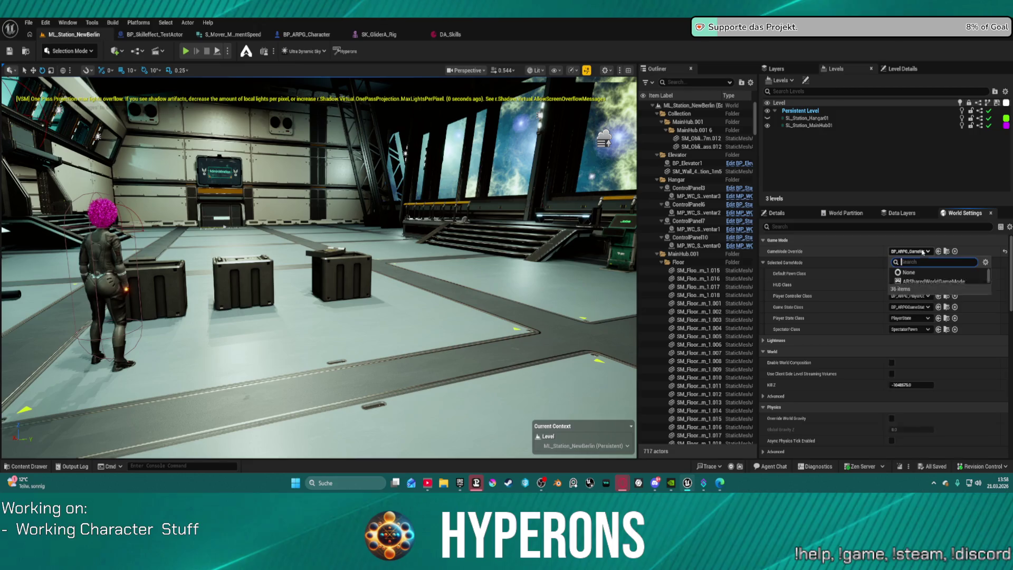
left_click(927, 354)
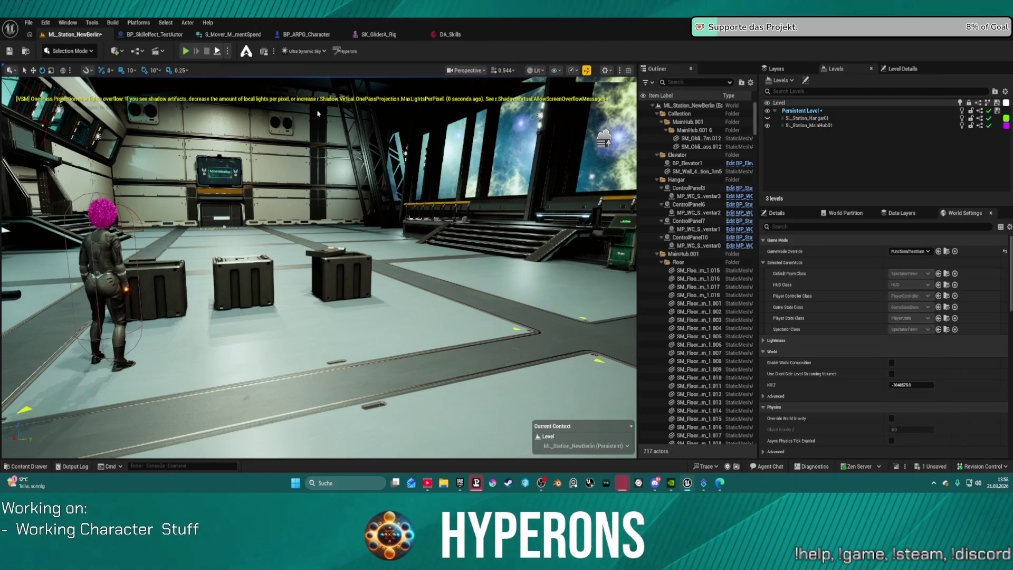
key("alt+p")
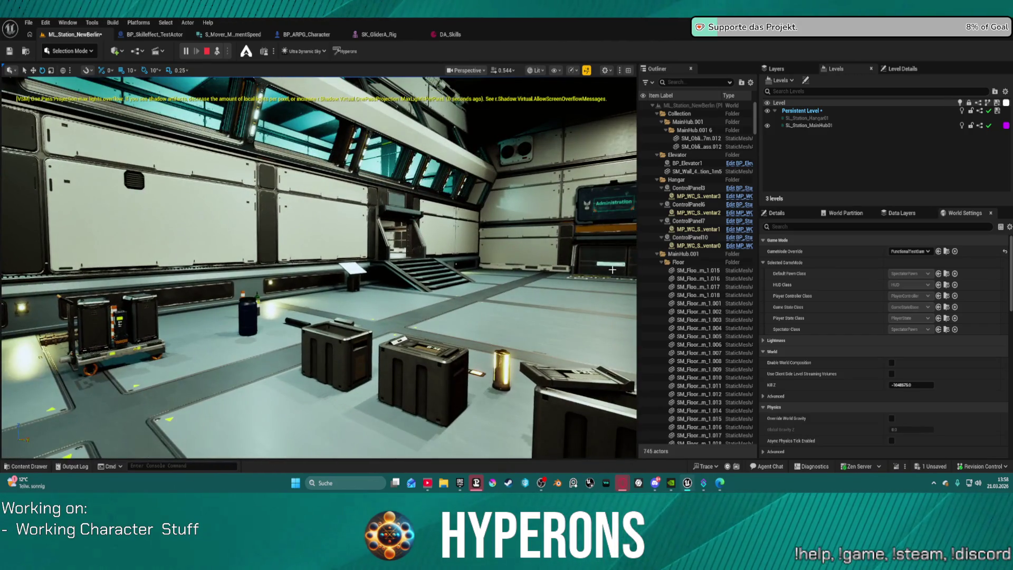
left_click(908, 251)
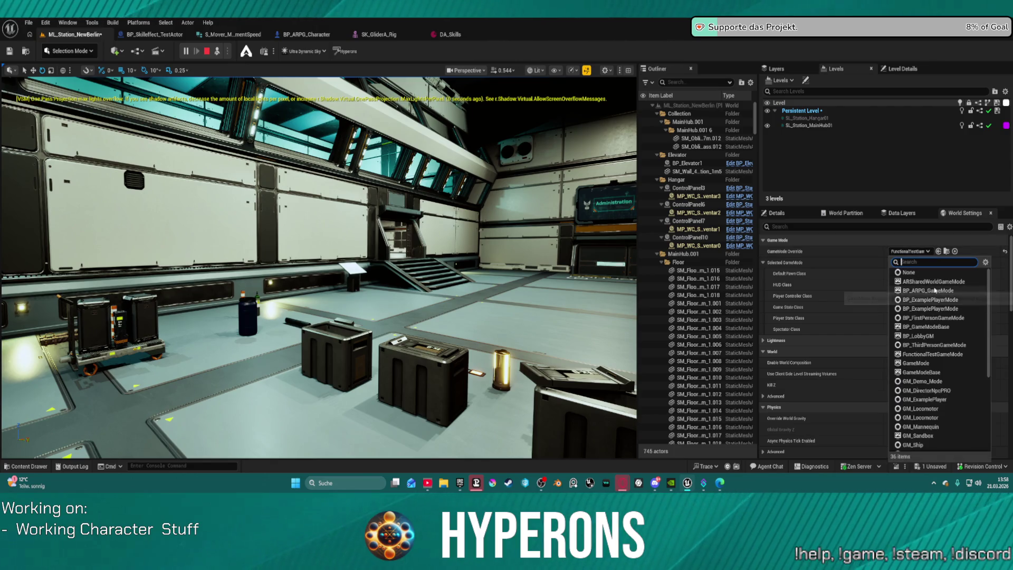
left_click(936, 291)
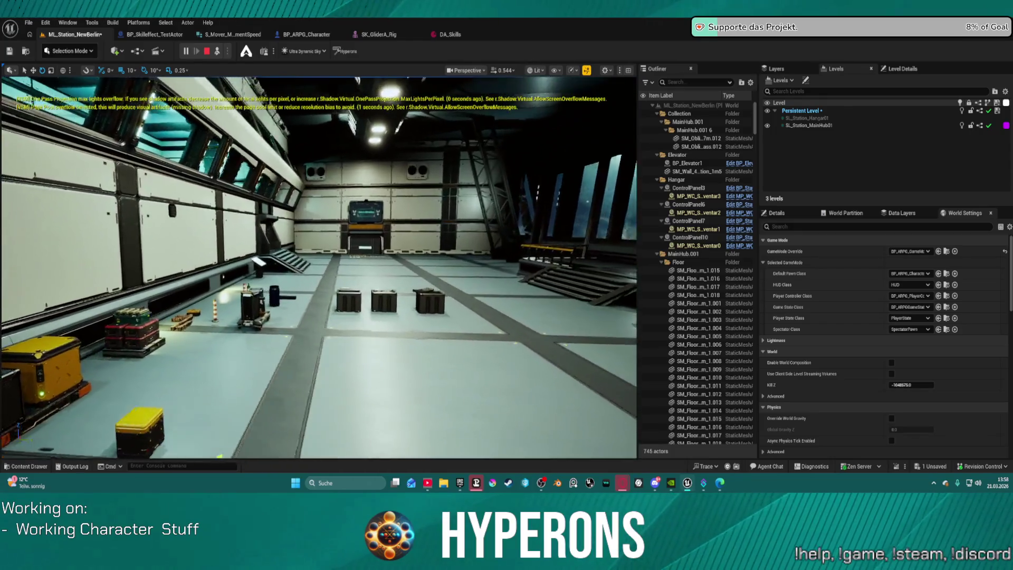
Step: Stop the play-test, reopen DefaultLevel from Recent Levels and fly through its traversal blocks
left_click(206, 52)
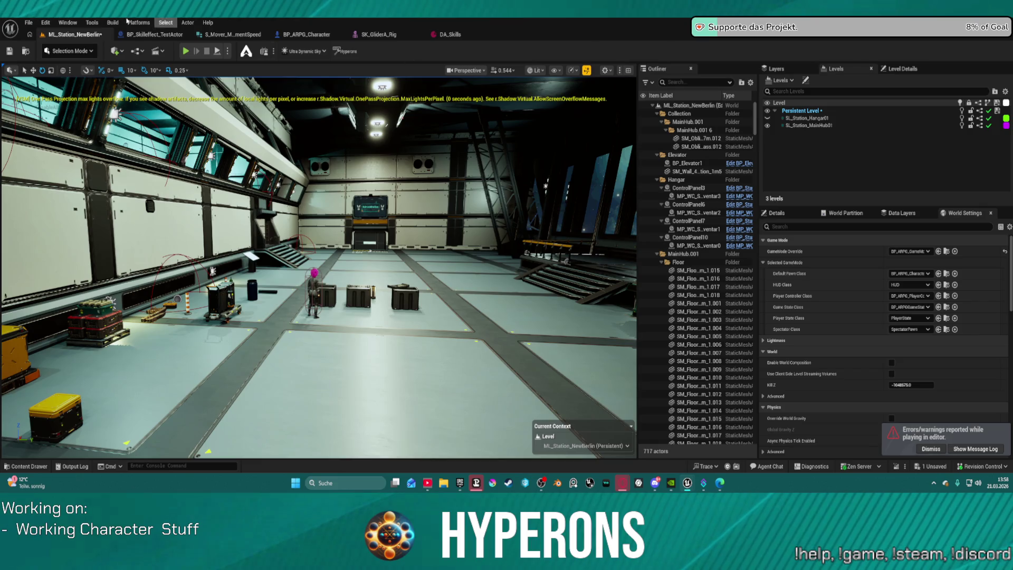
left_click(29, 22)
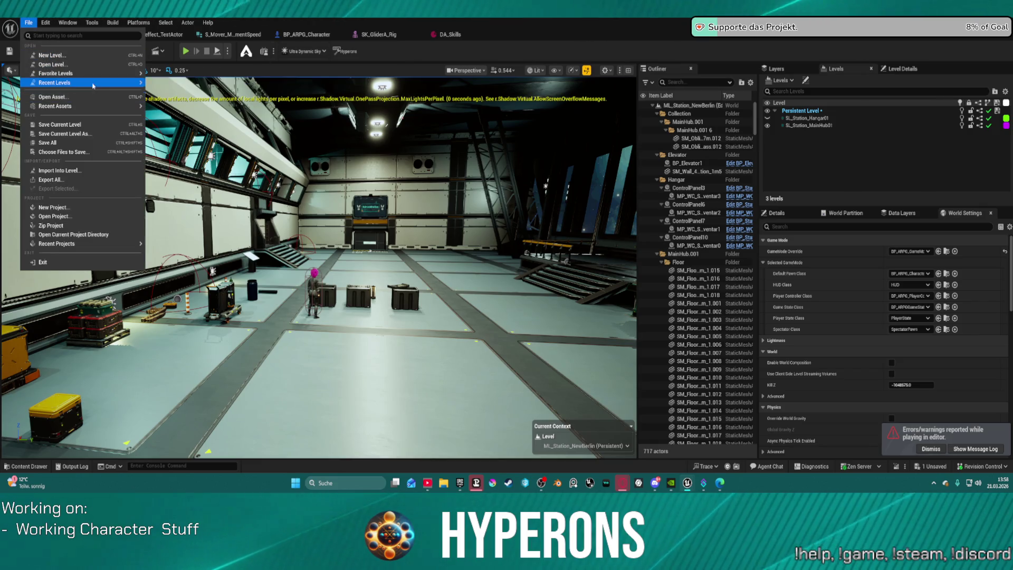
mouse_move(79, 83)
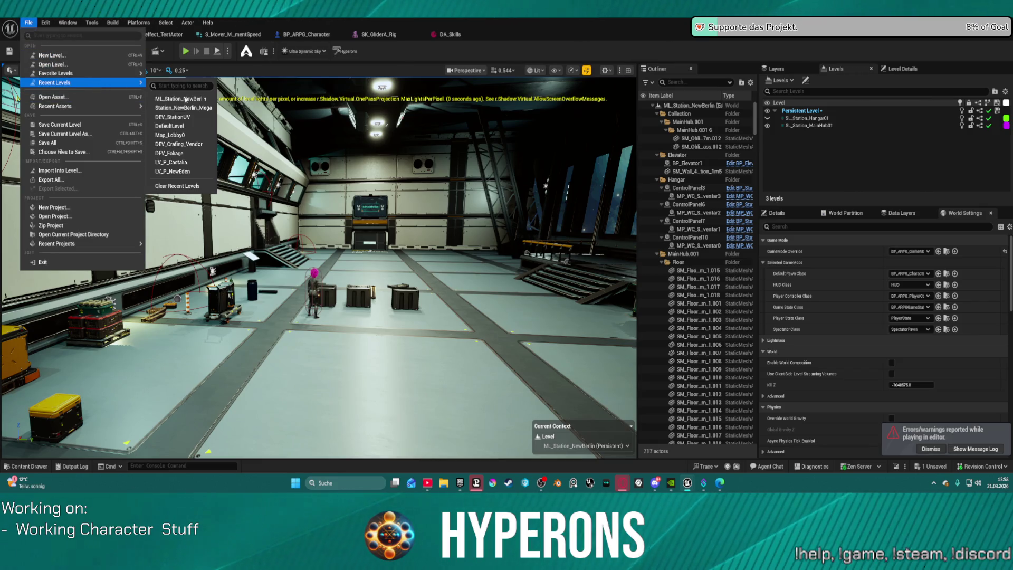
left_click(201, 129)
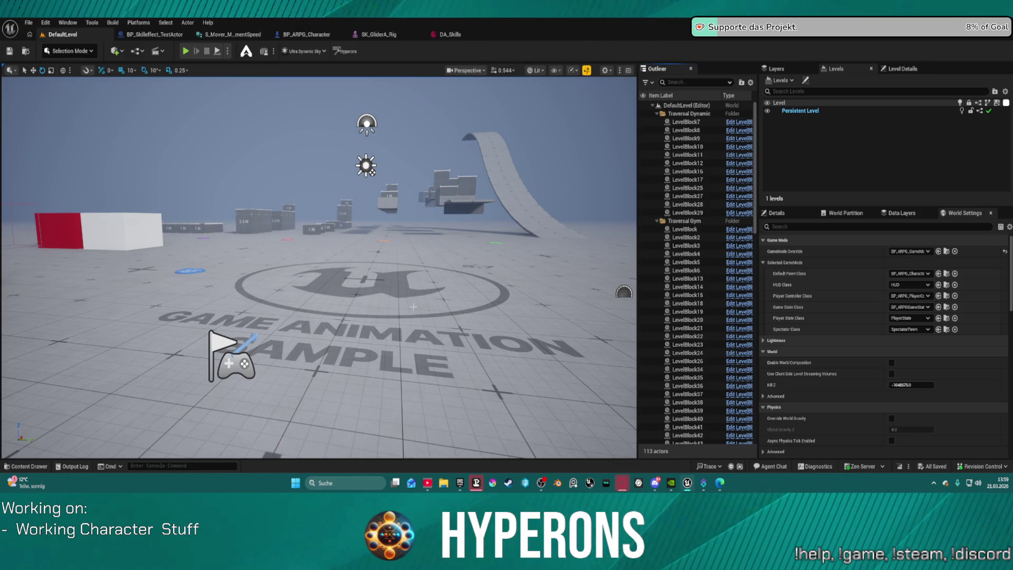
mouse_move(413, 306)
left_mouse_down()
mouse_move(401, 296)
mouse_move(385, 317)
mouse_move(417, 285)
left_mouse_up()
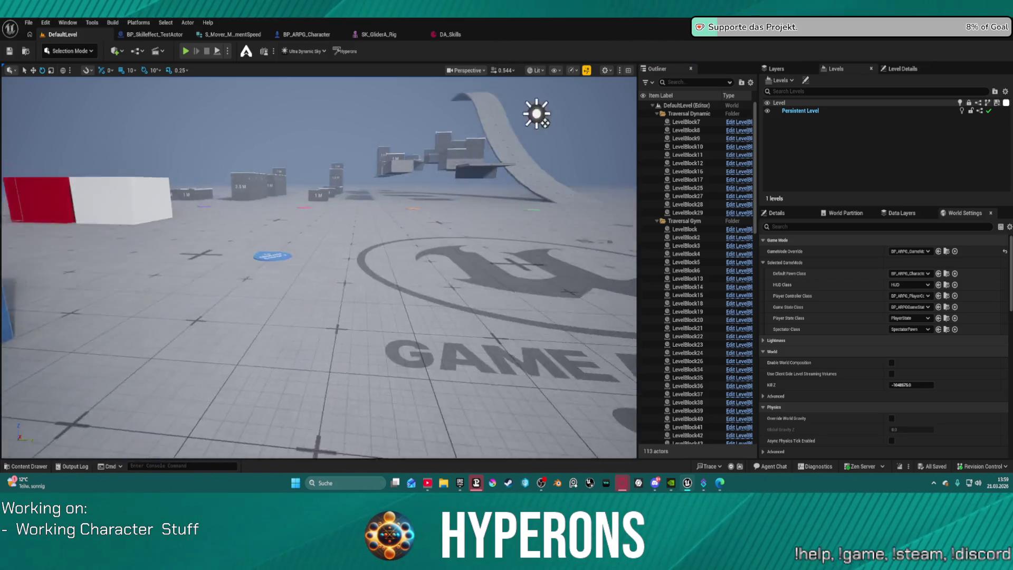
mouse_move(545, 123)
left_mouse_down()
mouse_move(600, 343)
mouse_move(493, 323)
left_mouse_up()
Step: Switch to BP_ARPG_Character and frame the WEAPONS Blocking Branch, OR and SERVER Block nodes
left_click(317, 34)
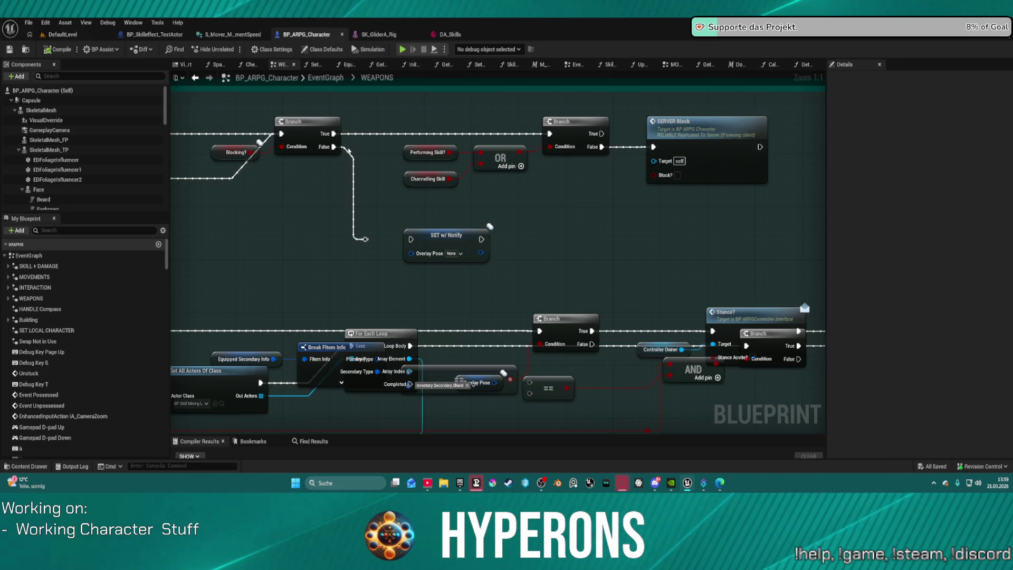
mouse_move(339, 149)
left_mouse_down()
mouse_move(454, 153)
mouse_move(532, 176)
mouse_move(409, 195)
left_mouse_up()
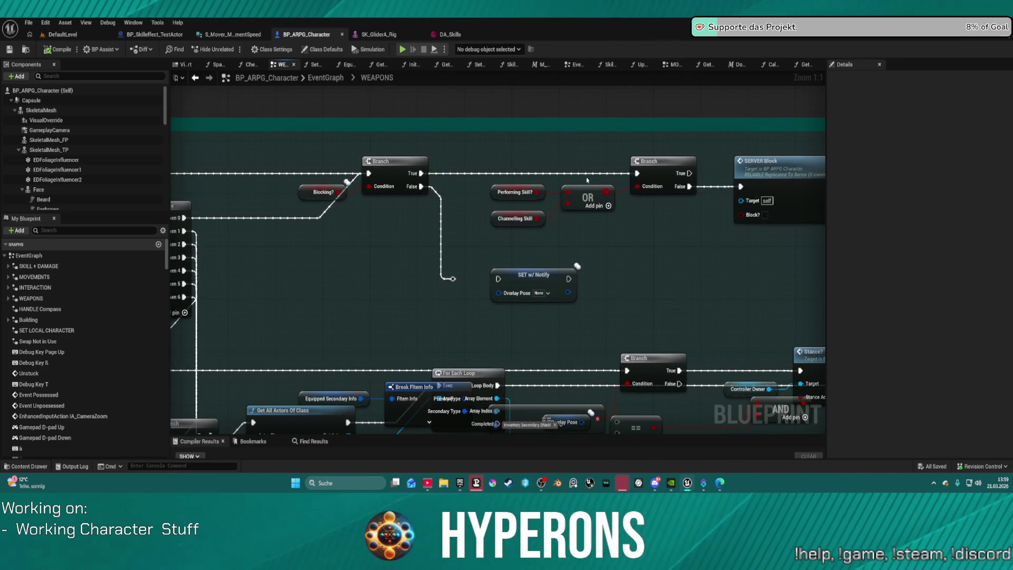
mouse_move(312, 138)
left_mouse_down()
mouse_move(826, 307)
mouse_move(793, 329)
left_mouse_up()
left_click_drag(170, 175, 417, 169)
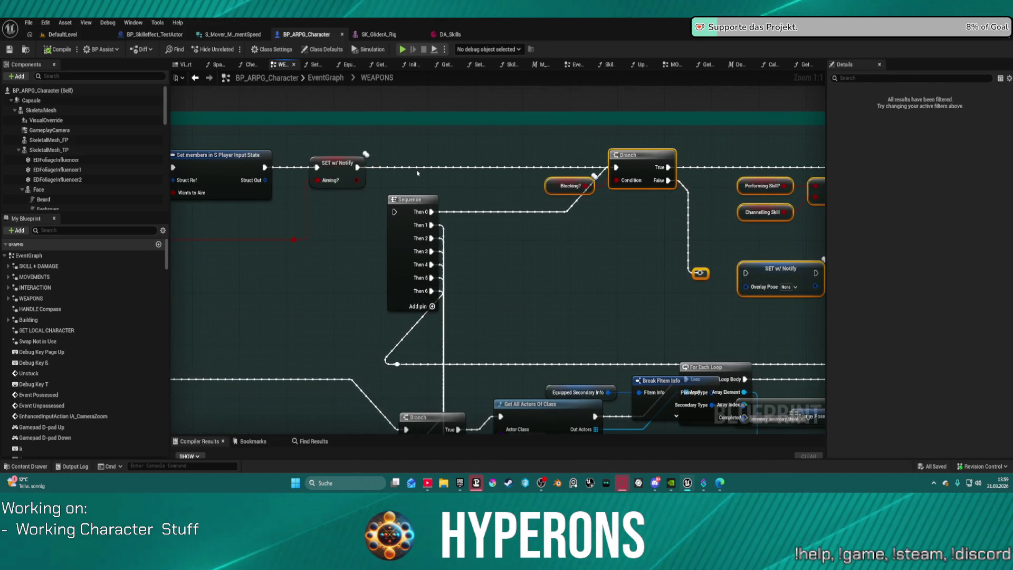
scroll(416, 166, "down", 1)
left_click_drag(417, 166, 211, 169)
Step: Comment the blocking-check nodes as 'TODO Fix when we have a blocking stance (Mover integration)'
mouse_move(238, 128)
left_mouse_down()
mouse_move(327, 208)
mouse_move(666, 279)
left_mouse_up()
key("c")
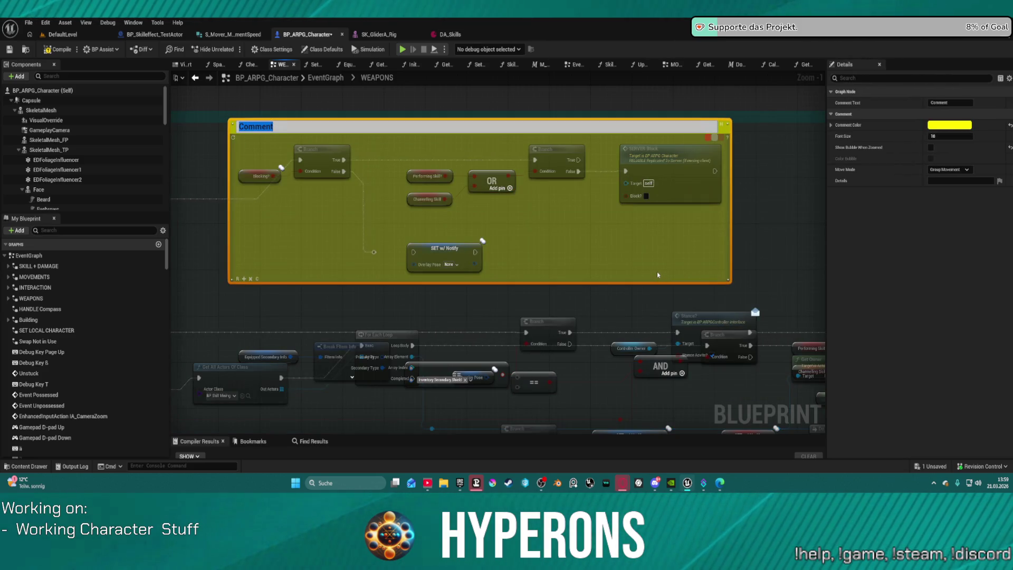
type("todo Fix w")
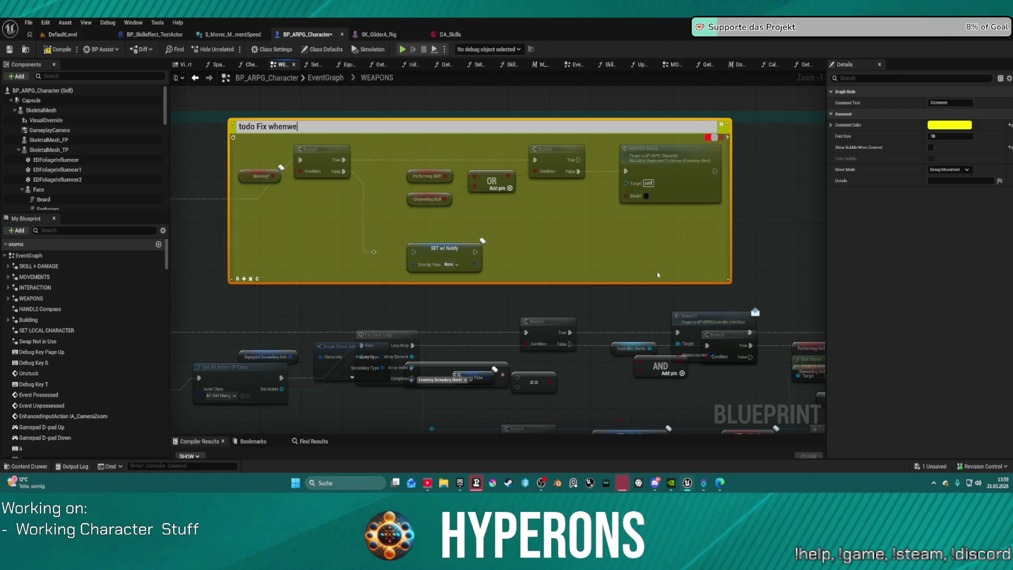
type("hen ")
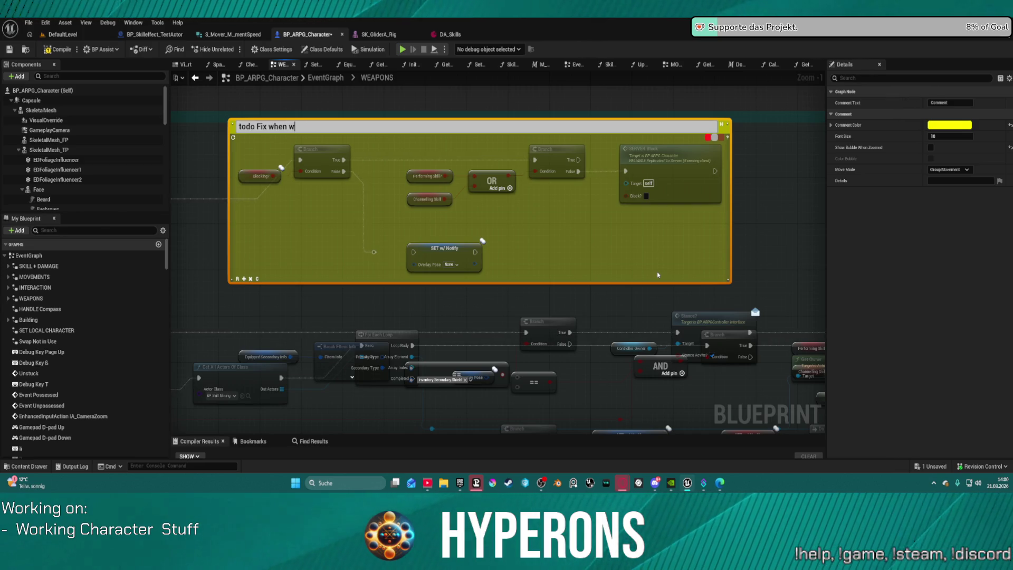
type("we have a blocking stance")
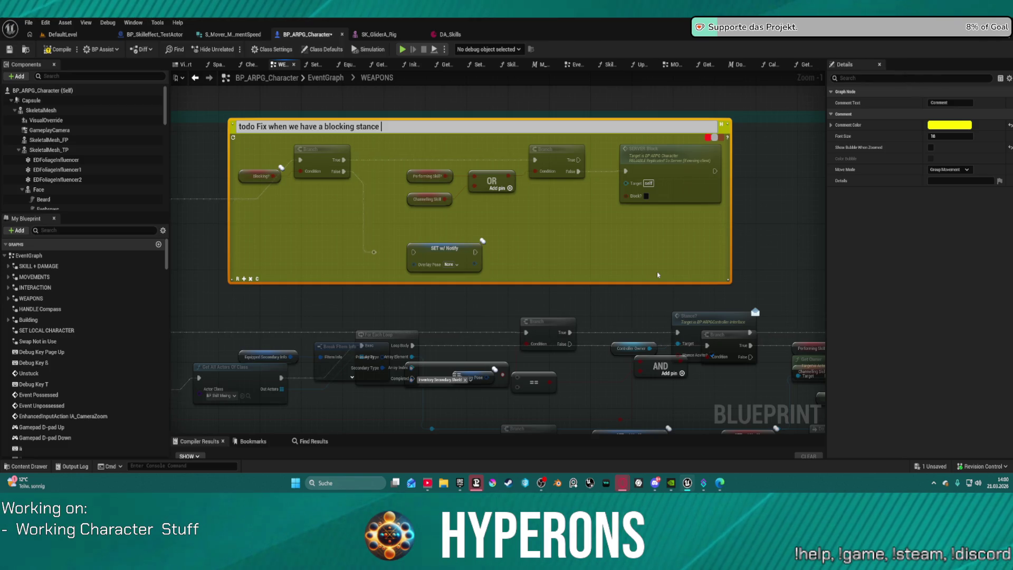
type("MOv")
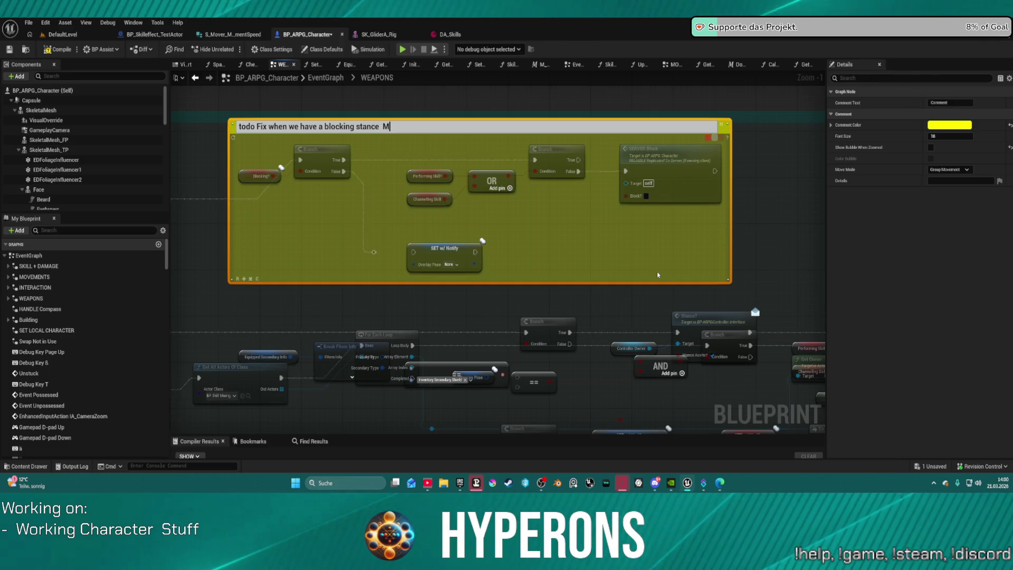
key("BackSpace")
type("over in")
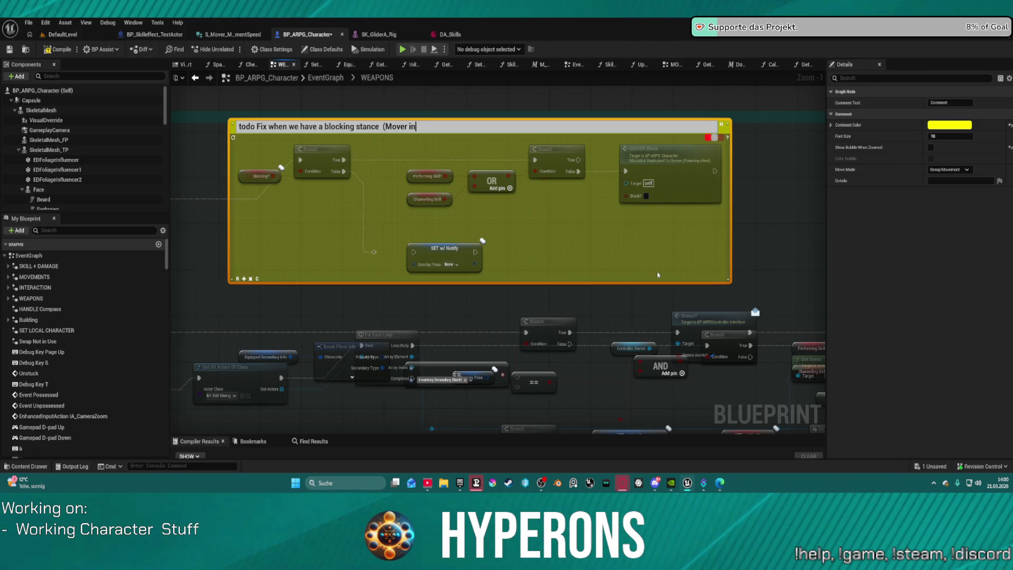
type("tegration")
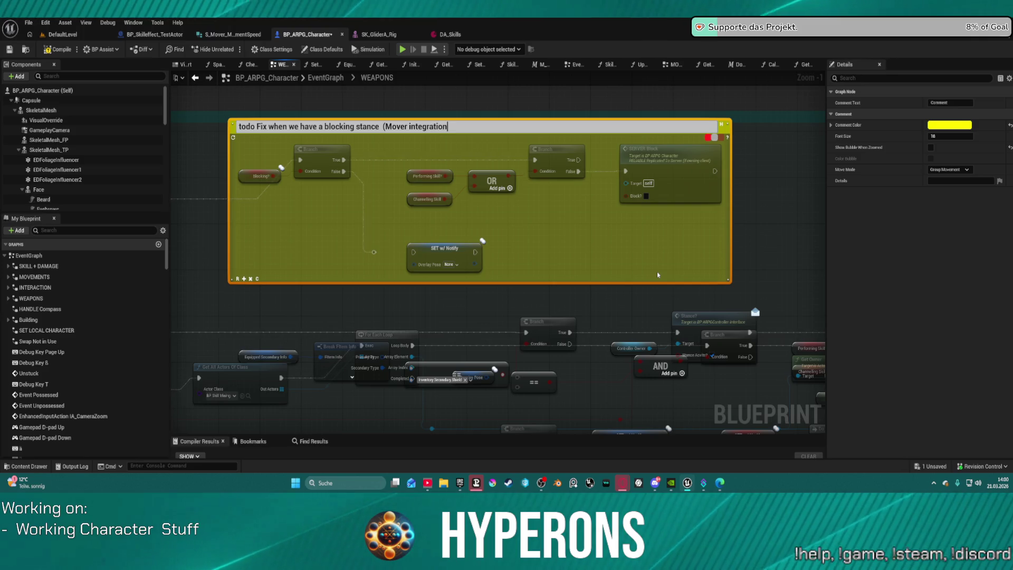
key("Return")
scroll(459, 233, "up", 1)
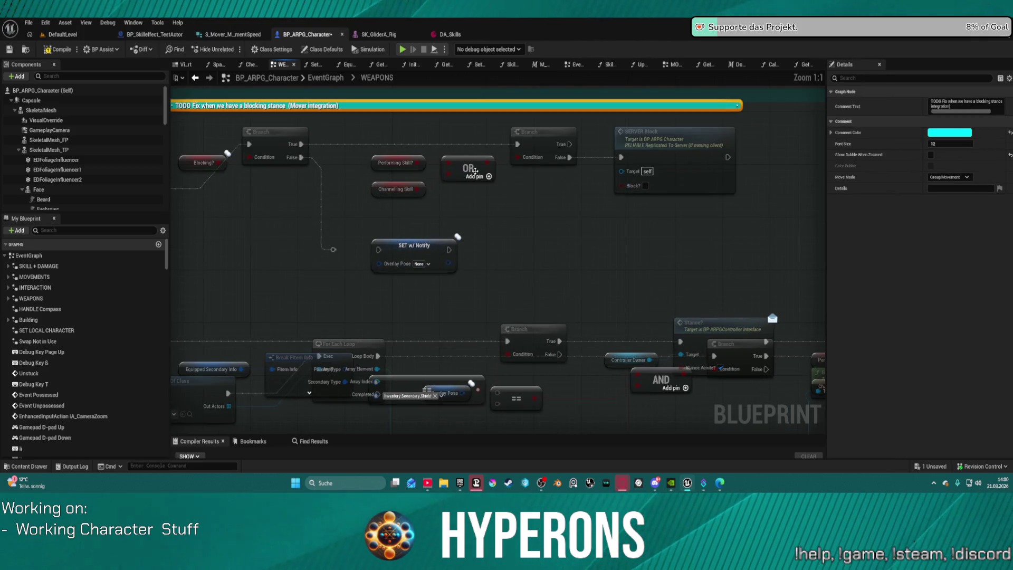
Step: Wrap the nodes under the TODO comment in a new magenta comment box
left_click_drag(363, 113, 363, 125)
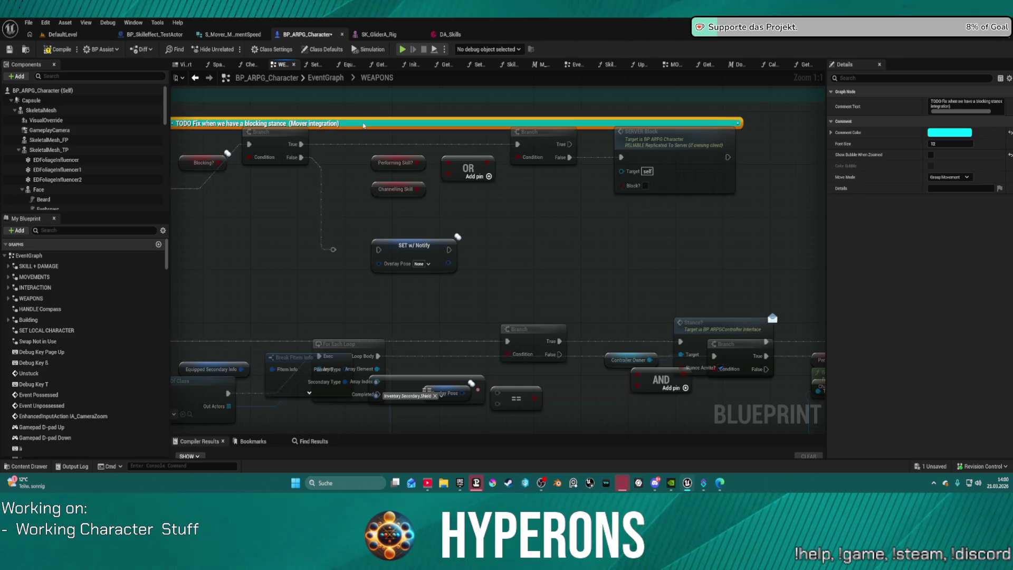
left_click_drag(276, 116, 339, 149)
mouse_move(209, 149)
left_mouse_down()
mouse_move(559, 315)
mouse_move(776, 314)
left_mouse_up()
key("c")
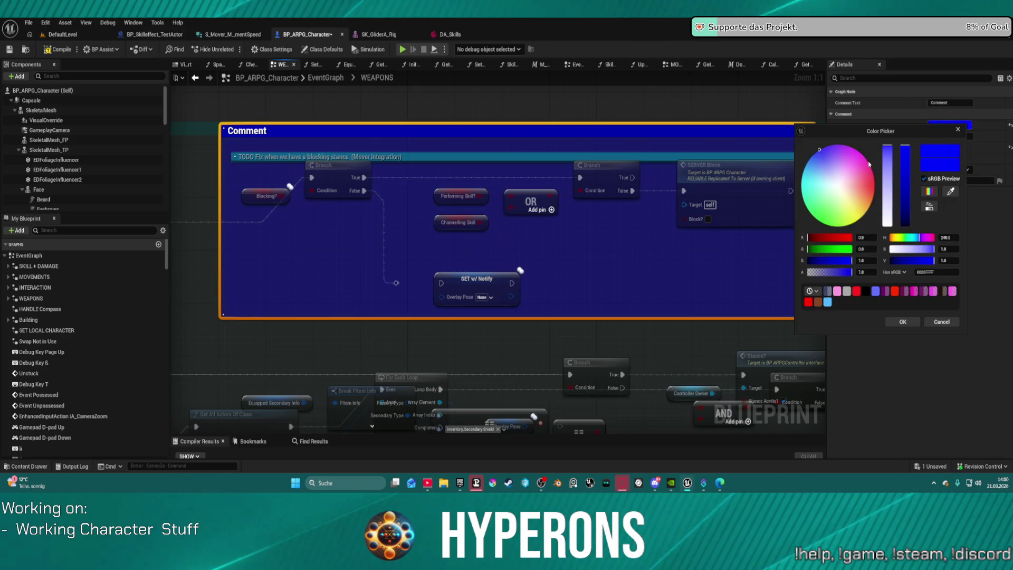
left_click(866, 161)
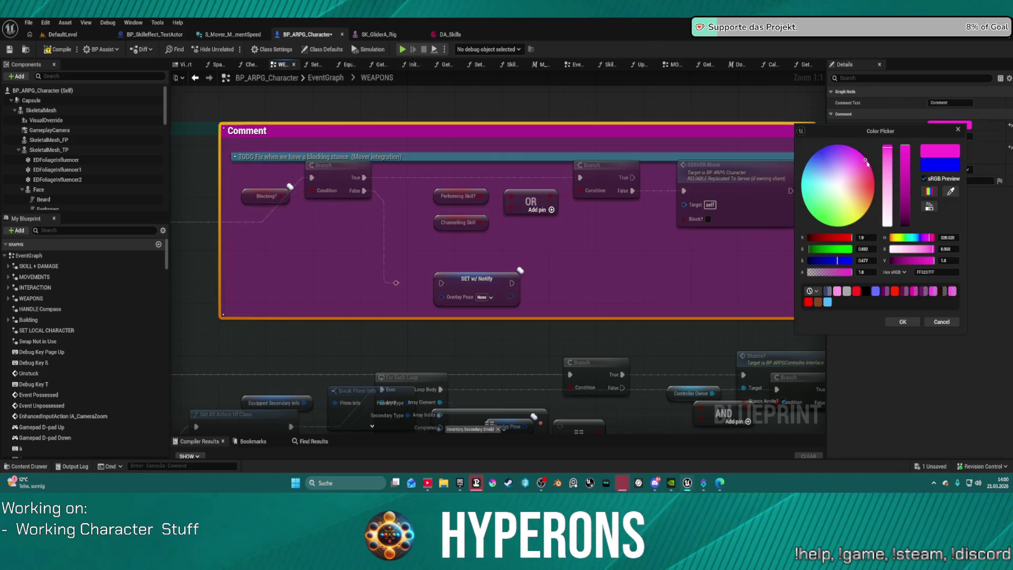
left_click(903, 322)
Step: Select both the big magenta comment and the cyan TODO comment
left_click_drag(550, 196, 547, 203)
left_click(328, 175)
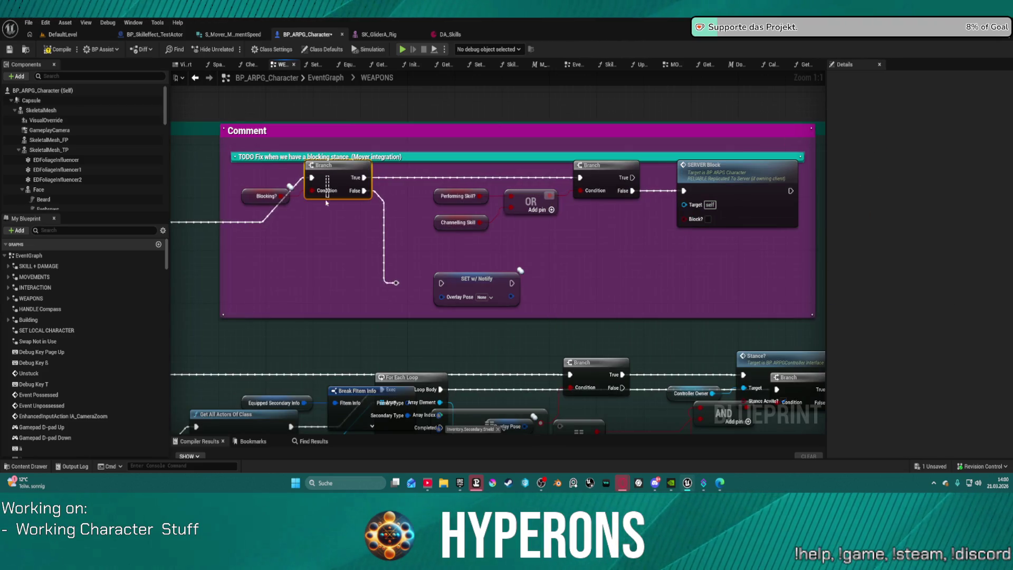
left_click(244, 133)
left_click(252, 158, "ctrl")
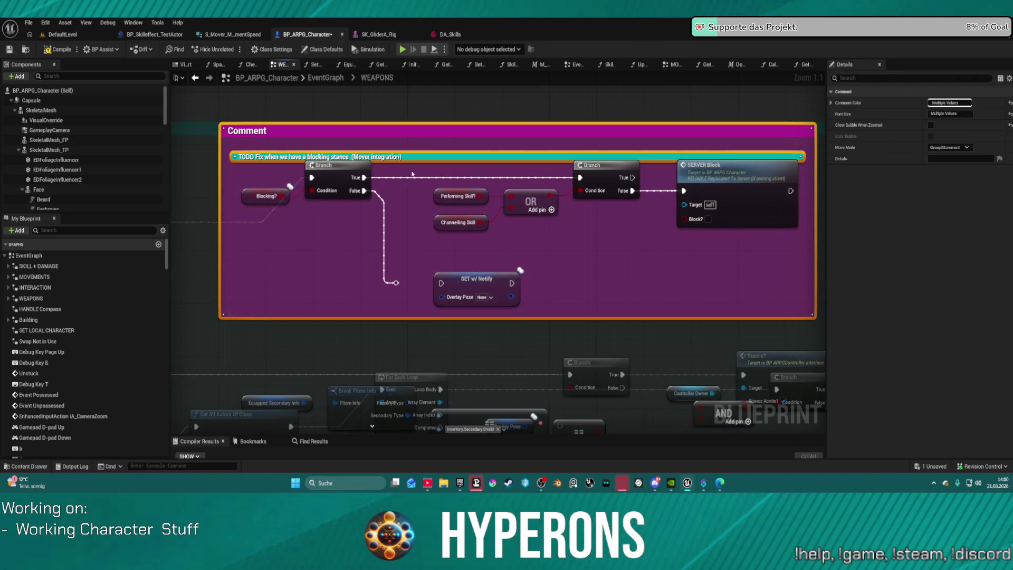
Step: Jump to the SERVER_Block event and paste the copied comment boxes there
double_click(707, 165)
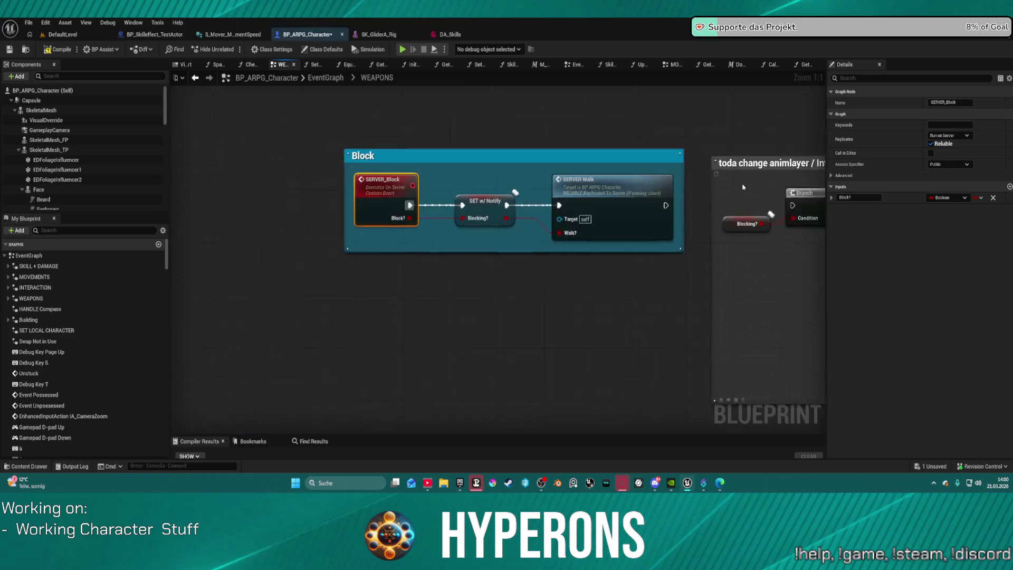
left_click(556, 156)
scroll(445, 154, "down", 6)
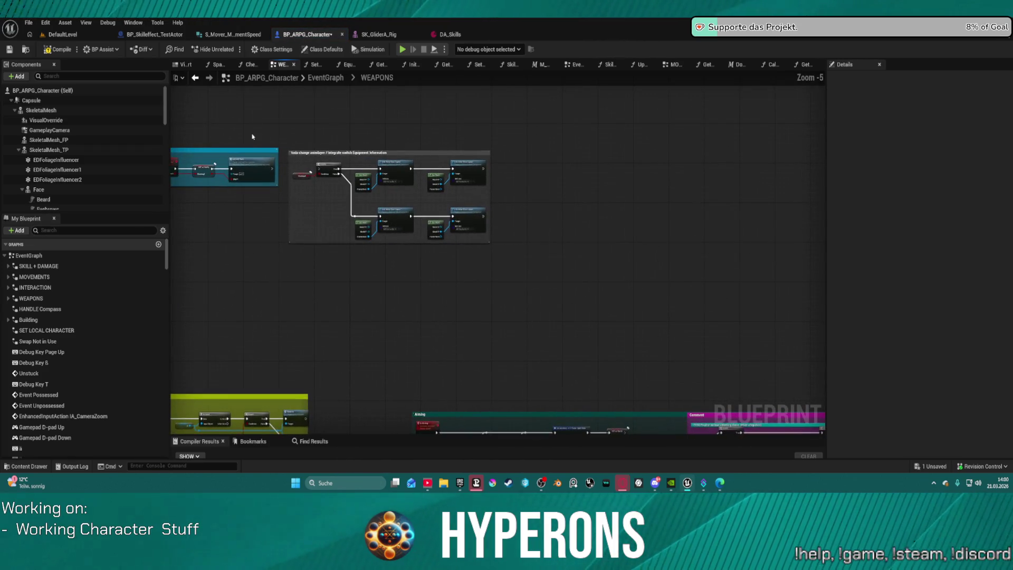
key("ctrl+v")
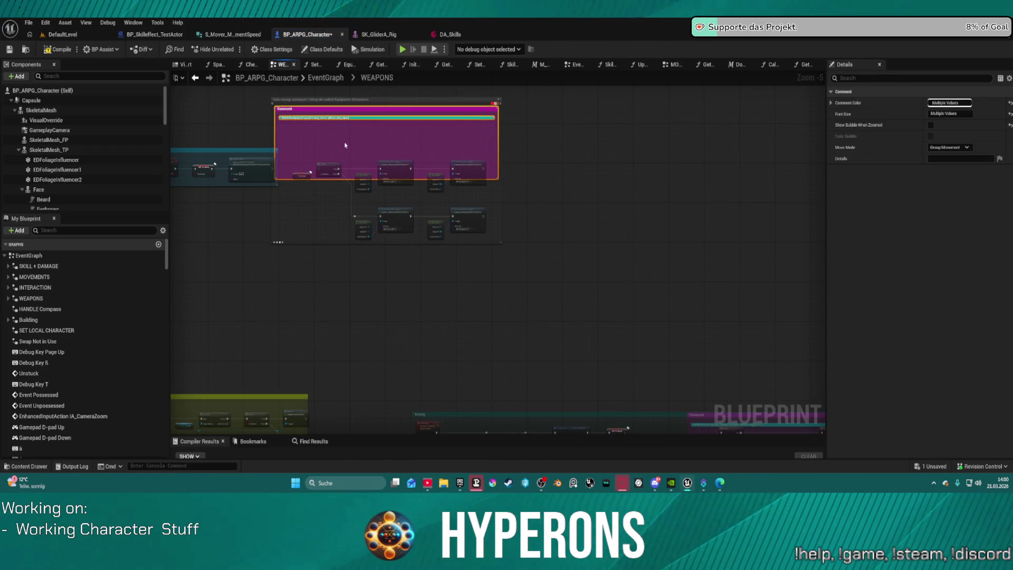
scroll(314, 177, "up", 5)
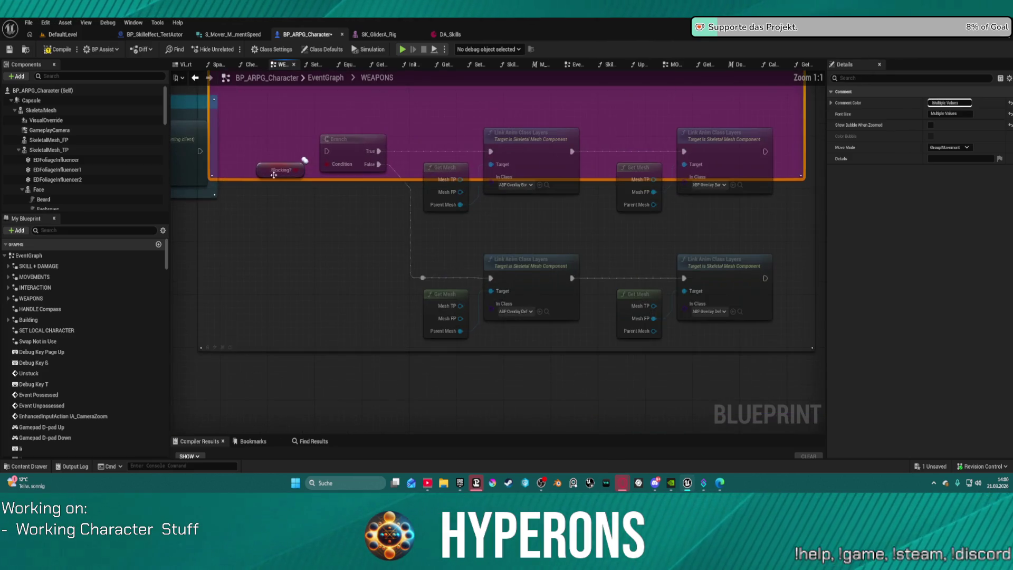
Step: Select the Blocking?, Branch, Get Mesh and Link Anim nodes and their animlayer comments, undoing a stray change
mouse_move(797, 114)
left_mouse_down()
mouse_move(406, 312)
mouse_move(224, 315)
left_mouse_up()
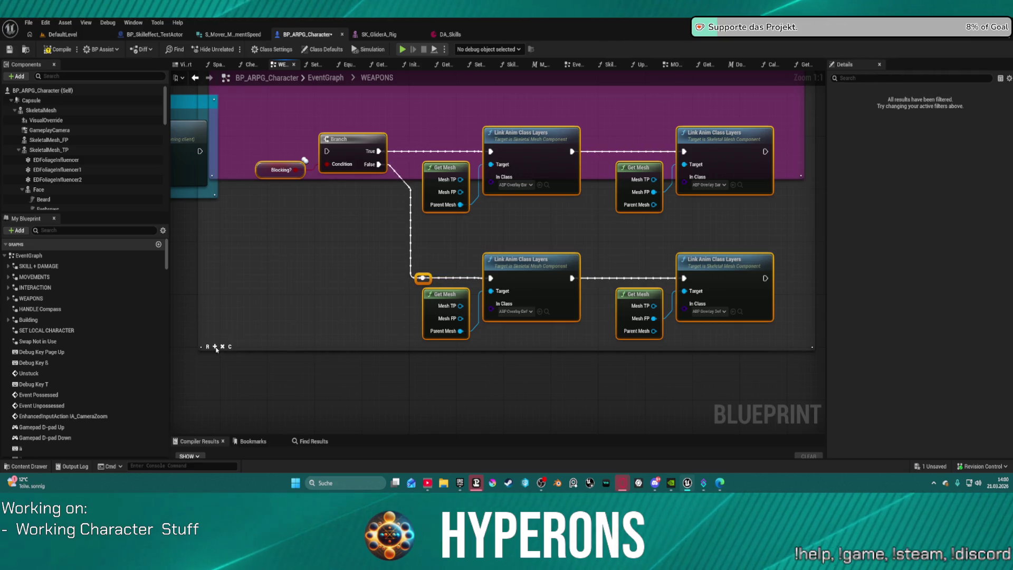
mouse_move(302, 287)
left_mouse_down()
mouse_move(373, 341)
mouse_move(373, 380)
left_mouse_up()
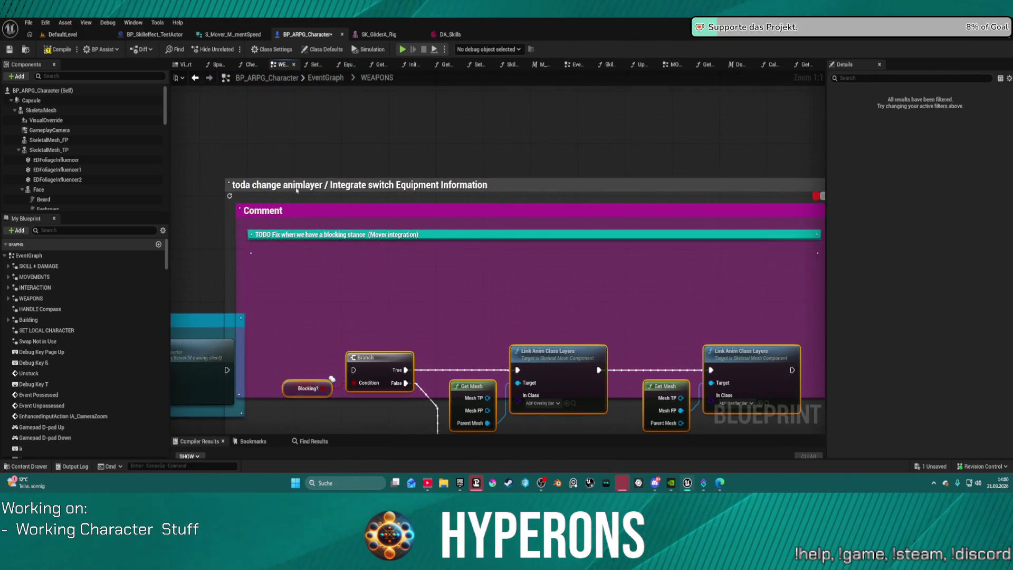
mouse_move(315, 187)
left_mouse_down()
mouse_move(315, 272)
mouse_move(315, 233)
mouse_move(315, 264)
mouse_move(368, 119)
left_mouse_up()
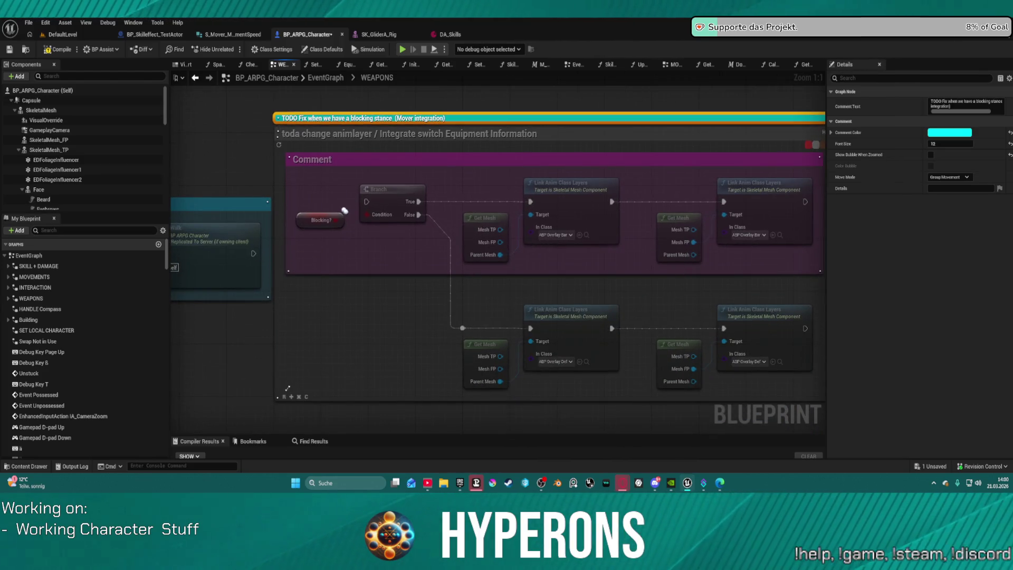
left_click(292, 397)
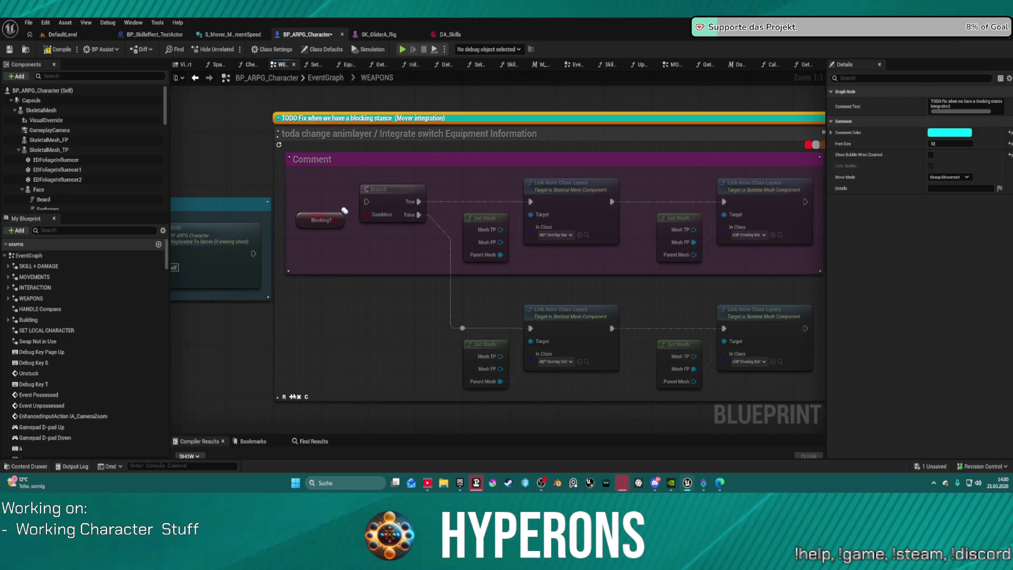
left_click(327, 190)
key("ctrl+z")
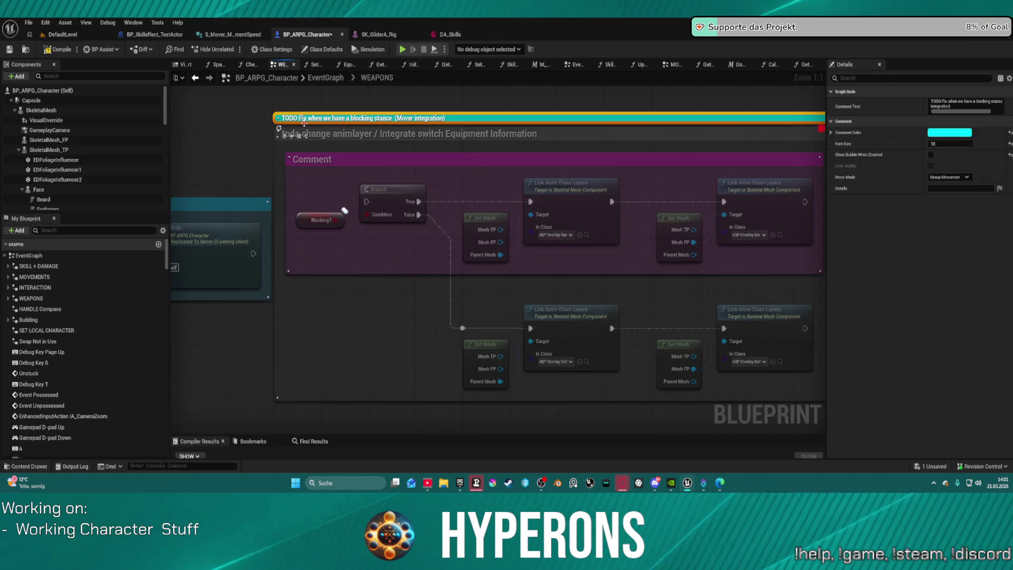
left_click(323, 174)
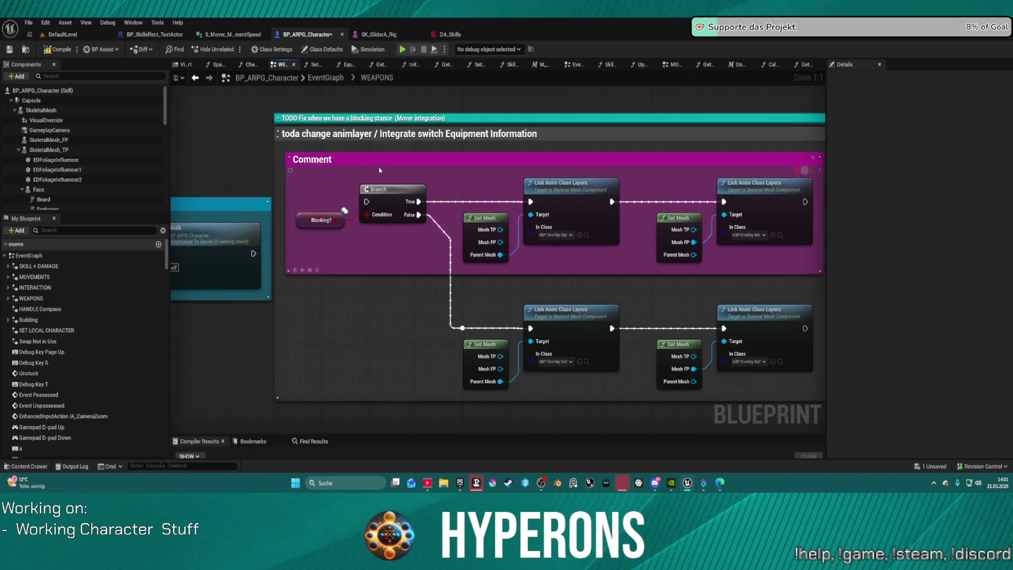
left_click(509, 164)
left_click(487, 120)
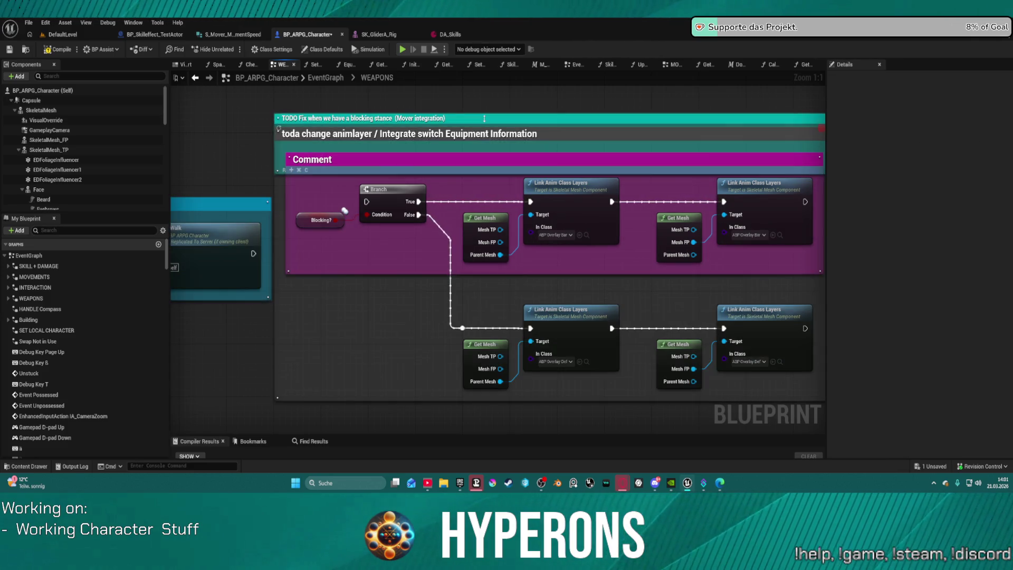
Step: Reposition the TODO comment and weapon nodes so it wraps both Link Anim Class Layers rows
mouse_move(478, 124)
left_mouse_down()
mouse_move(530, 135)
mouse_move(504, 152)
left_mouse_up()
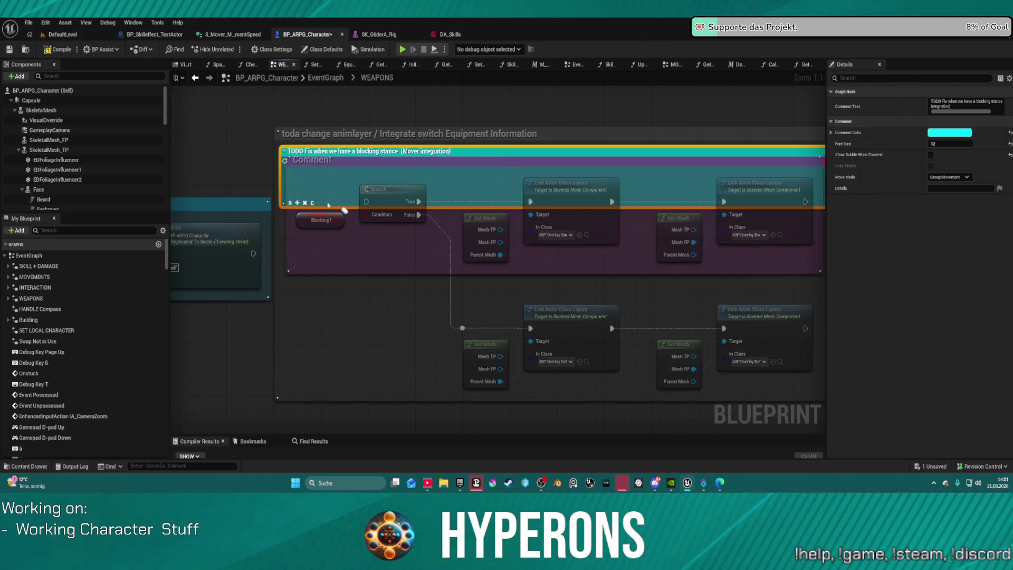
left_click(332, 269)
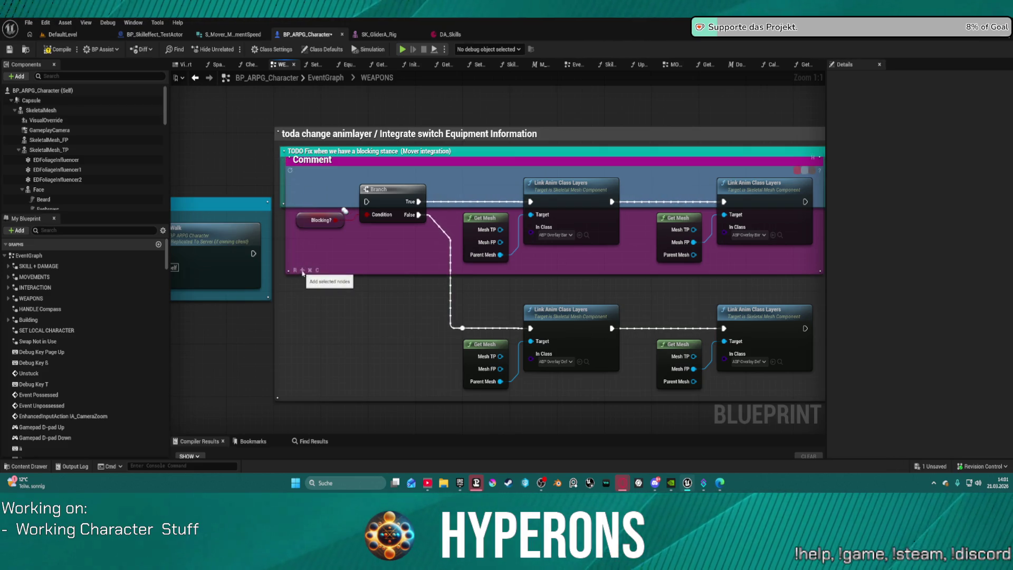
scroll(554, 362, "down", 2)
mouse_move(766, 391)
left_mouse_down()
mouse_move(449, 319)
mouse_move(179, 174)
mouse_move(306, 140)
mouse_move(312, 151)
left_mouse_up()
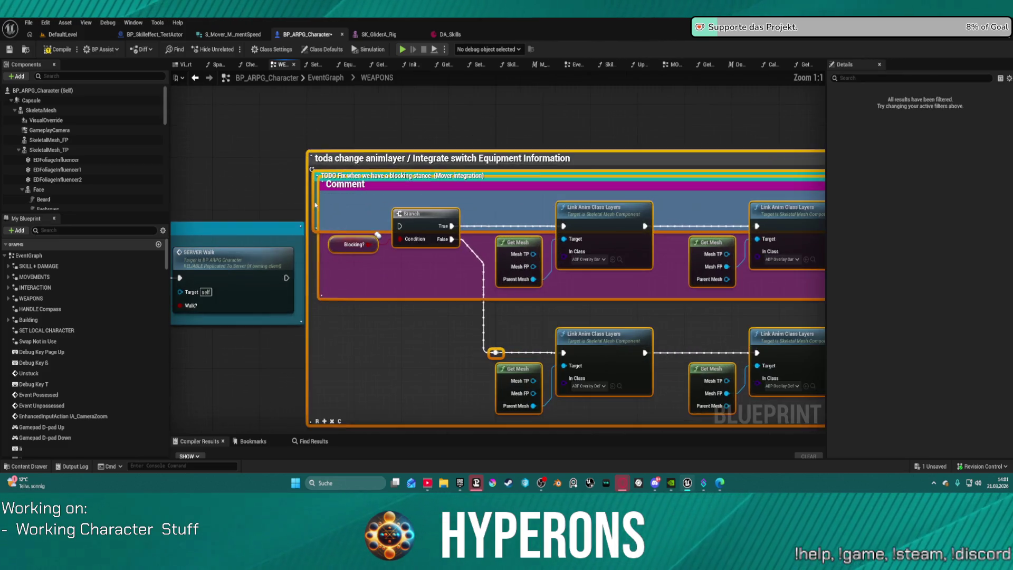
scroll(311, 151, "up", 1)
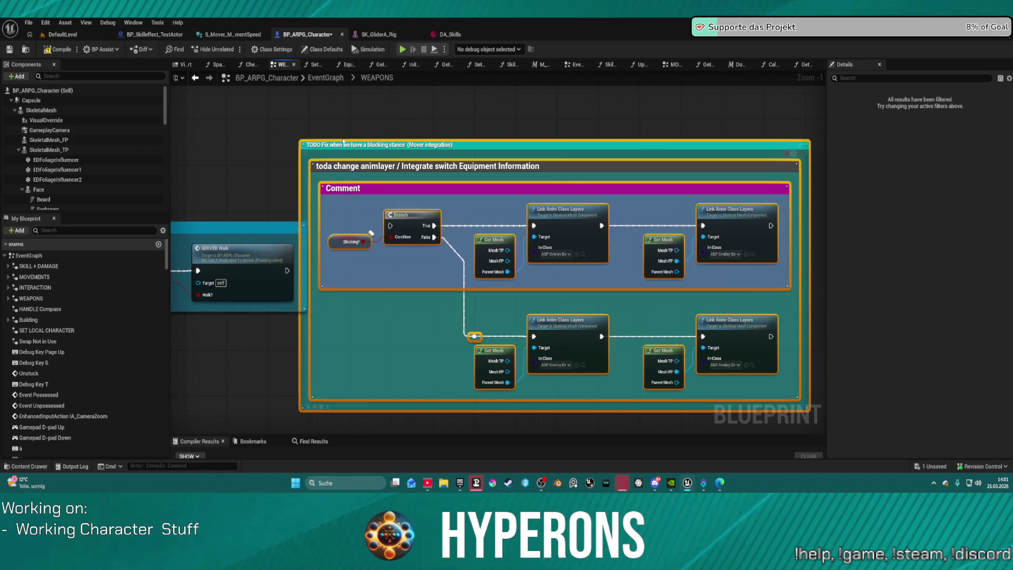
mouse_move(351, 145)
left_mouse_down()
mouse_move(413, 132)
mouse_move(375, 128)
mouse_move(401, 136)
left_mouse_up()
left_click(355, 176)
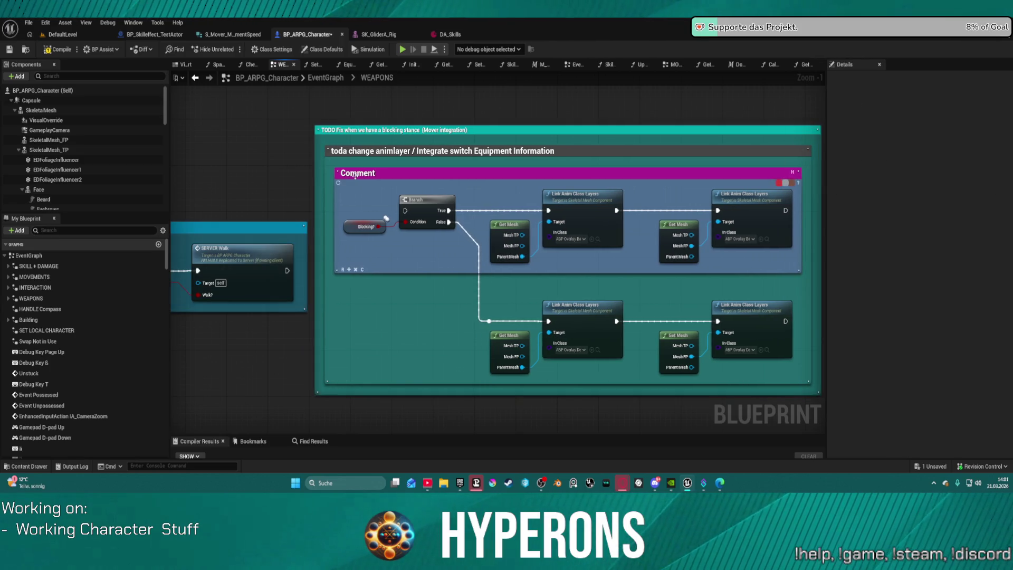
left_click(421, 175)
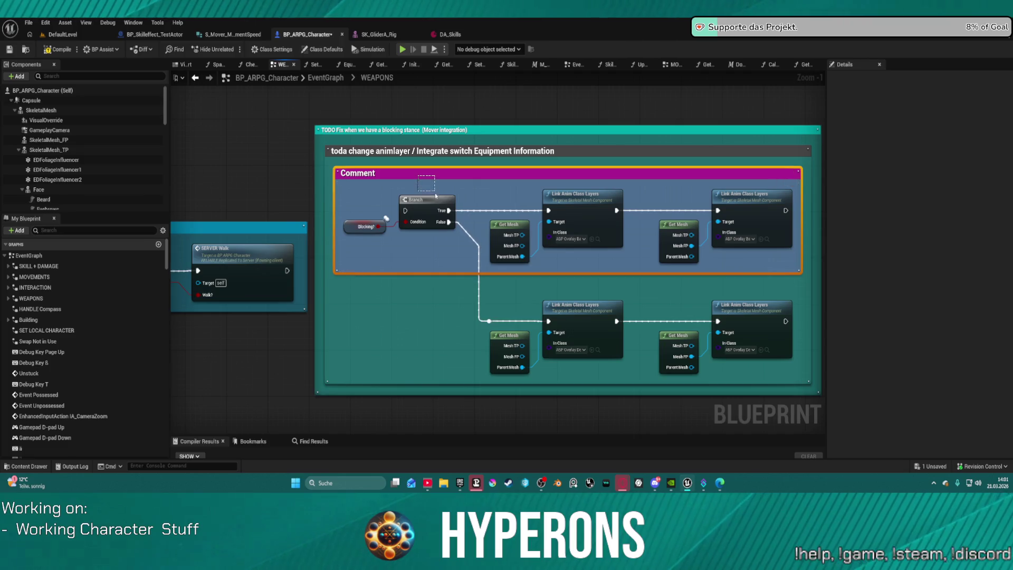
Step: Delete the inner purple Comment box and recentre the graph on the TODO comment's nodes
key("Delete")
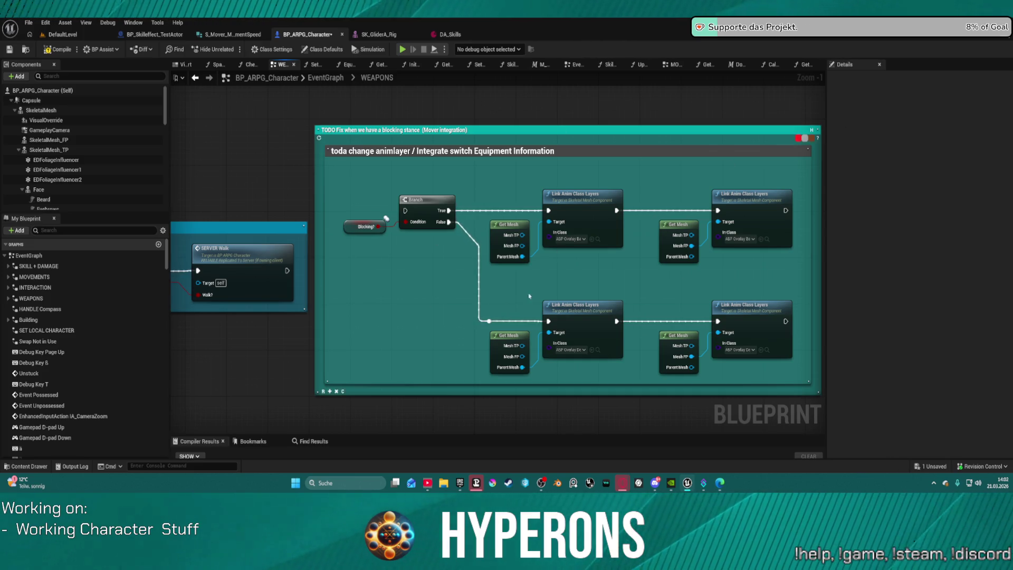
scroll(196, 96, "down", 4)
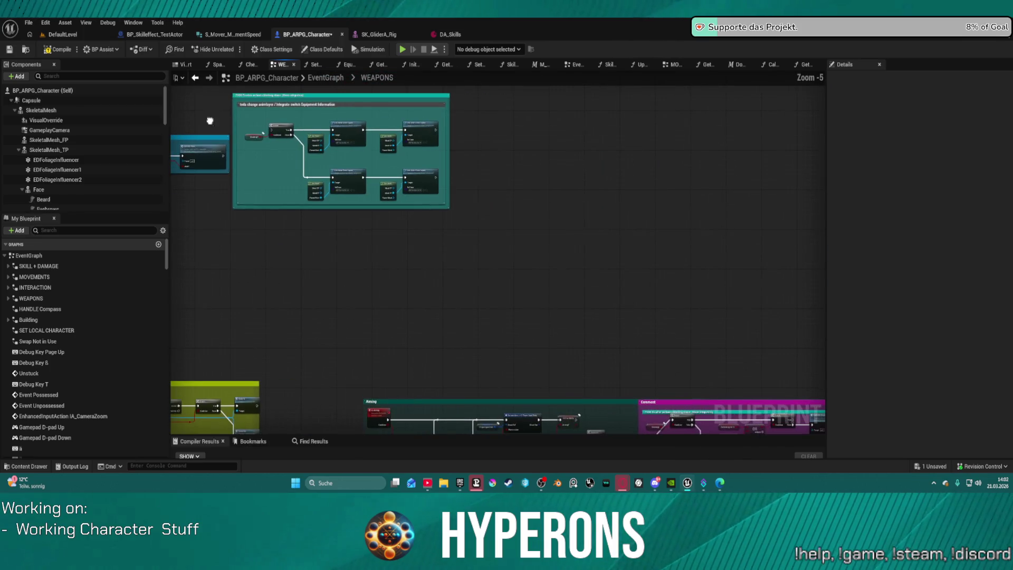
mouse_move(518, 244)
left_mouse_down()
mouse_move(418, 228)
mouse_move(234, 92)
mouse_move(265, 133)
mouse_move(259, 146)
mouse_move(259, 136)
left_mouse_up()
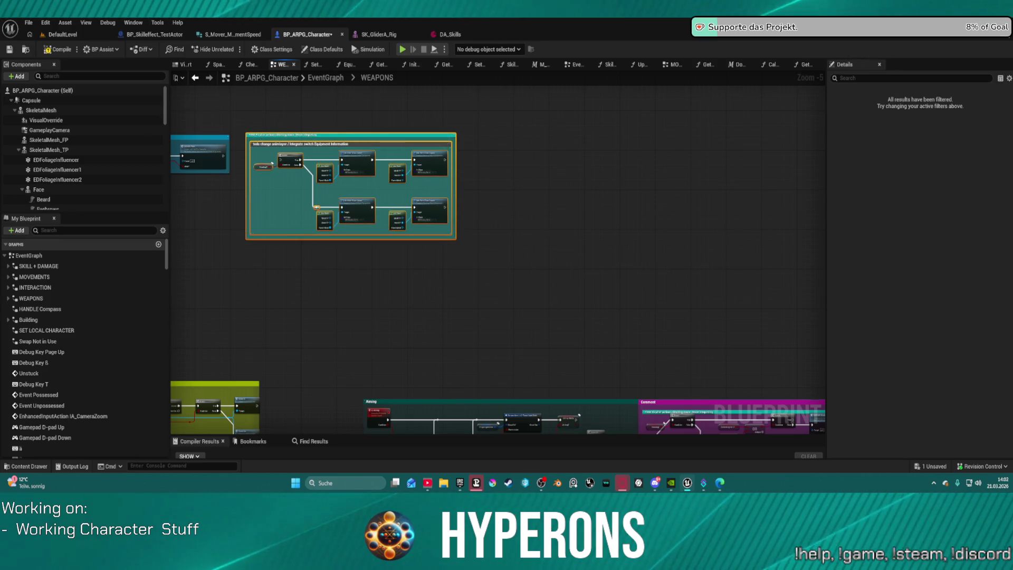
left_click_drag(313, 288, 495, 335)
left_click(66, 34)
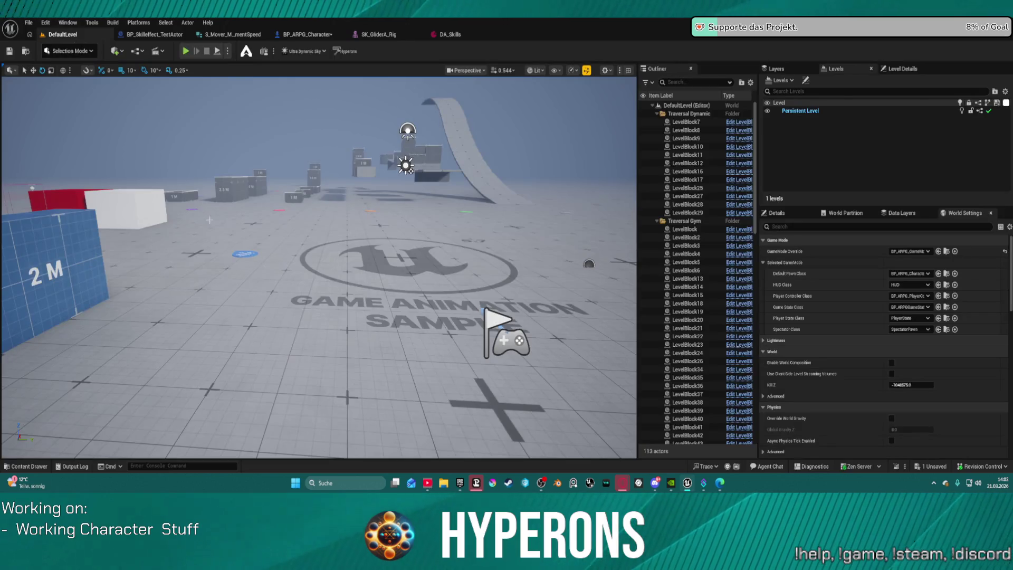
left_click(236, 185)
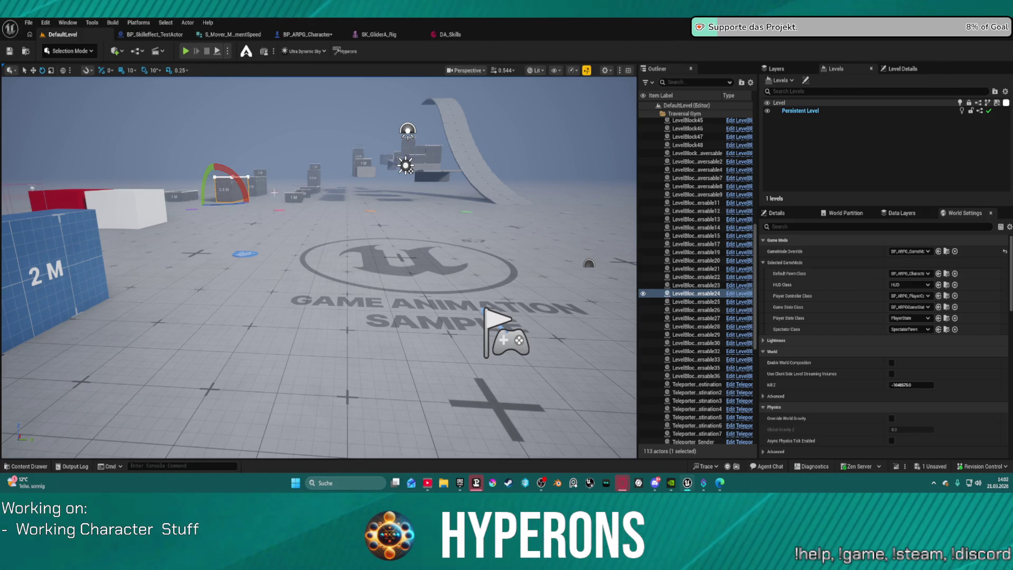
mouse_move(372, 238)
left_mouse_down()
mouse_move(617, 293)
mouse_move(383, 228)
left_mouse_up()
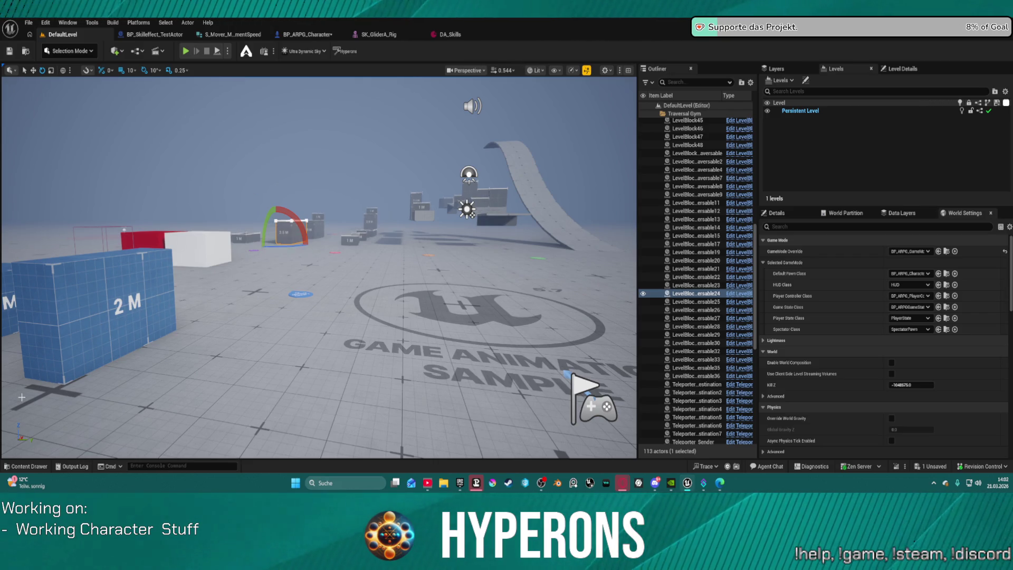
left_click_drag(388, 323, 357, 325)
mouse_move(473, 329)
left_mouse_down()
mouse_move(520, 320)
mouse_move(508, 316)
left_mouse_up()
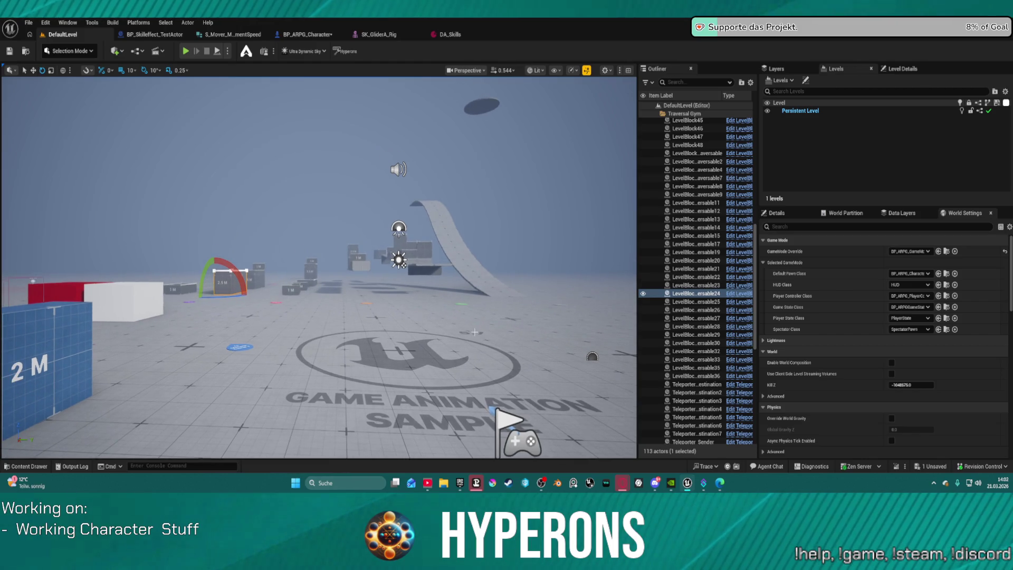
mouse_move(375, 333)
left_mouse_down()
mouse_move(374, 348)
mouse_move(380, 309)
mouse_move(378, 332)
left_mouse_up()
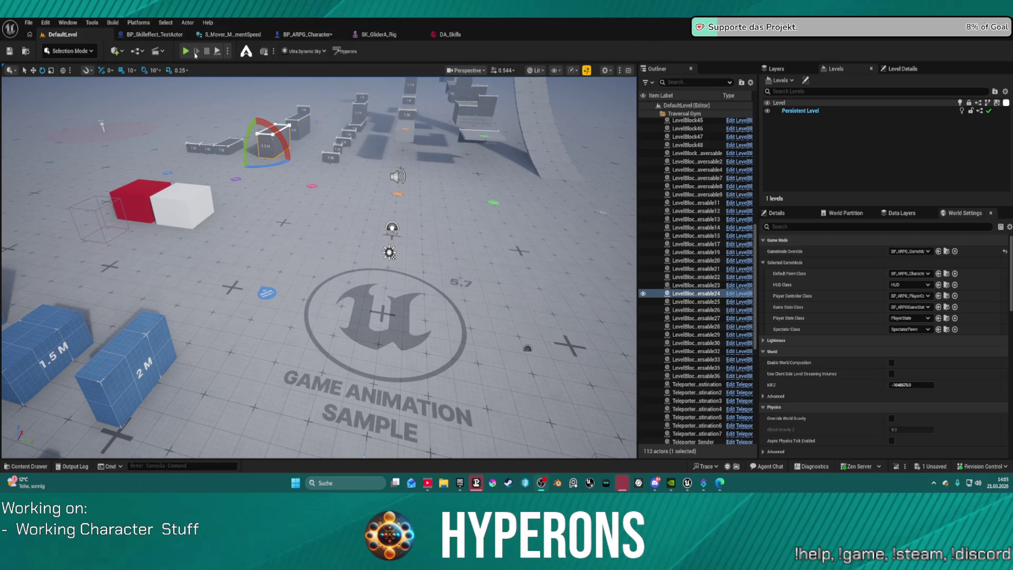
left_click(299, 33)
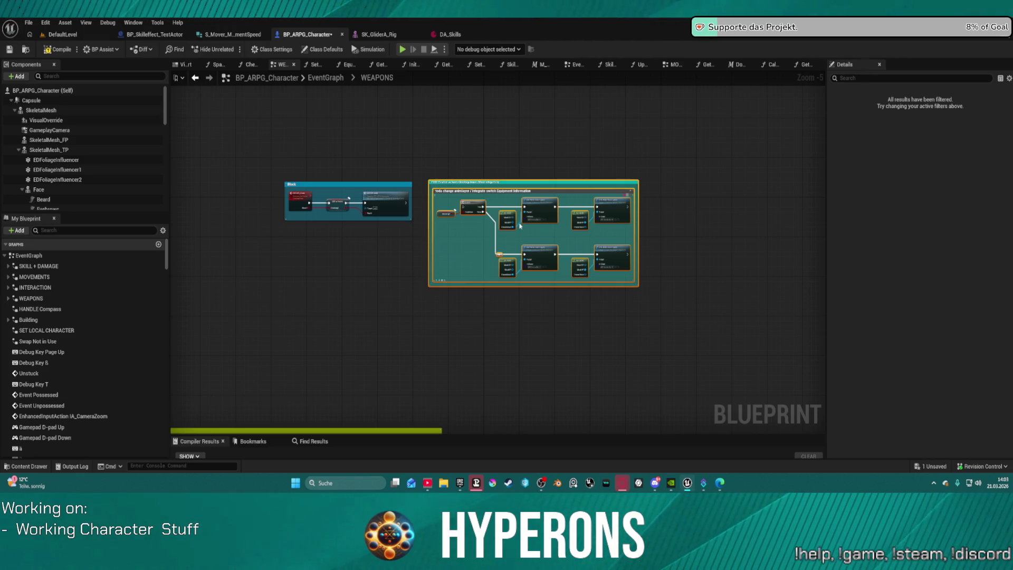
Step: Browse the Content Drawer to Core/TPPlayerCharacter and filter to Animation Sequence assets
key("ctrl+space")
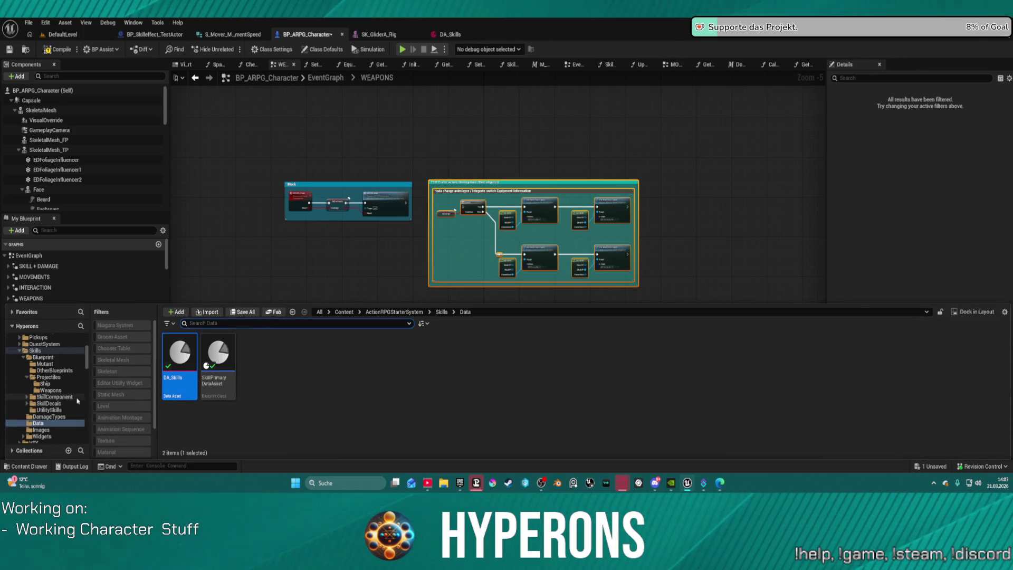
scroll(58, 384, "up", 10)
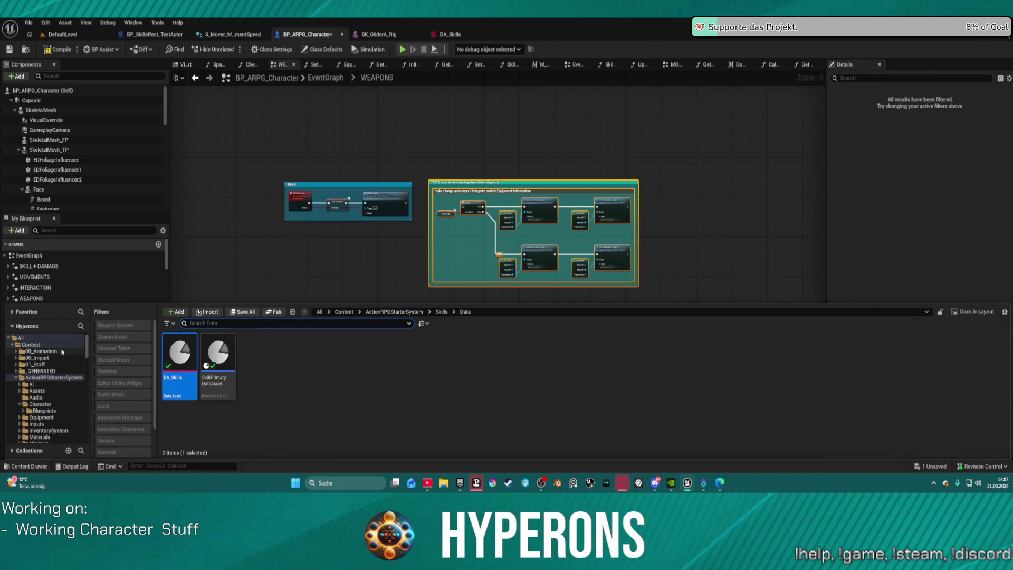
left_click(51, 378)
left_click(41, 351)
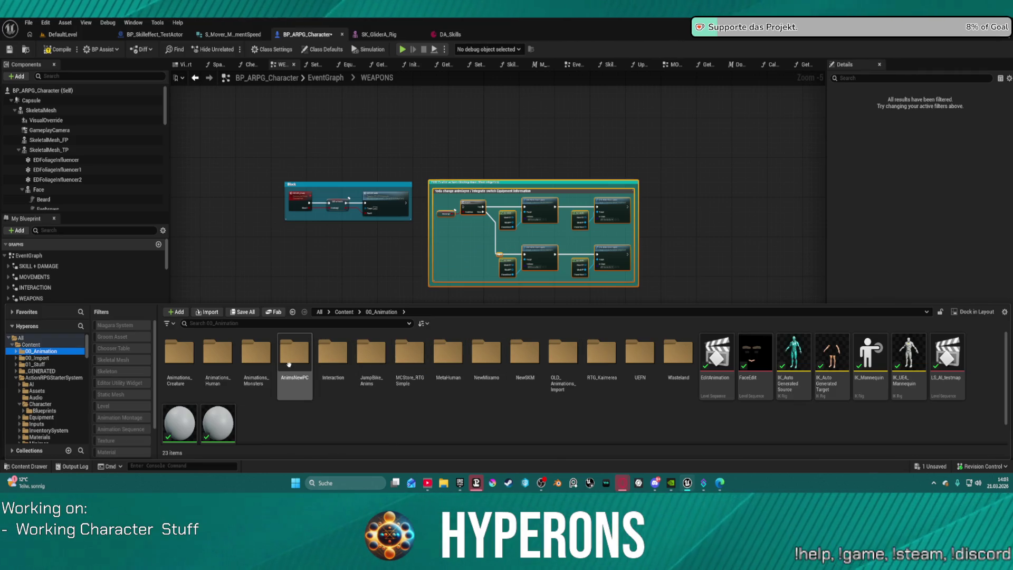
scroll(30, 381, "down", 3)
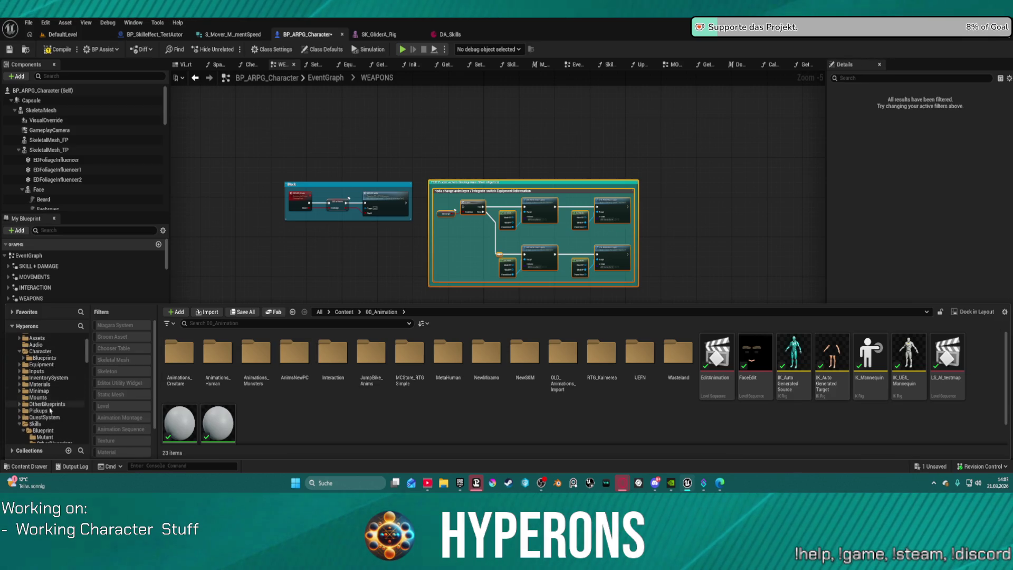
scroll(48, 396, "down", 5)
scroll(47, 404, "up", 8)
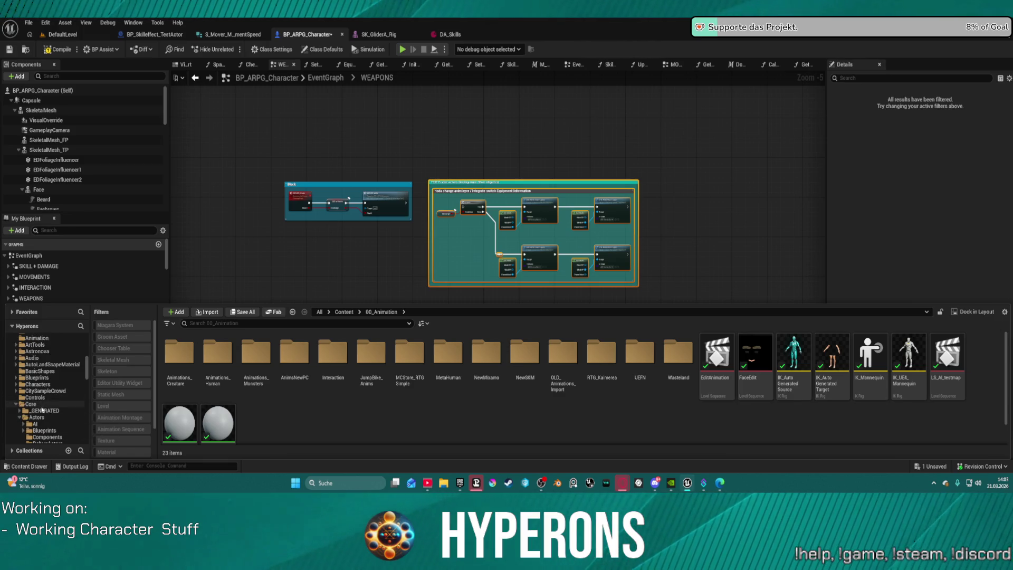
left_click(42, 403)
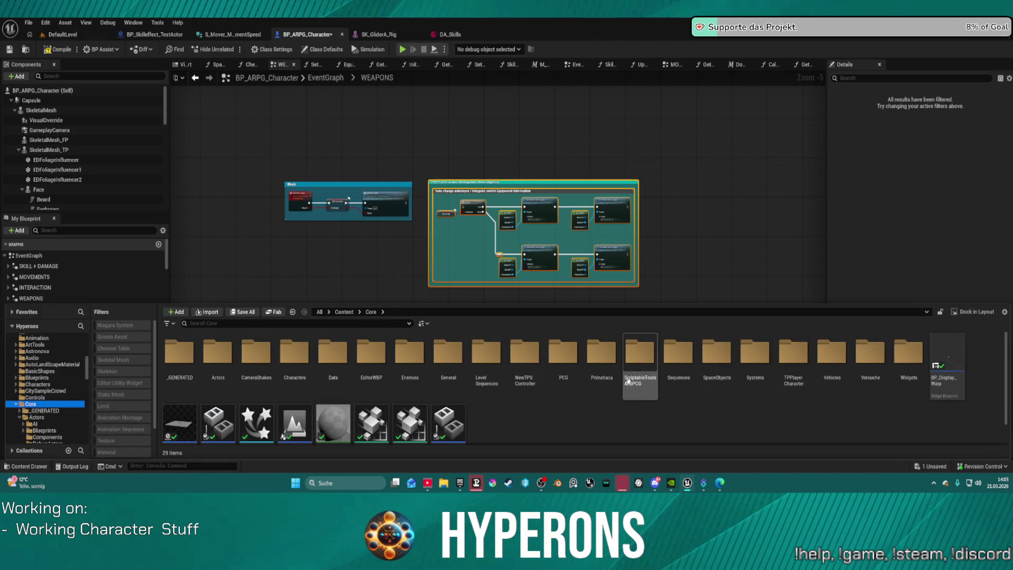
double_click(793, 352)
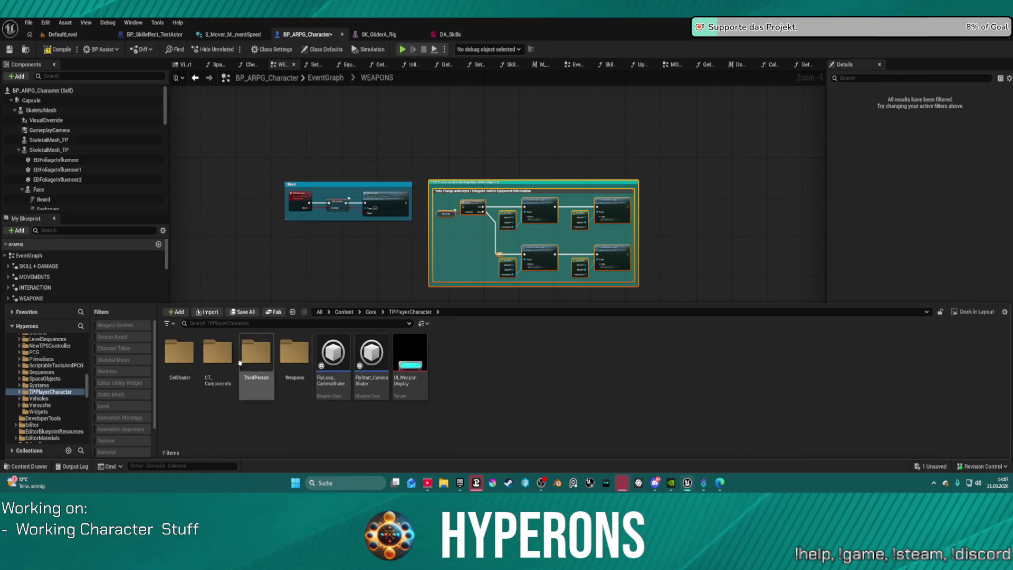
left_click(129, 430)
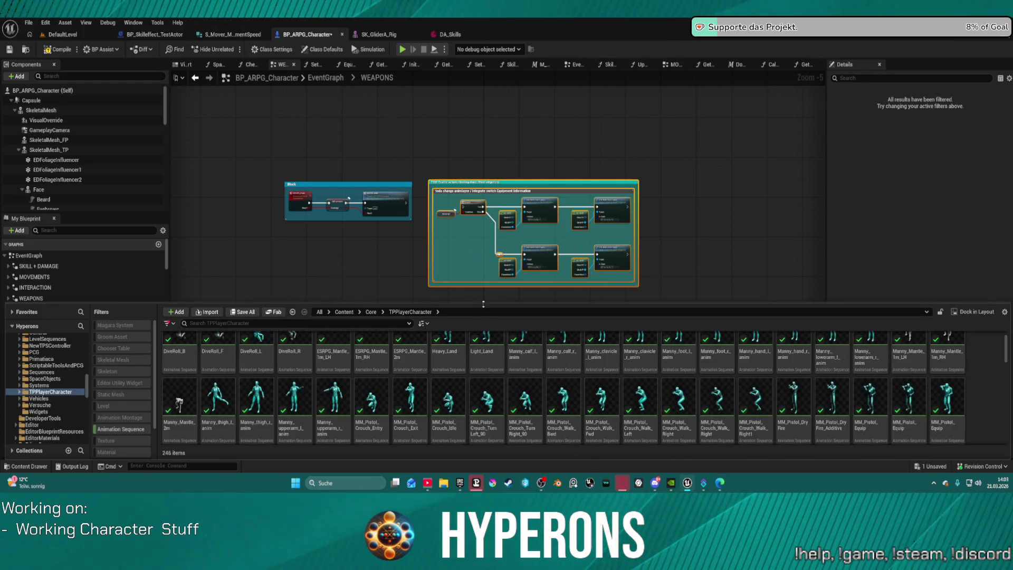
Step: Enlarge the asset area and scroll past the MM_Pistol clips to the MM_Rifle idle, jog and jump animations
left_click_drag(482, 307, 473, 211)
scroll(475, 274, "up", 1)
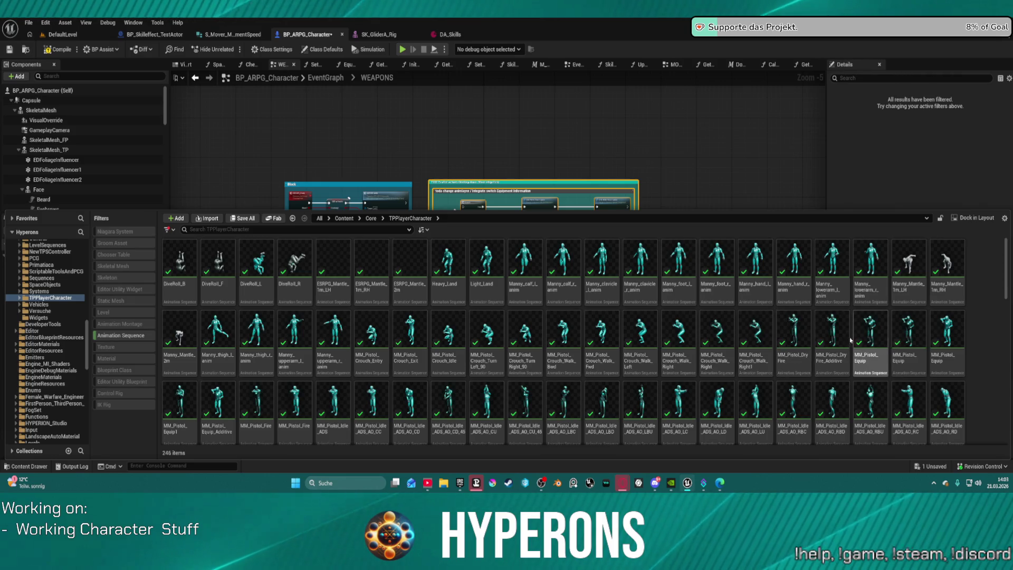
scroll(917, 406, "down", 1)
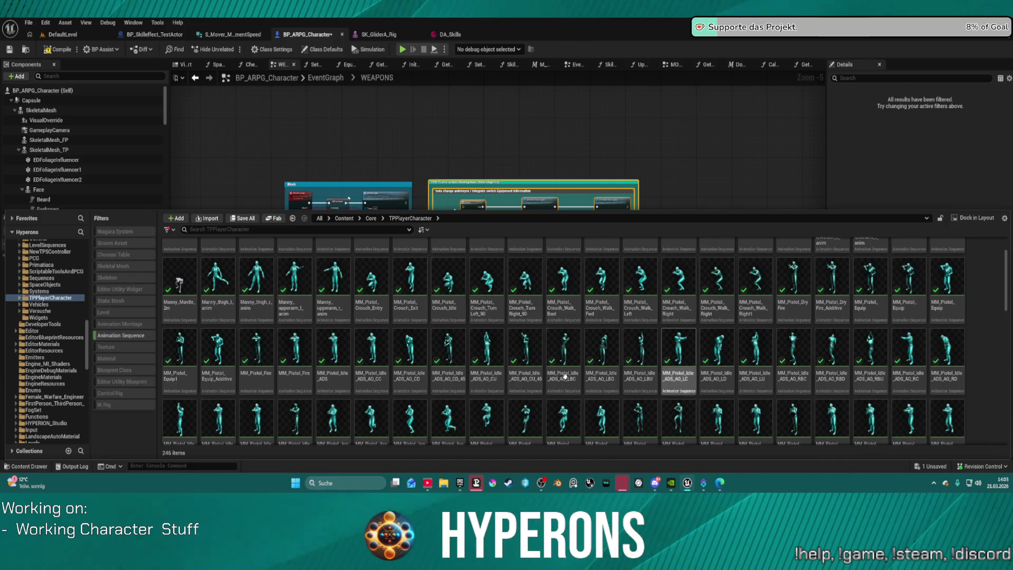
scroll(352, 384, "down", 1)
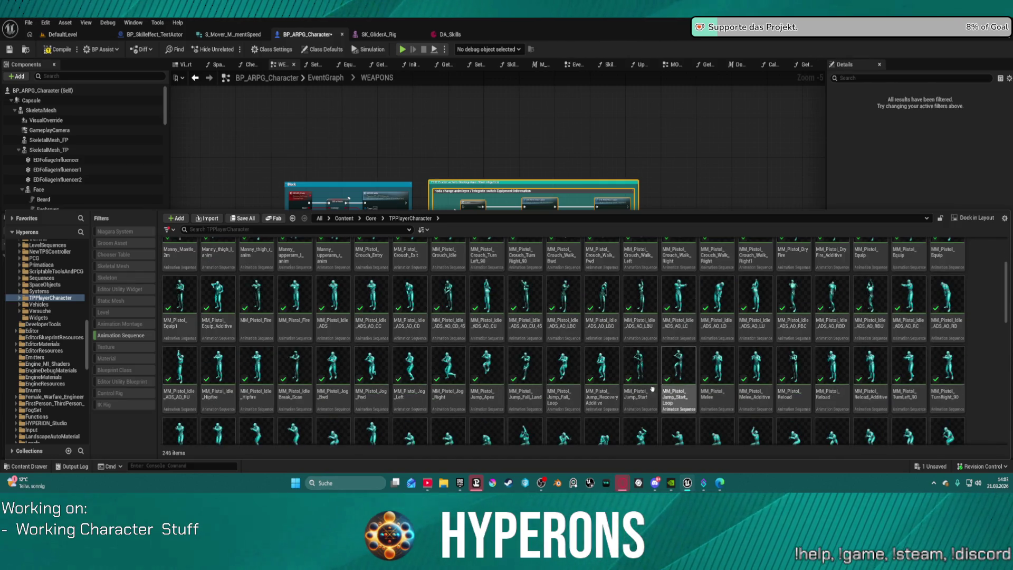
scroll(443, 380, "down", 2)
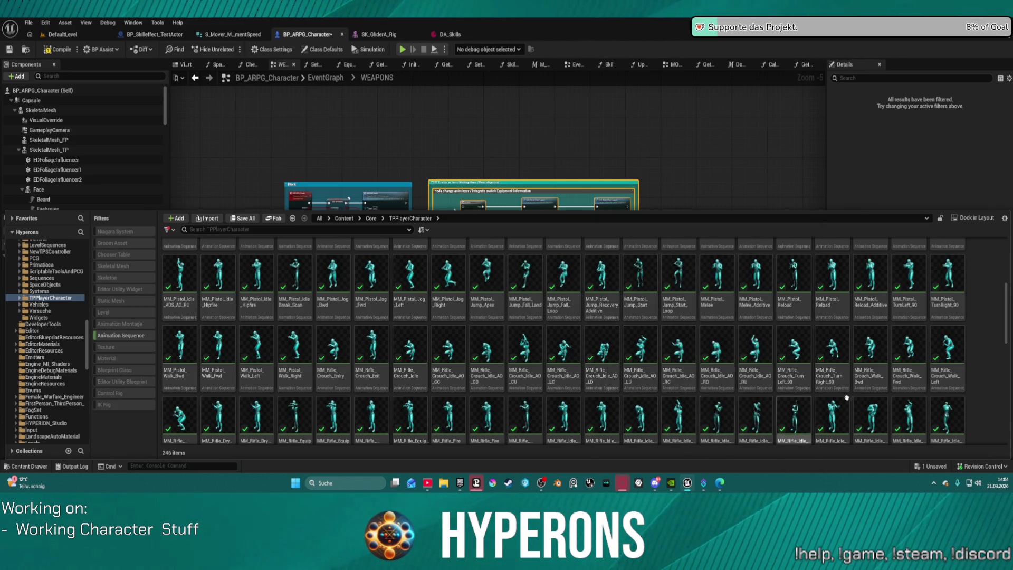
scroll(842, 396, "down", 1)
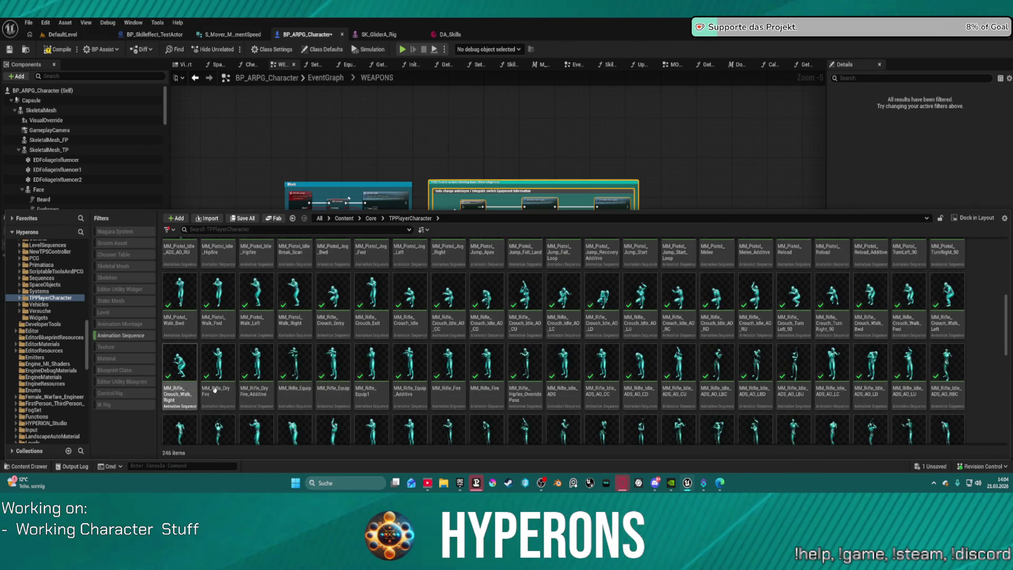
scroll(921, 373, "down", 1)
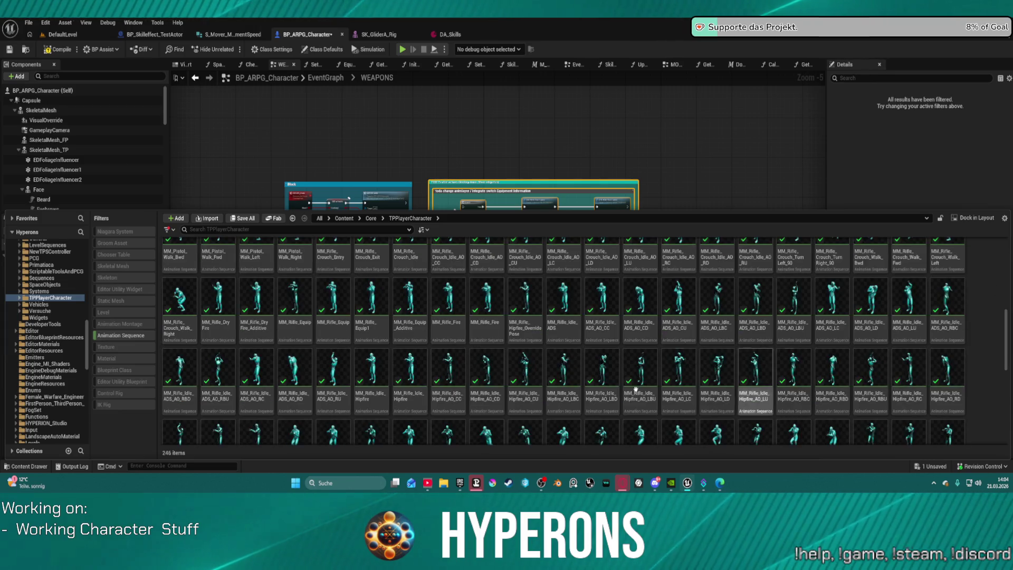
scroll(755, 380, "down", 1)
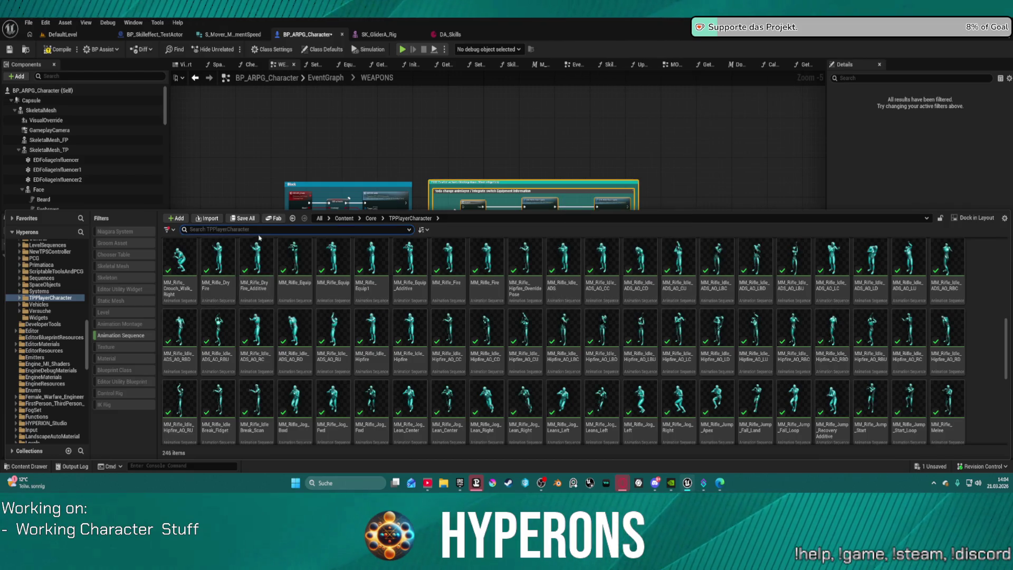
Step: Search 'rifle fire' and open the MM_Rifle_Fire animation sequence
type("trifle f")
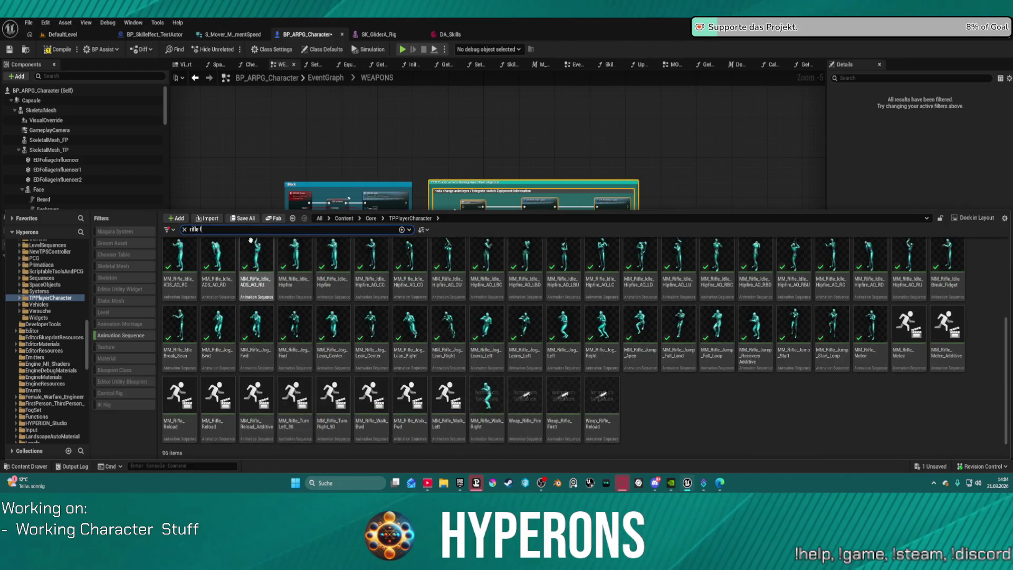
type("ire")
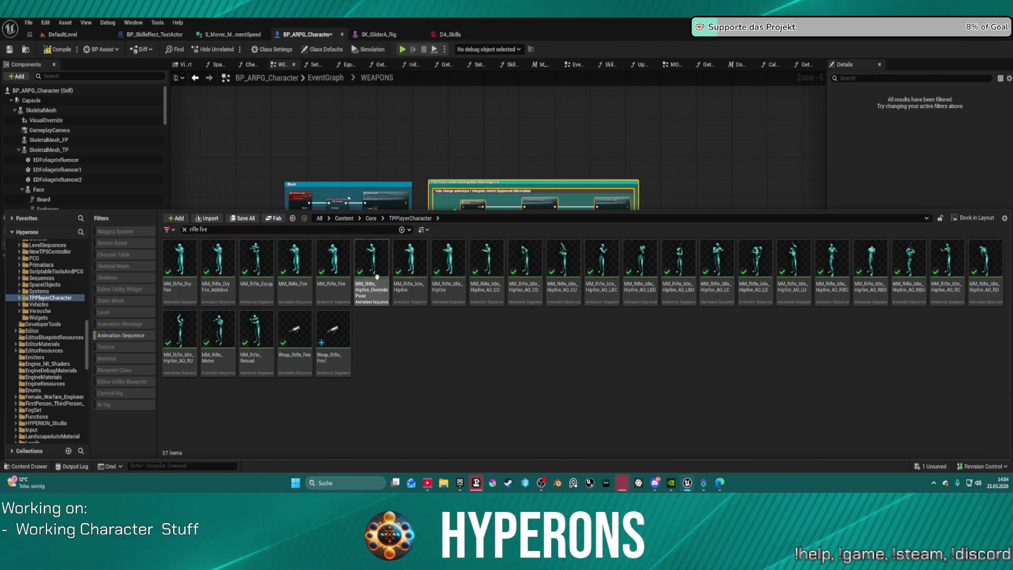
mouse_move(347, 279)
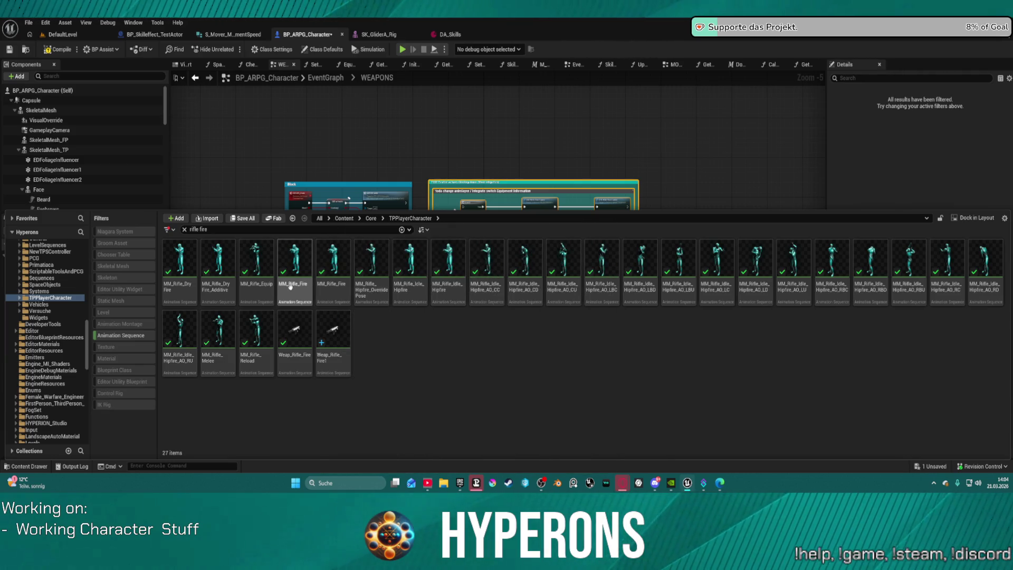
mouse_move(290, 278)
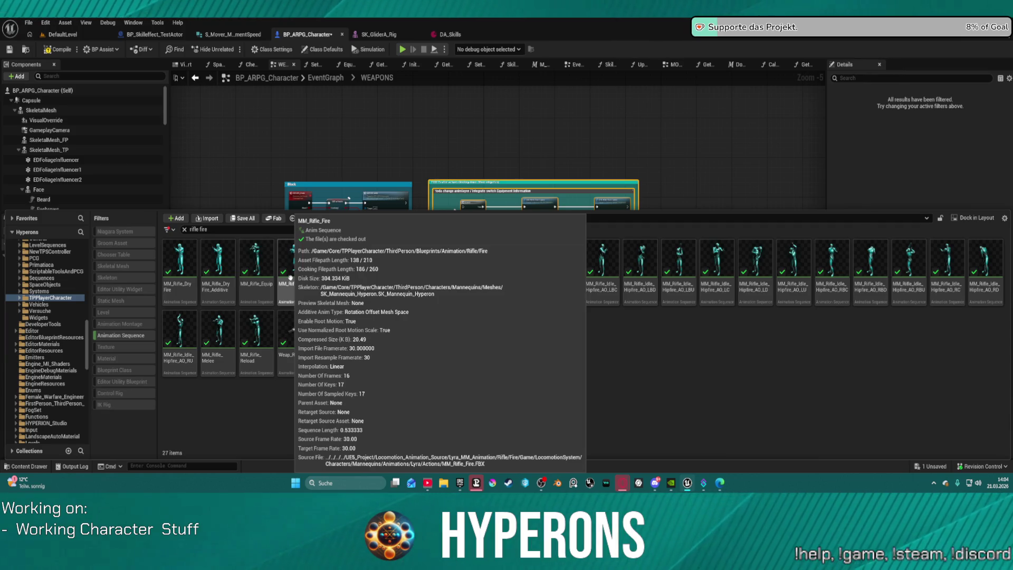
double_click(290, 278)
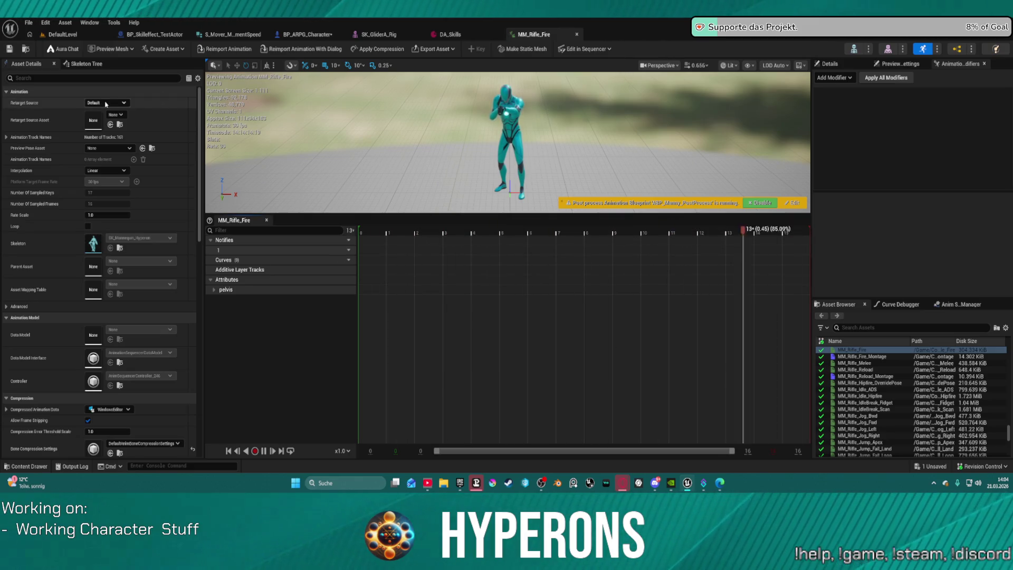
Step: Add the Create_Curves modifier to MM_Rifle_Fire via a 'curves' search and open its blueprint
left_click(876, 64)
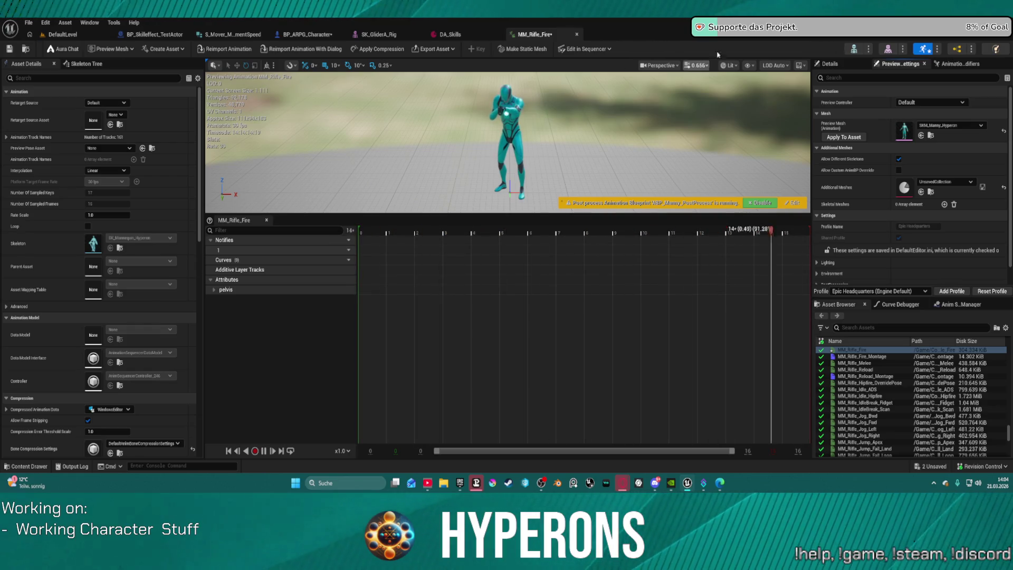
left_click(957, 63)
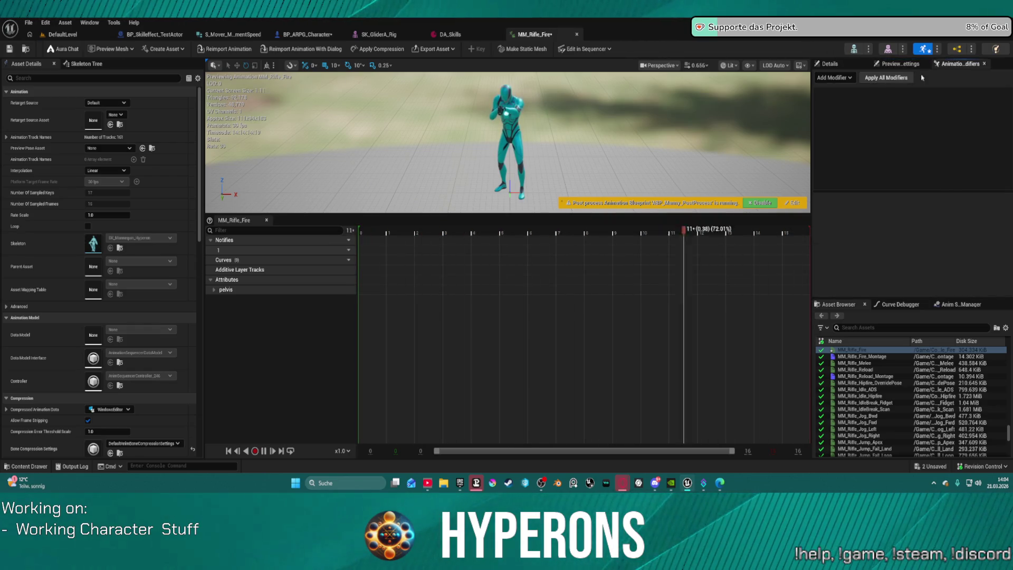
left_click(851, 78)
type("curv")
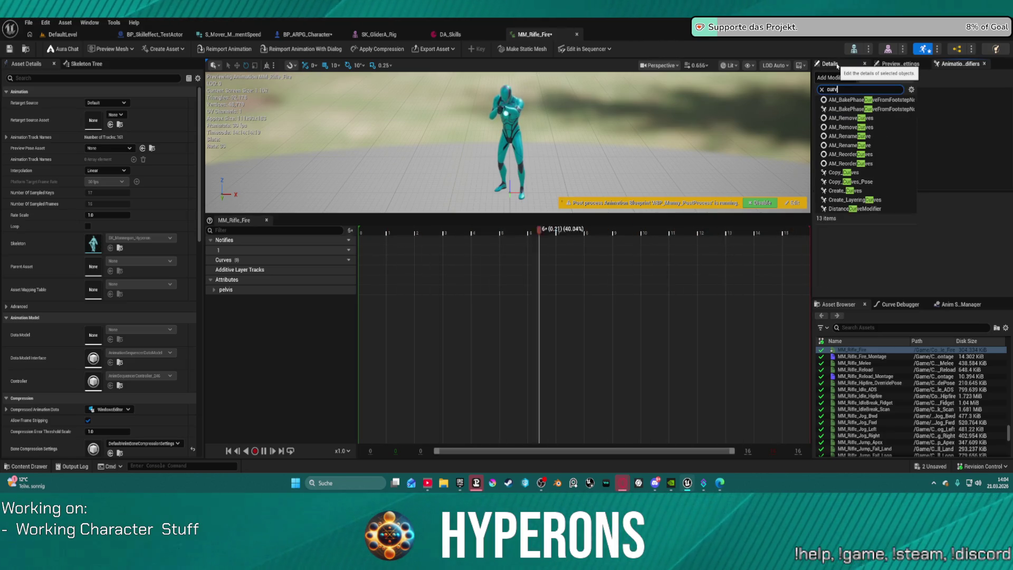
type("es")
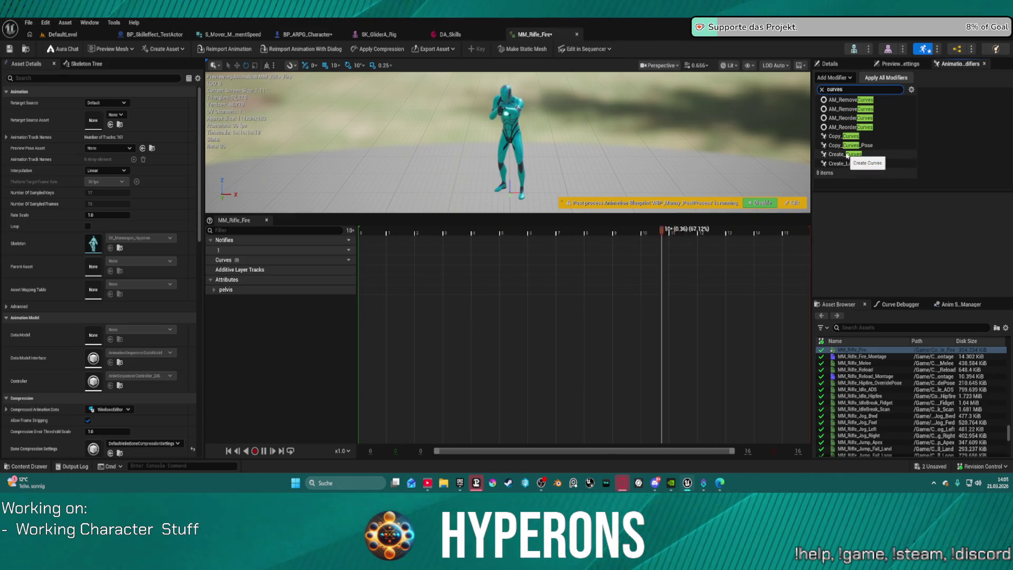
left_click(846, 154)
left_click(836, 93)
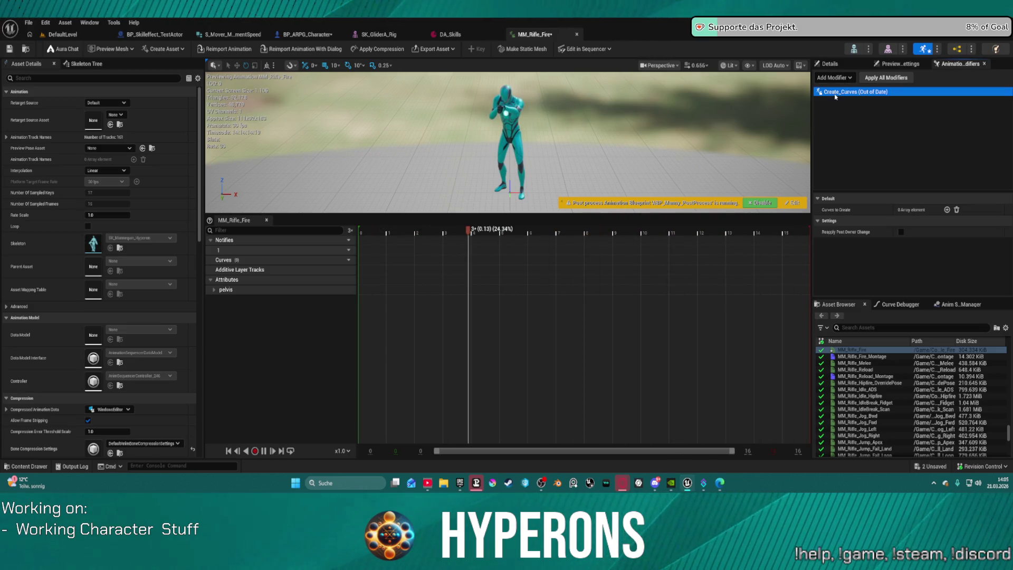
double_click(835, 93)
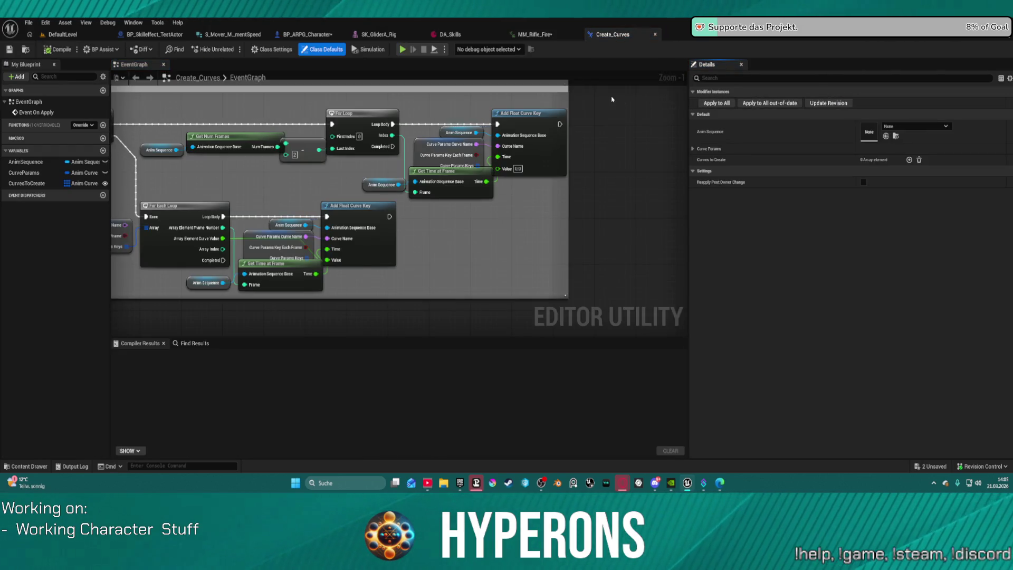
Step: Open the Create_Curves modifier's blueprint from the MM_Rifle_Fire animation
left_click(535, 34)
left_click(857, 92)
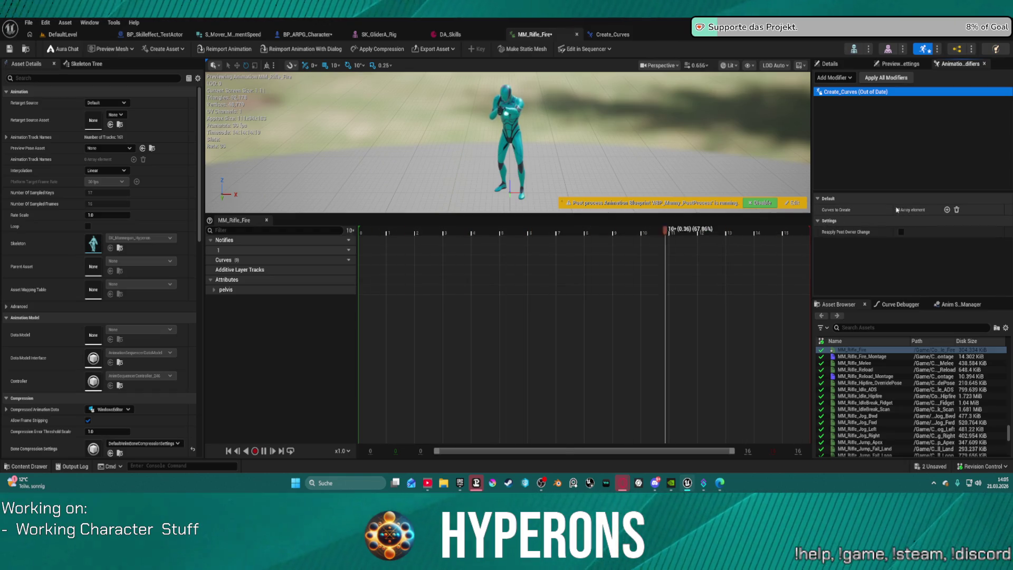
right_click(842, 92)
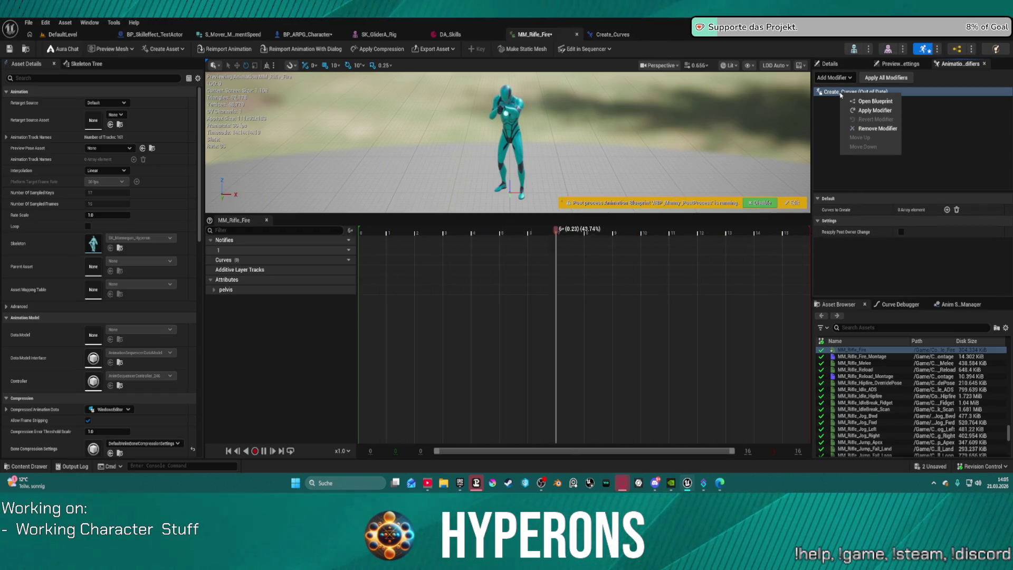
left_click(871, 101)
Step: Review the EventGraph's curve, loop and float key nodes, then select the CurvesToCreate variable
scroll(388, 211, "down", 8)
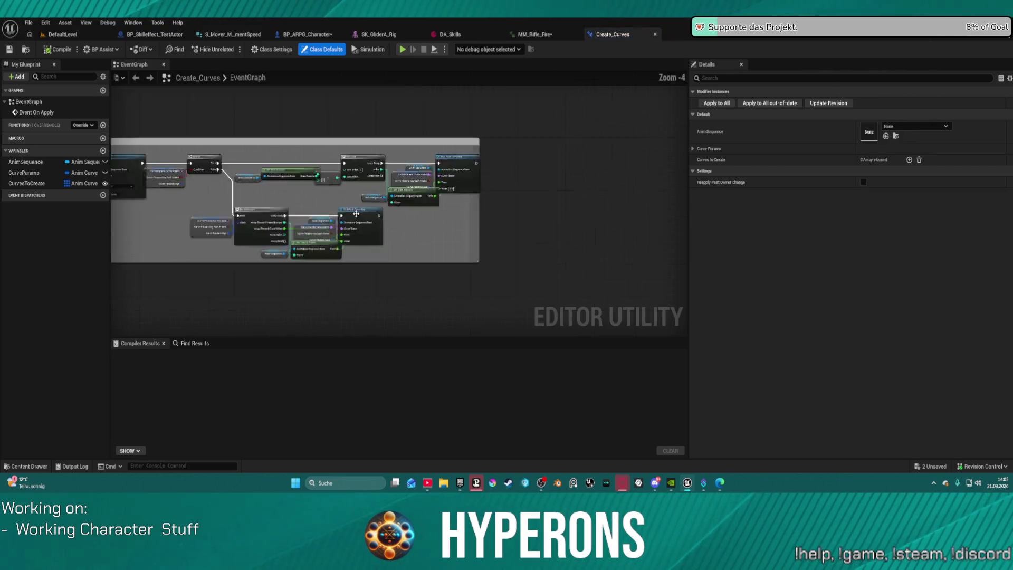
scroll(222, 205, "up", 12)
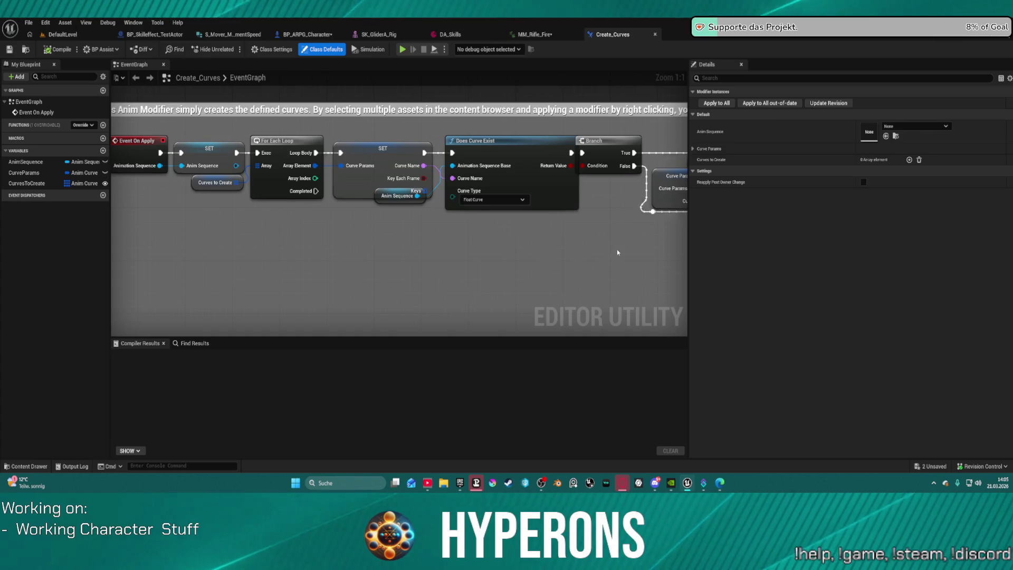
scroll(616, 250, "down", 1)
mouse_move(616, 250)
left_mouse_down()
mouse_move(448, 259)
mouse_move(11, 244)
left_mouse_up()
mouse_move(264, 248)
left_mouse_down()
mouse_move(154, 253)
mouse_move(145, 240)
left_mouse_up()
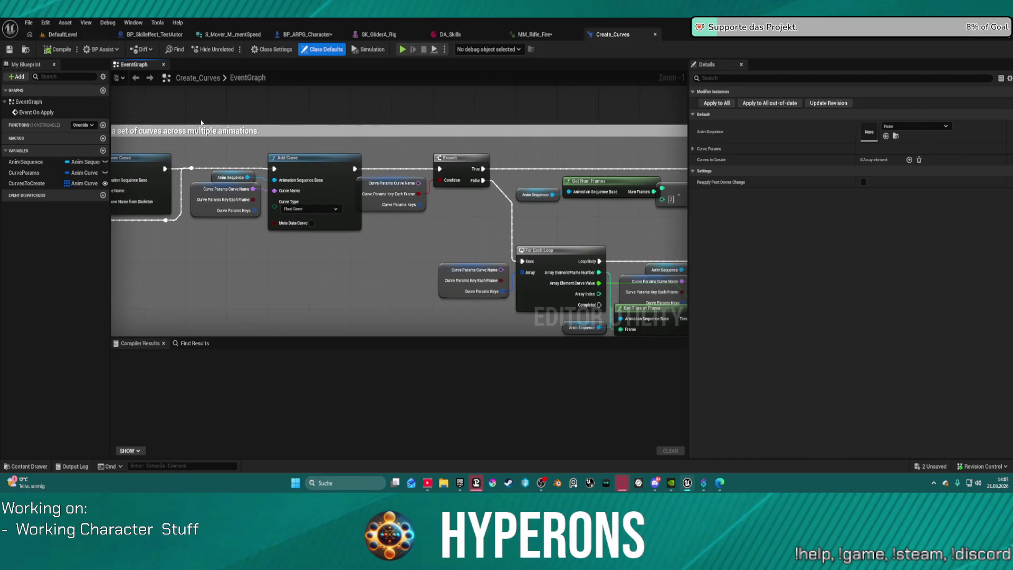
left_click(28, 184)
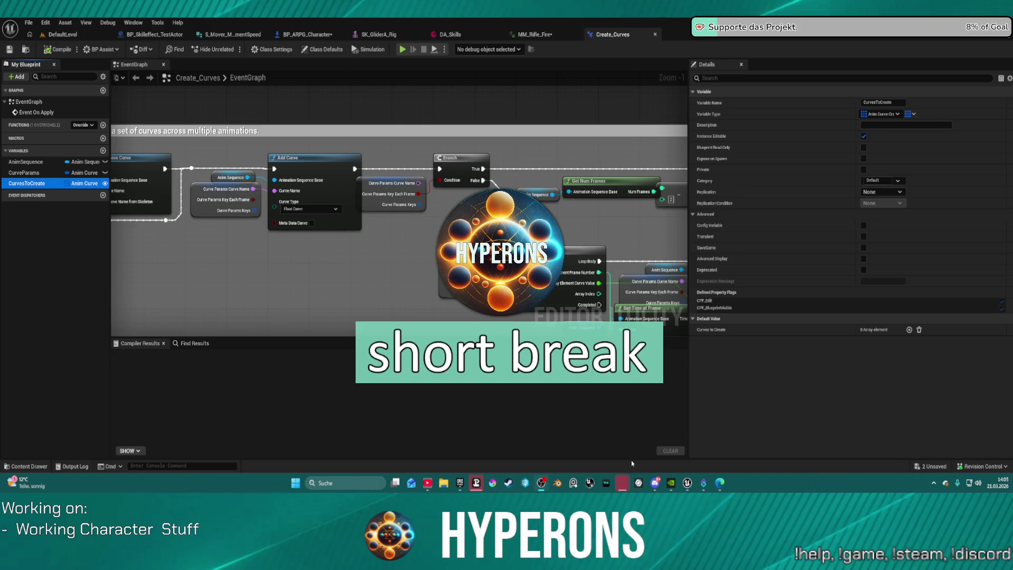
left_click(622, 485)
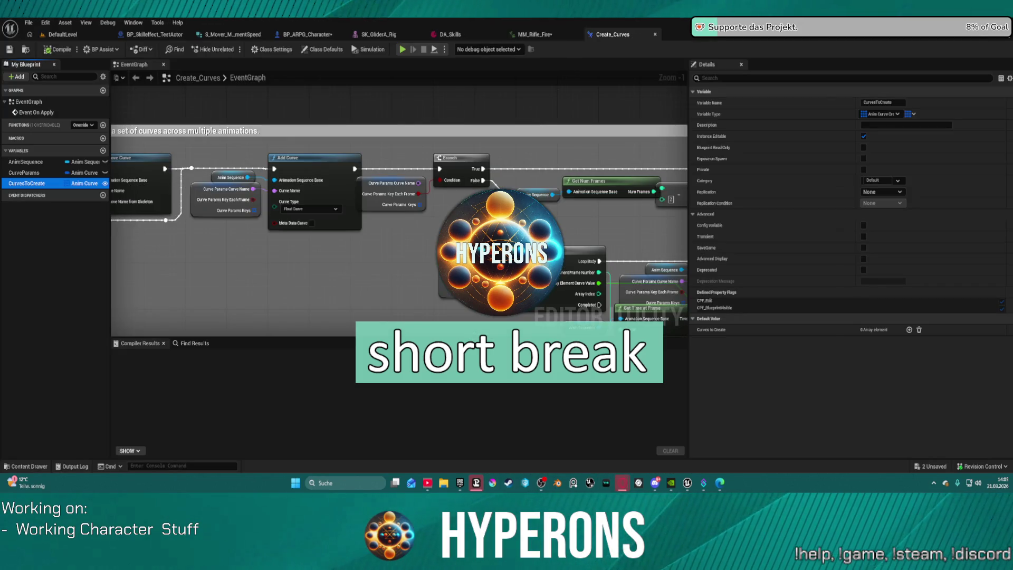
mouse_move(622, 483)
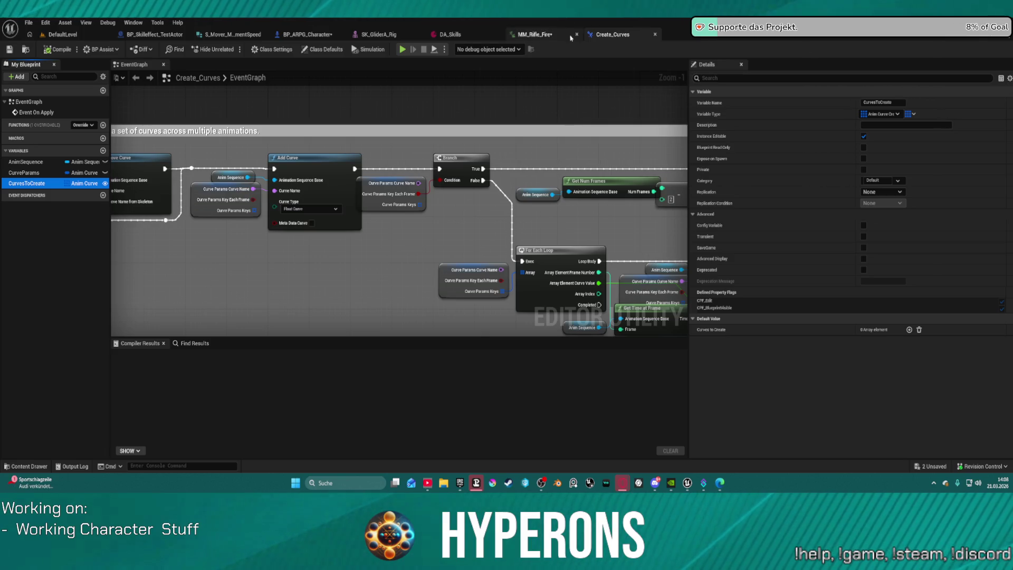
left_click(609, 43)
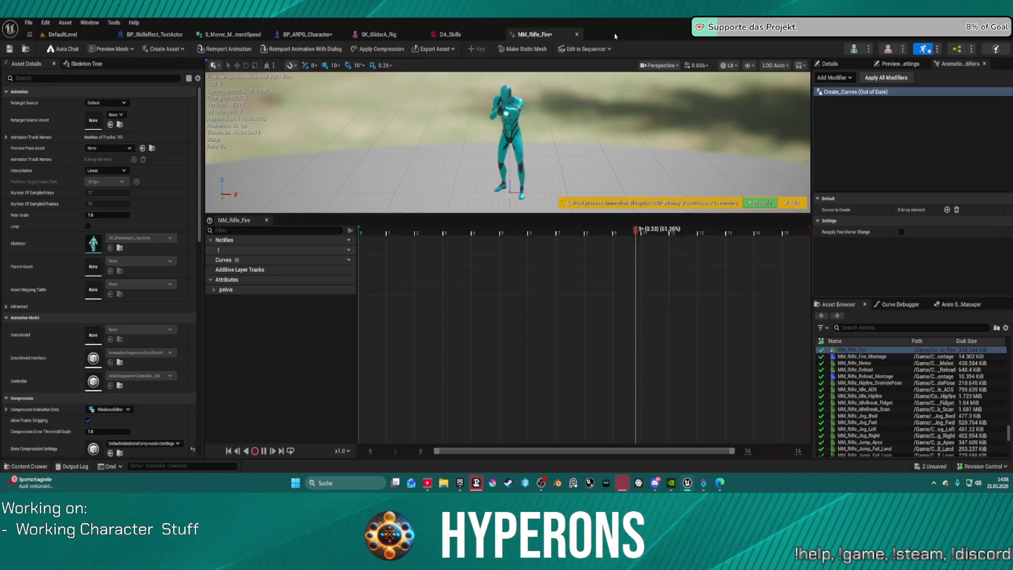
middle_click(612, 37)
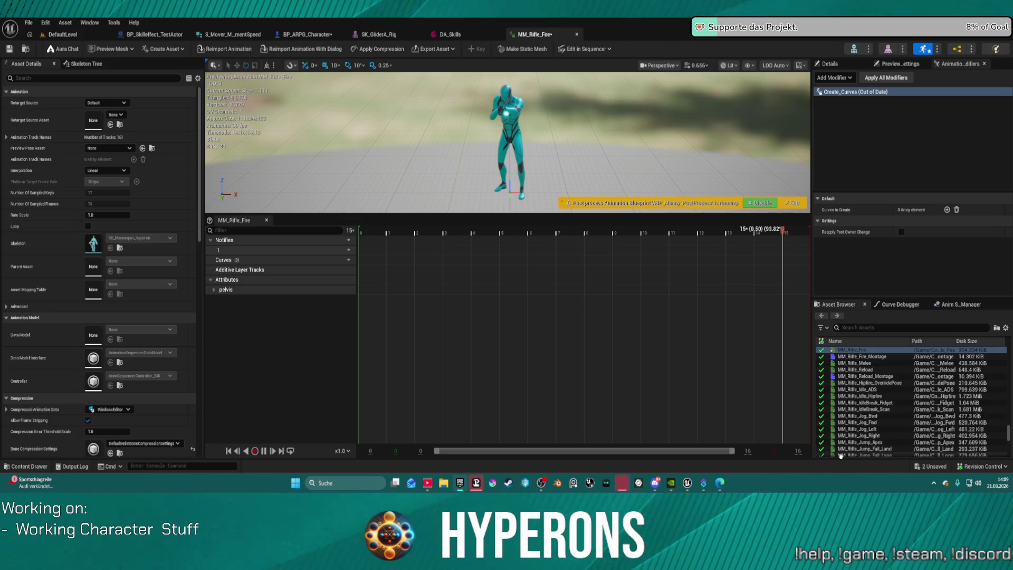
mouse_move(841, 456)
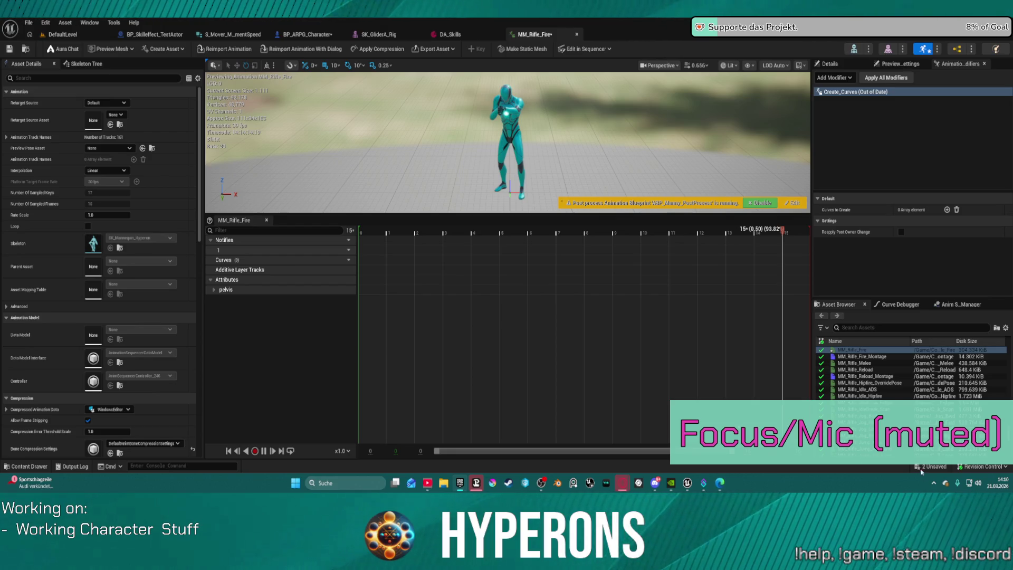
left_click(934, 483)
right_click(920, 453)
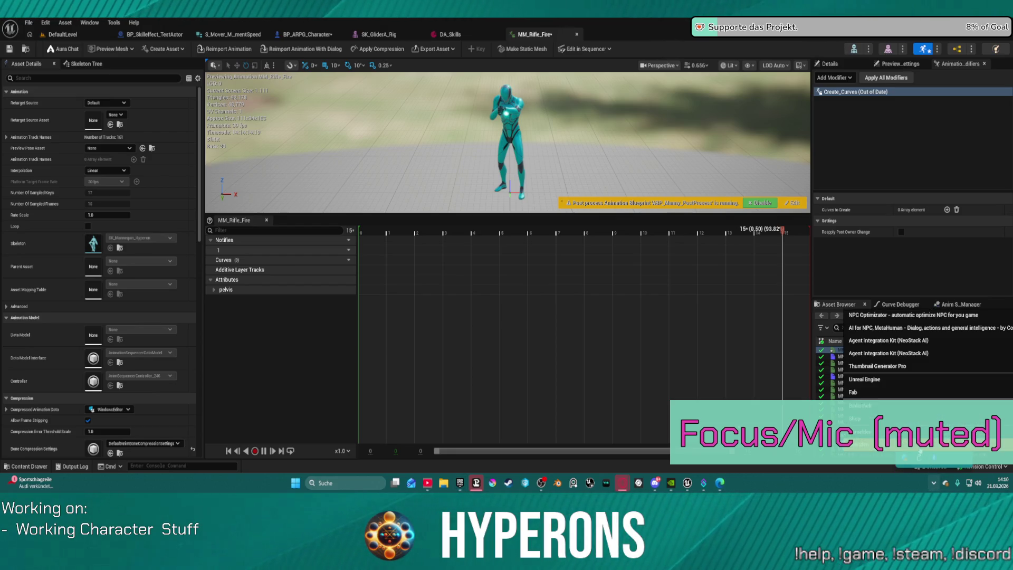
left_click(853, 92)
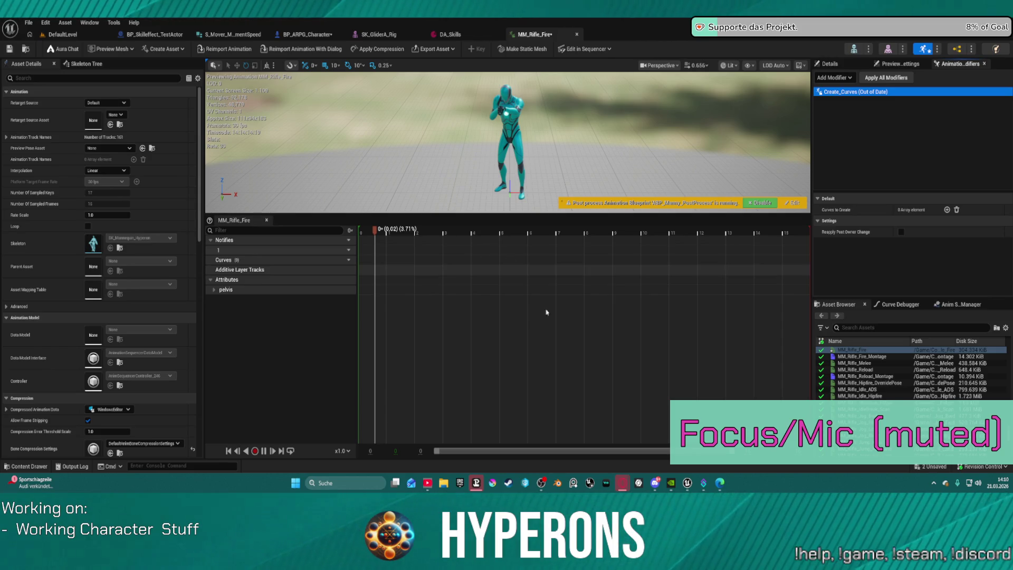
Step: Quit the NVIDIA App and Discord from the taskbar, start Cursor, and show the TPPlayerCharacter rifle assets
left_click(460, 483)
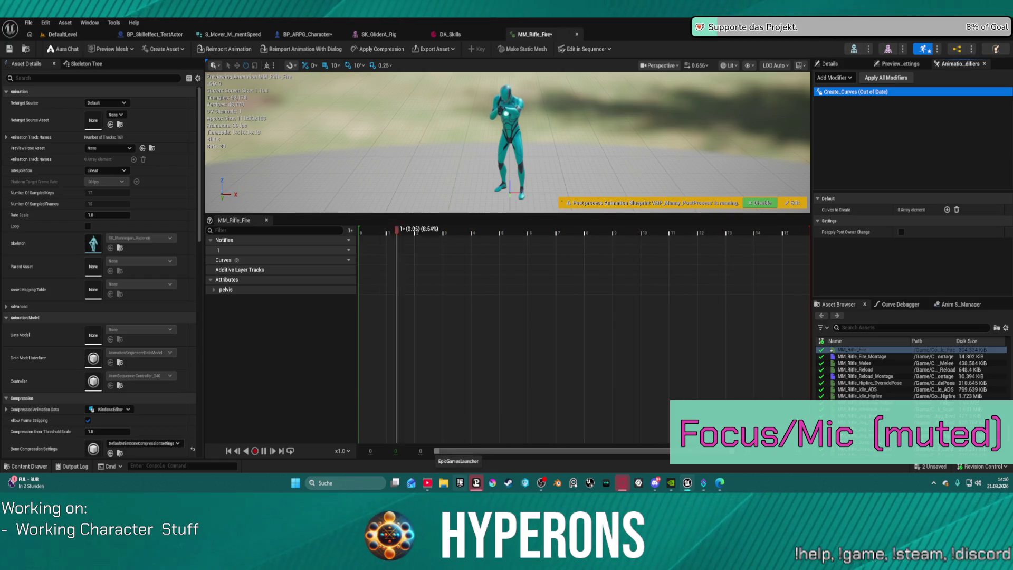
right_click(671, 483)
left_click(655, 461)
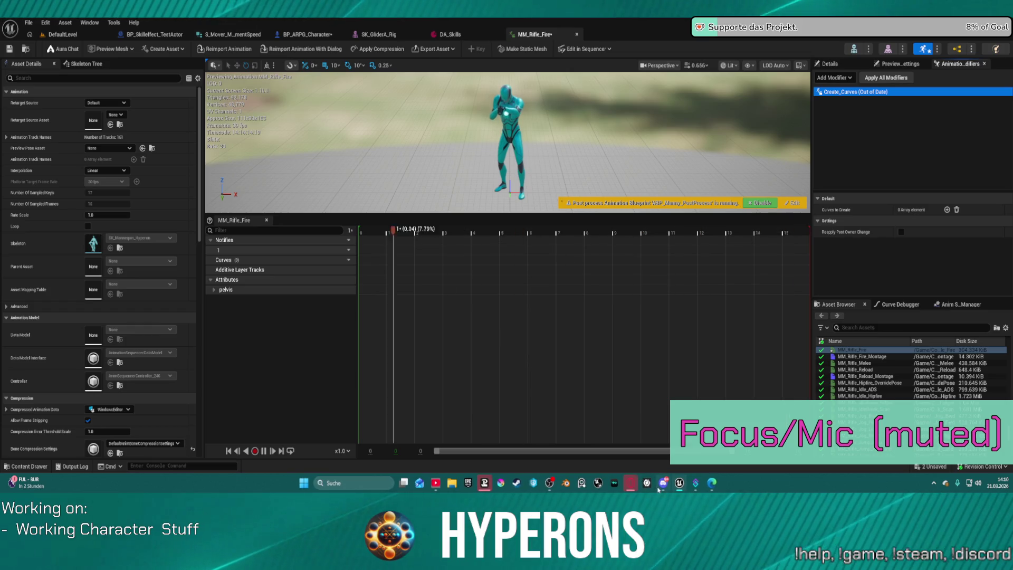
right_click(663, 488)
left_click(649, 460)
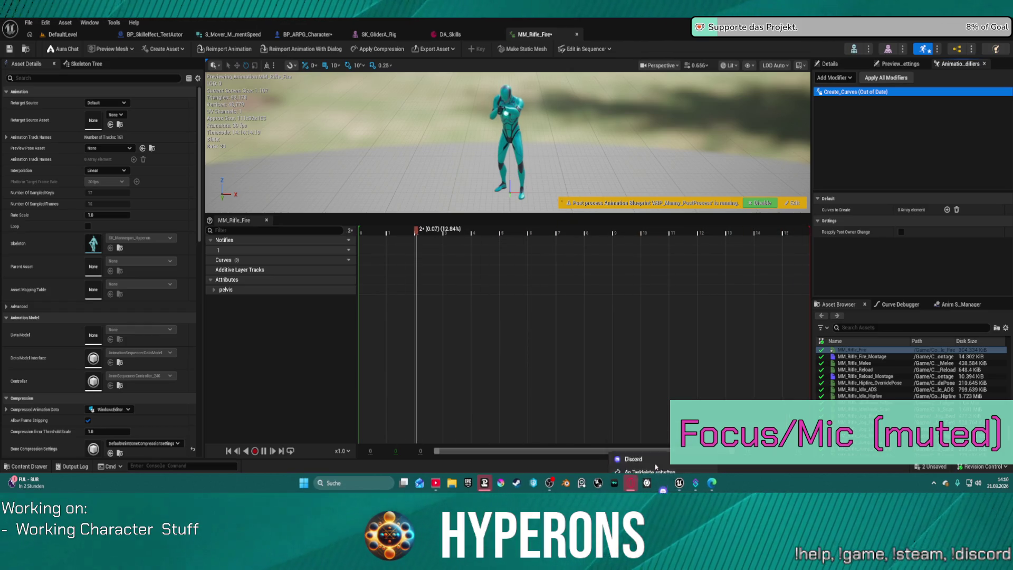
left_click(476, 483)
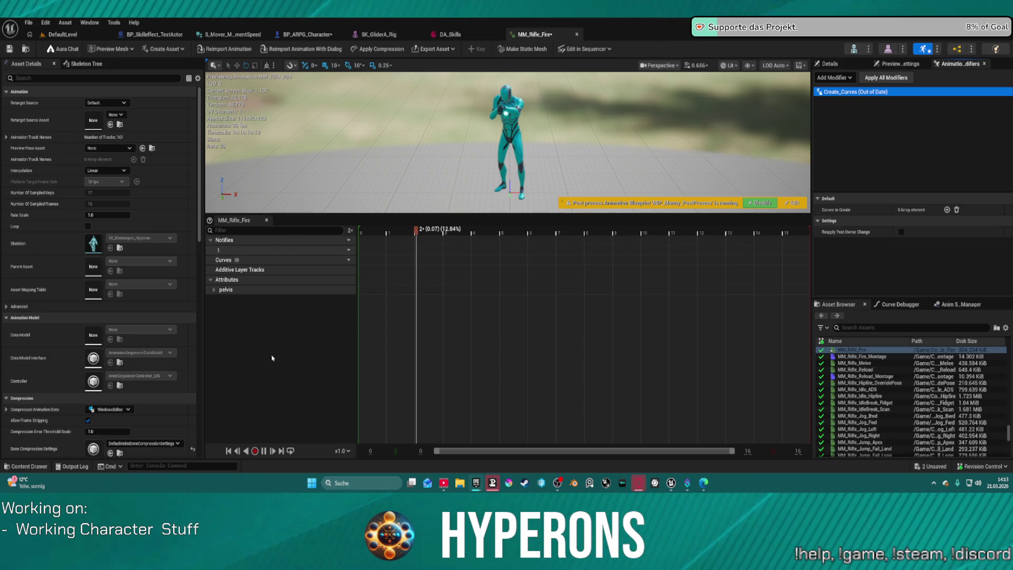
left_click(25, 466)
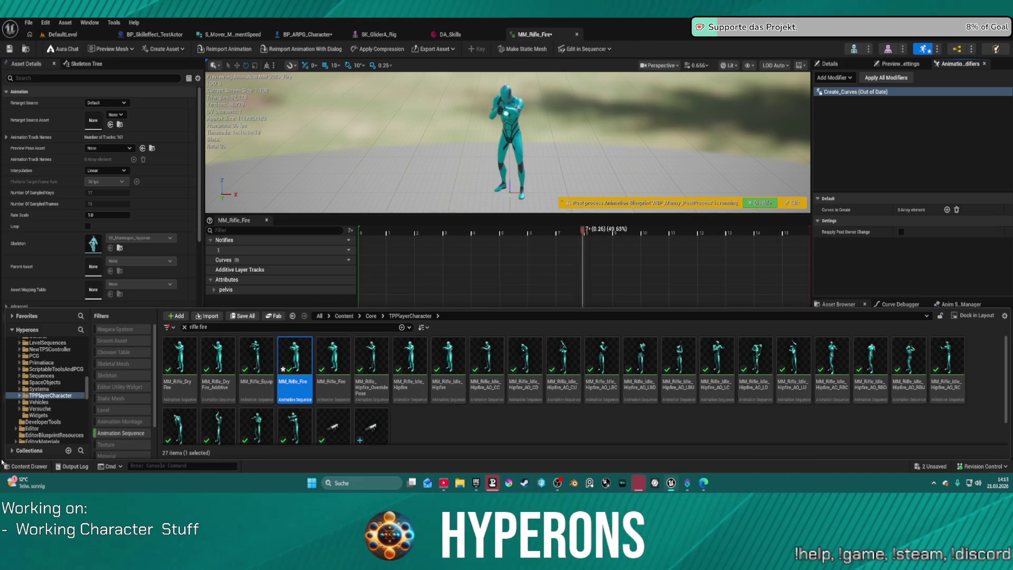
Step: Hide the Content Drawer and switch to the DefaultLevel tab
left_click(36, 466)
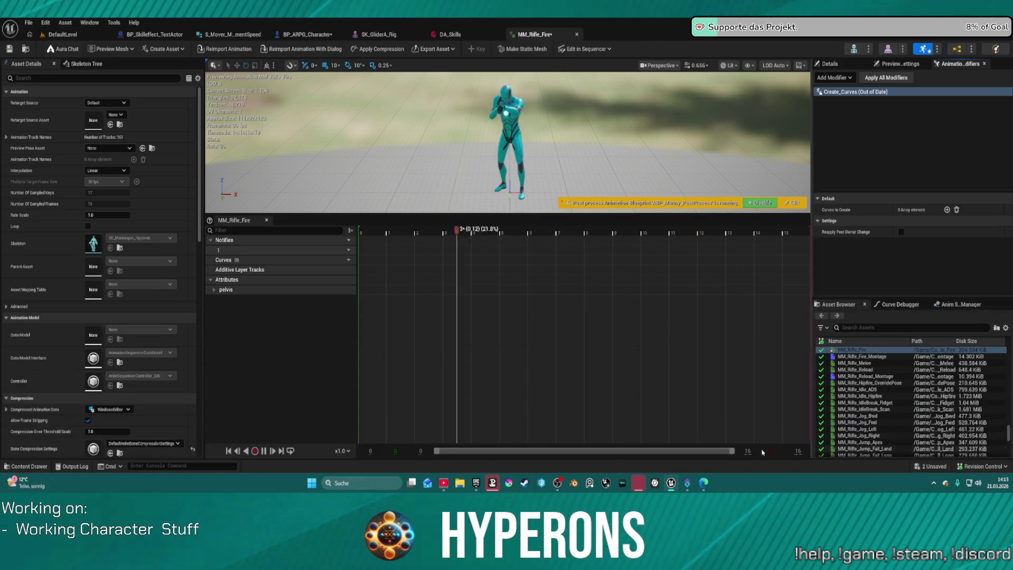
left_click(62, 35)
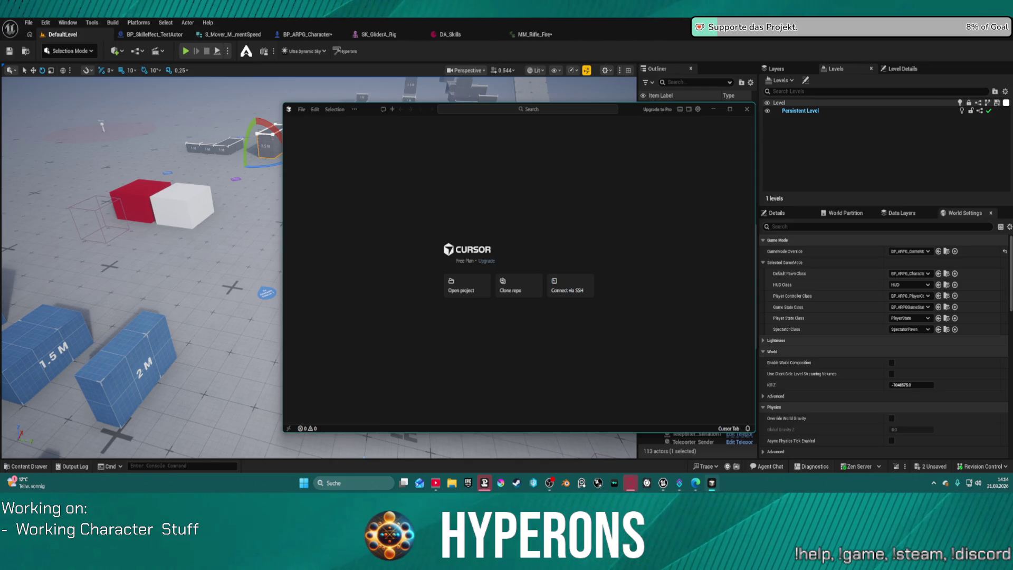
Step: Close Cursor and open MM_Rifle_Fire from the Content Drawer
left_click(747, 109)
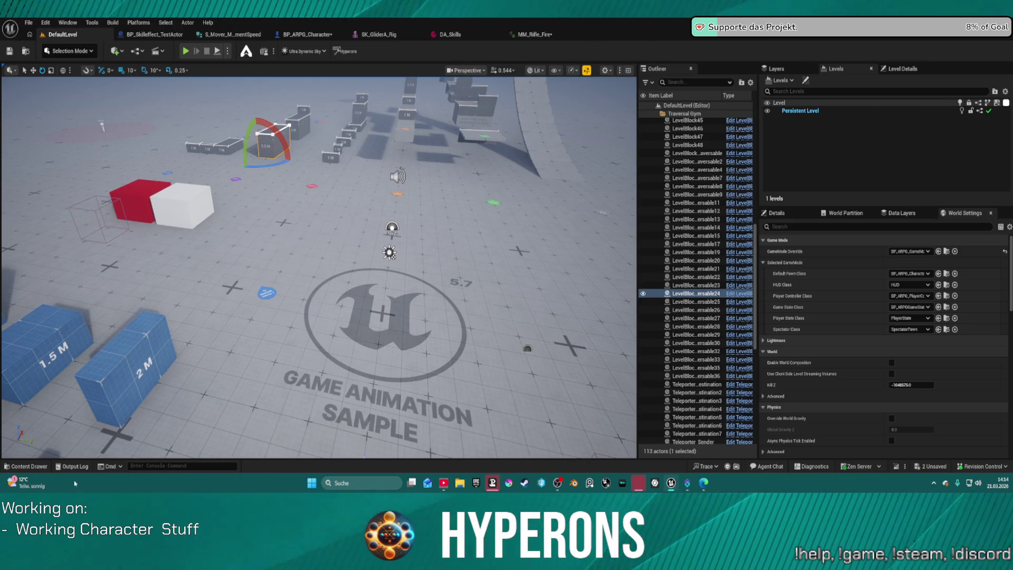
left_click(29, 467)
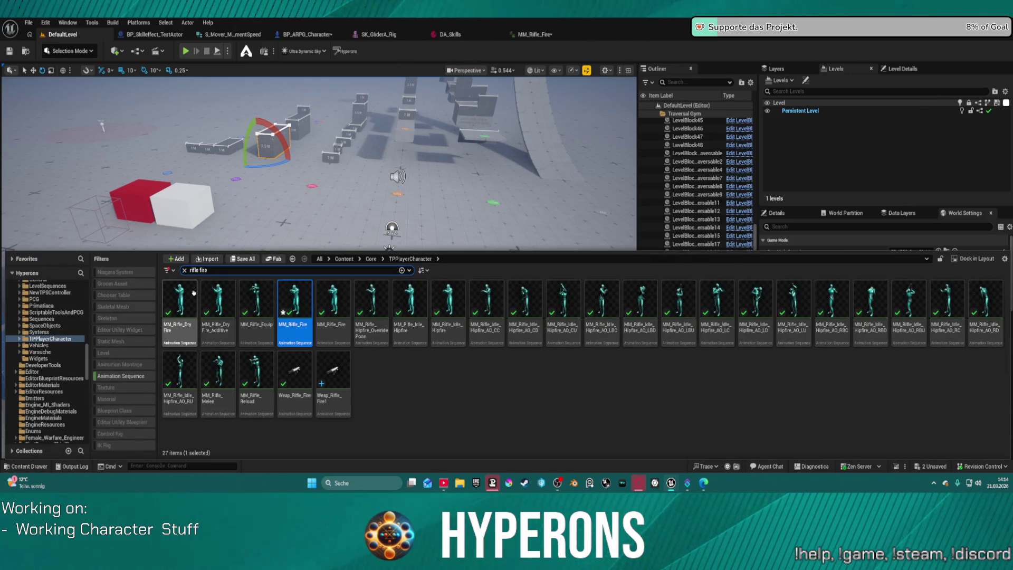
double_click(310, 302)
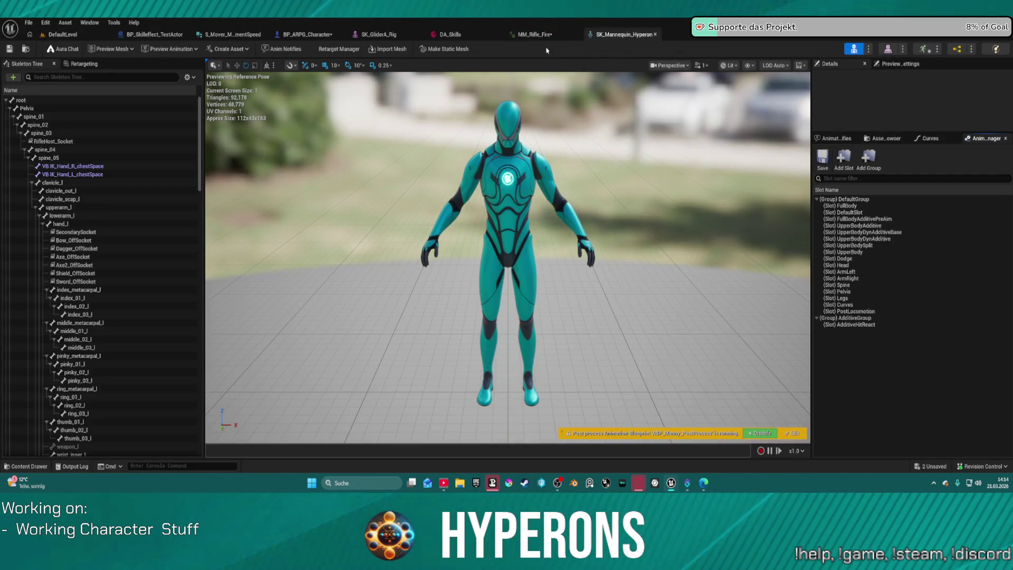
Step: Tear off the SK_Mannequin_Hyperon tab and snap it beside the main editor showing DefaultLevel
mouse_move(620, 42)
left_mouse_down()
mouse_move(607, 68)
mouse_move(493, 80)
mouse_move(612, 73)
mouse_move(243, 125)
left_mouse_up()
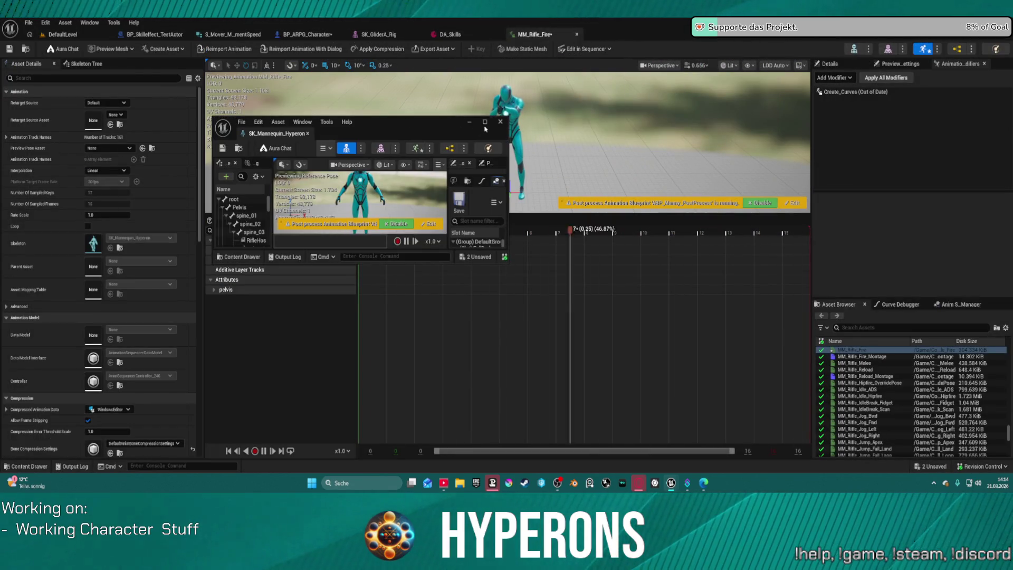
double_click(366, 116)
key("super+Right")
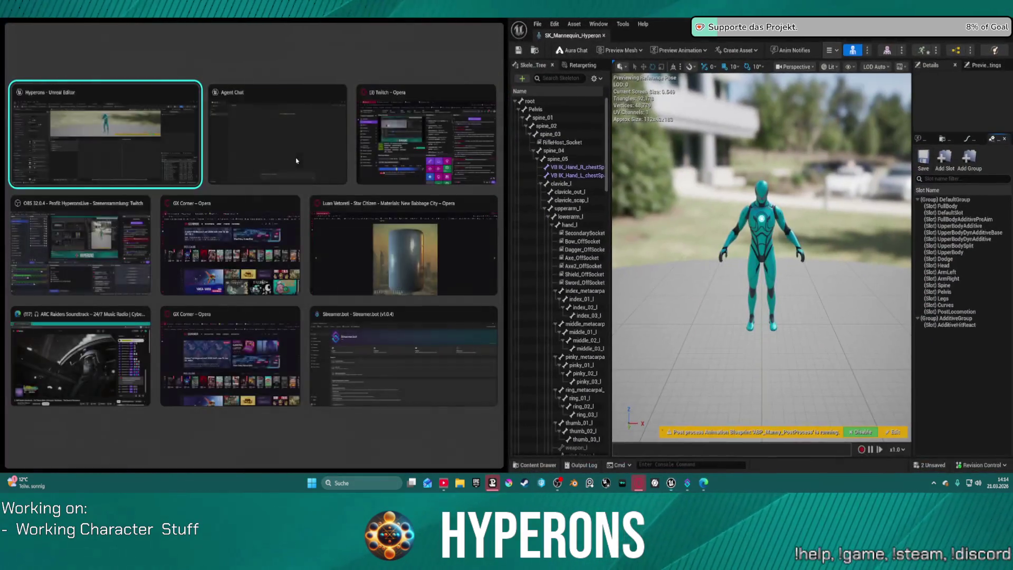
key("Return")
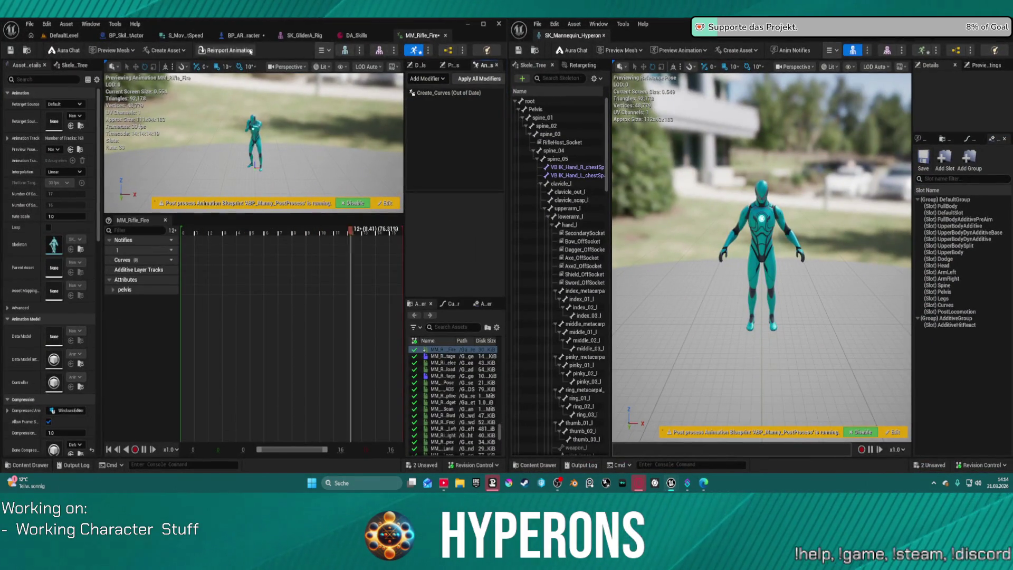
left_click(62, 36)
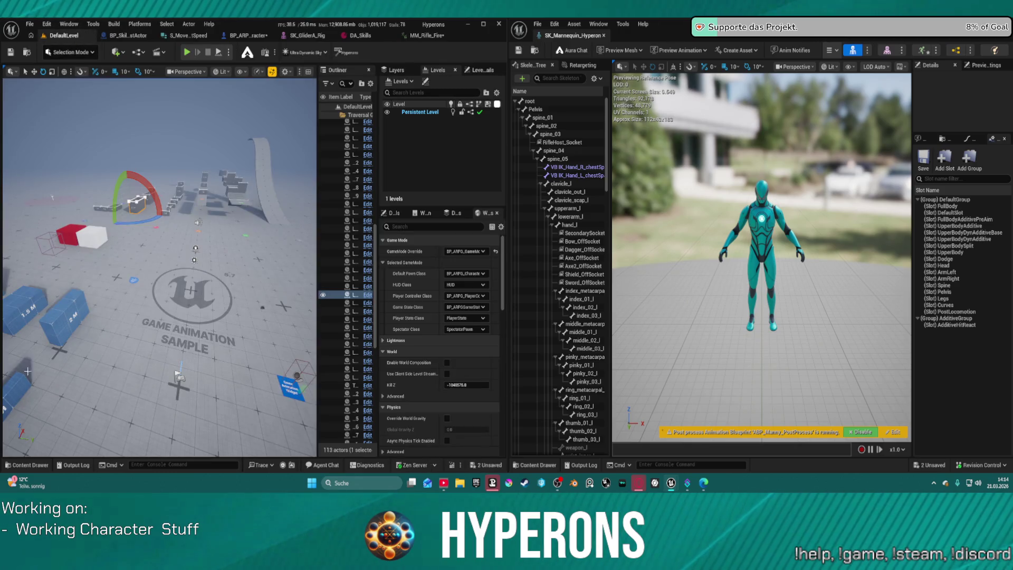
Step: Browse to the MoverWithWeapons Blueprints folder, clear the old search and search 'uefn'
left_click(30, 465)
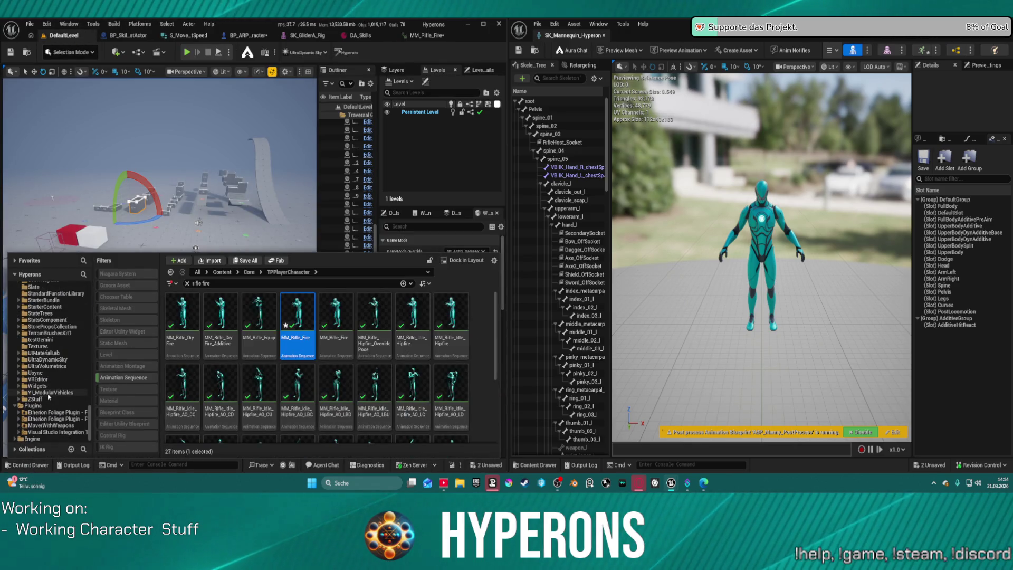
left_click(47, 340)
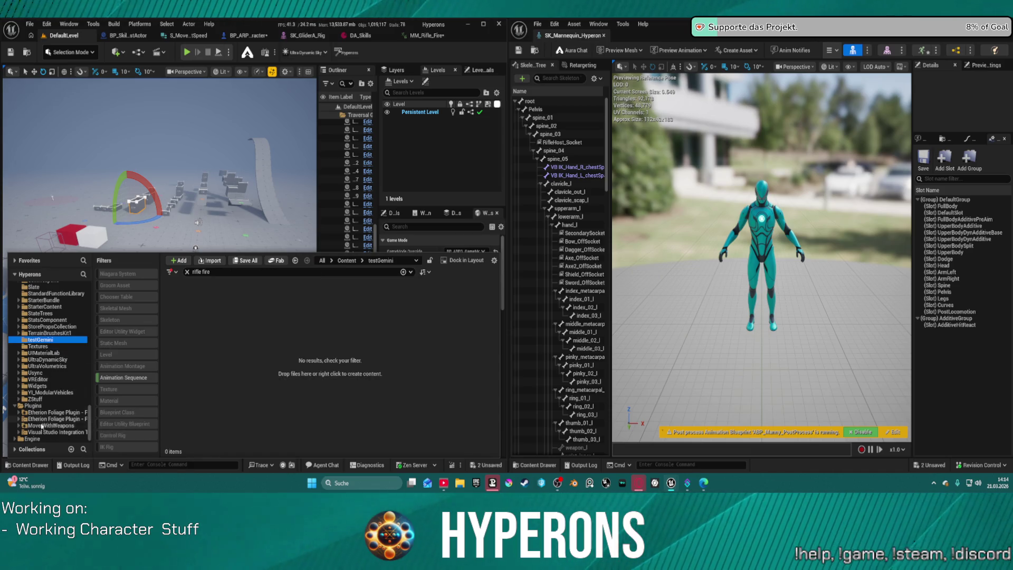
scroll(46, 433, "down", 3)
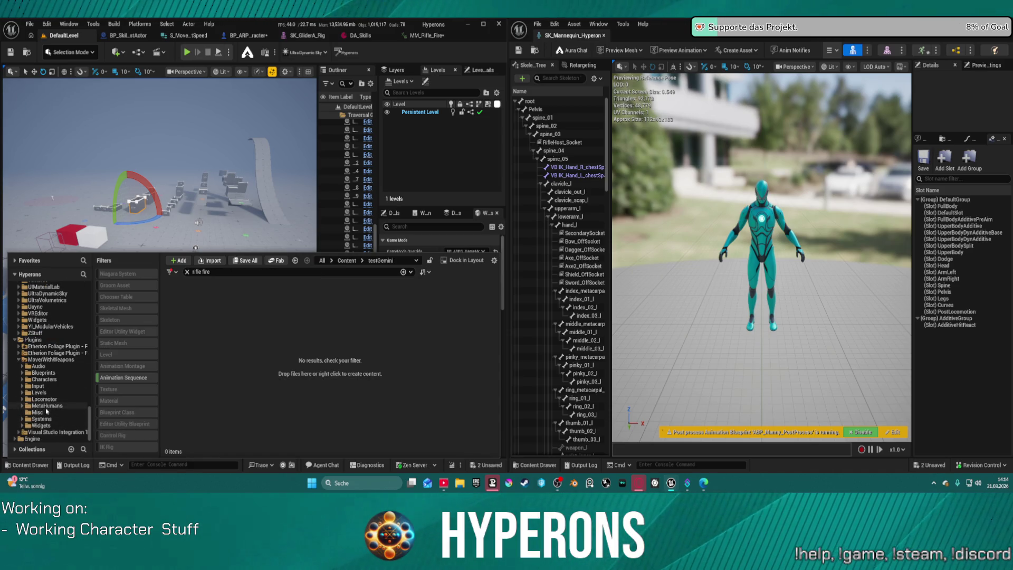
left_click(38, 373)
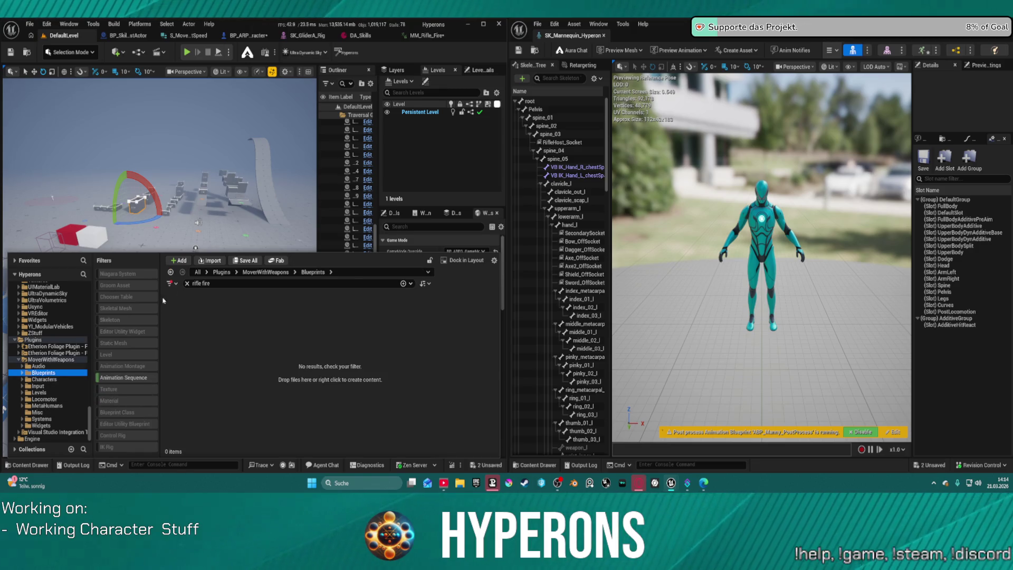
left_click(187, 284)
left_click(55, 406)
type("ri")
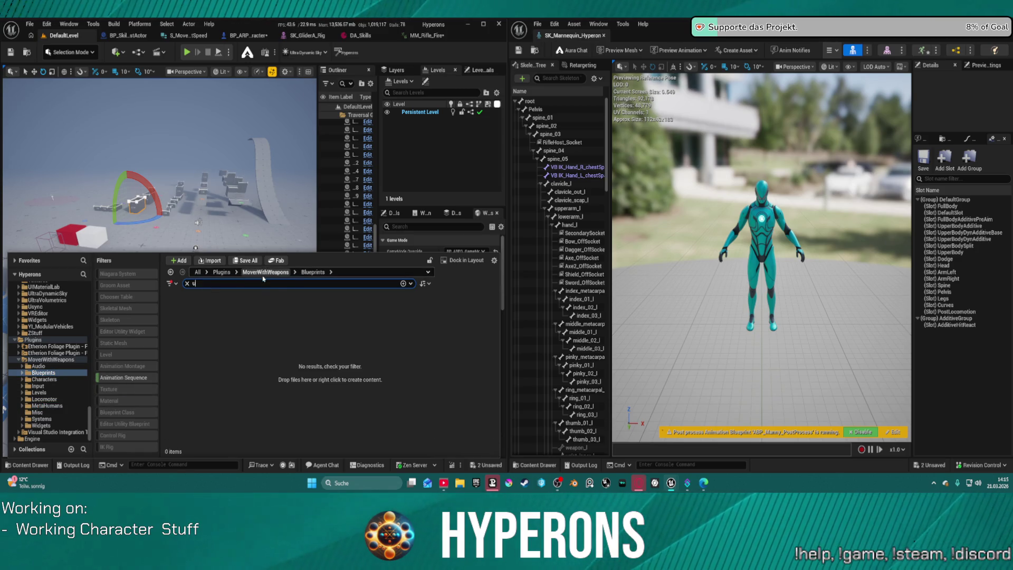
type("efn")
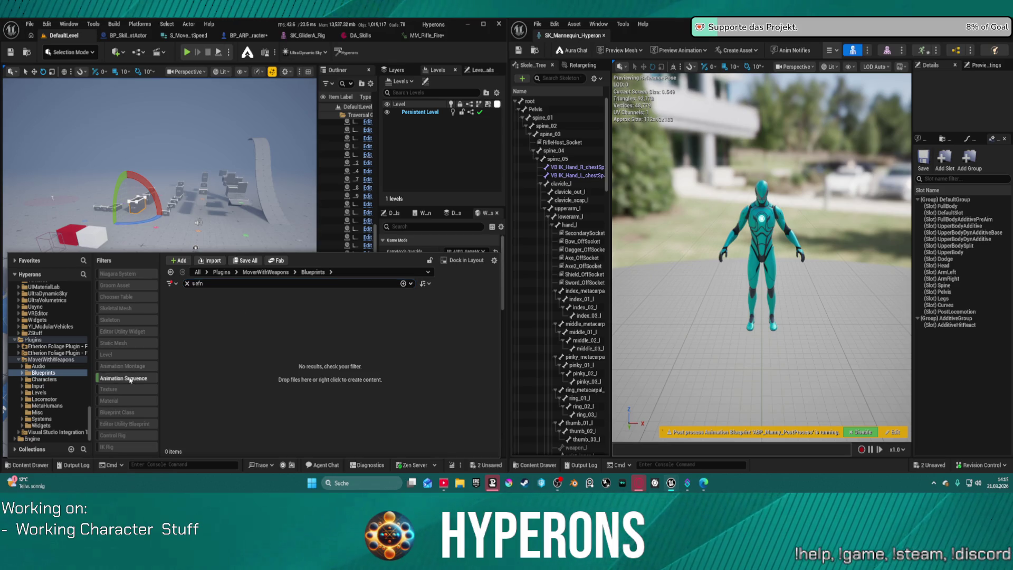
Step: Drop the Animation Sequence filter, list the whole MoverWithWeapons plugin, and select SKM_UEFN_Mannequin
left_click(130, 380)
left_click(47, 361)
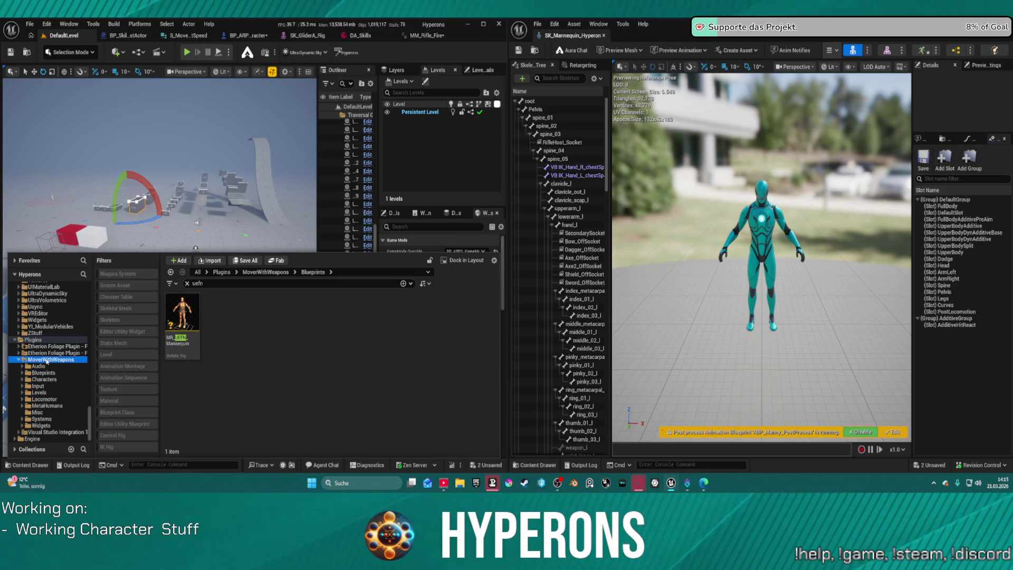
scroll(353, 373, "down", 1)
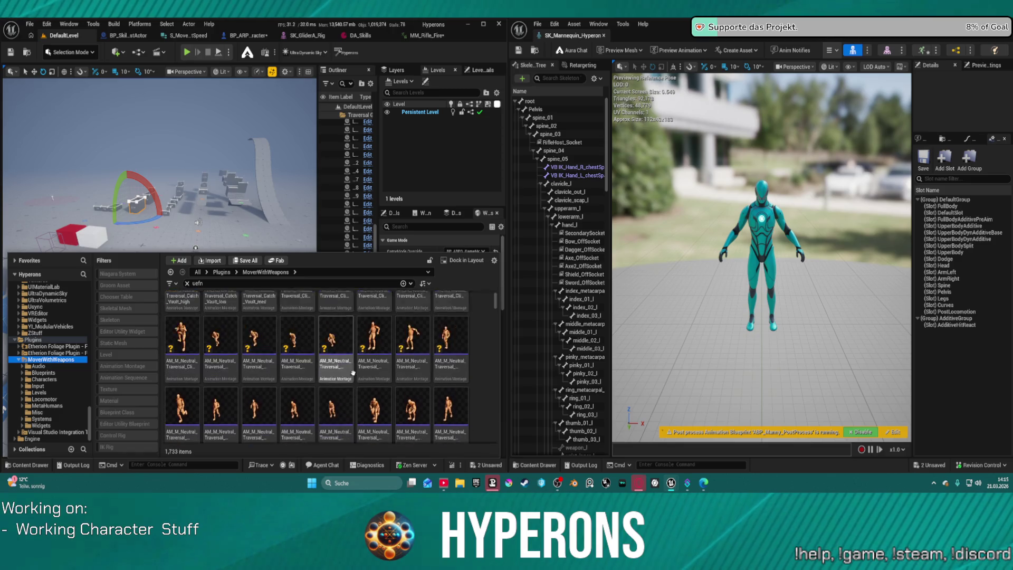
scroll(353, 372, "down", 5)
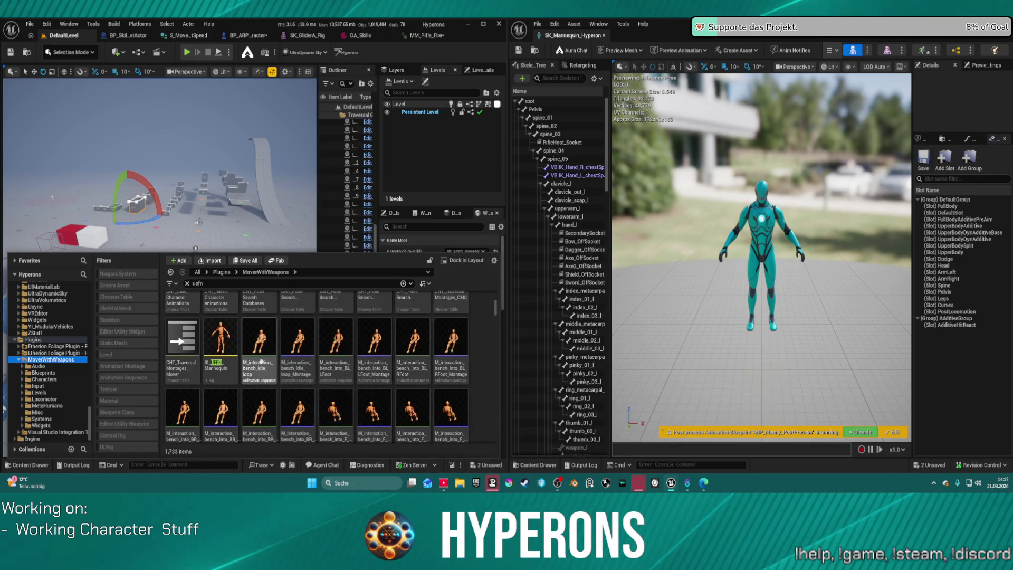
scroll(353, 372, "down", 5)
left_click_drag(496, 315, 502, 452)
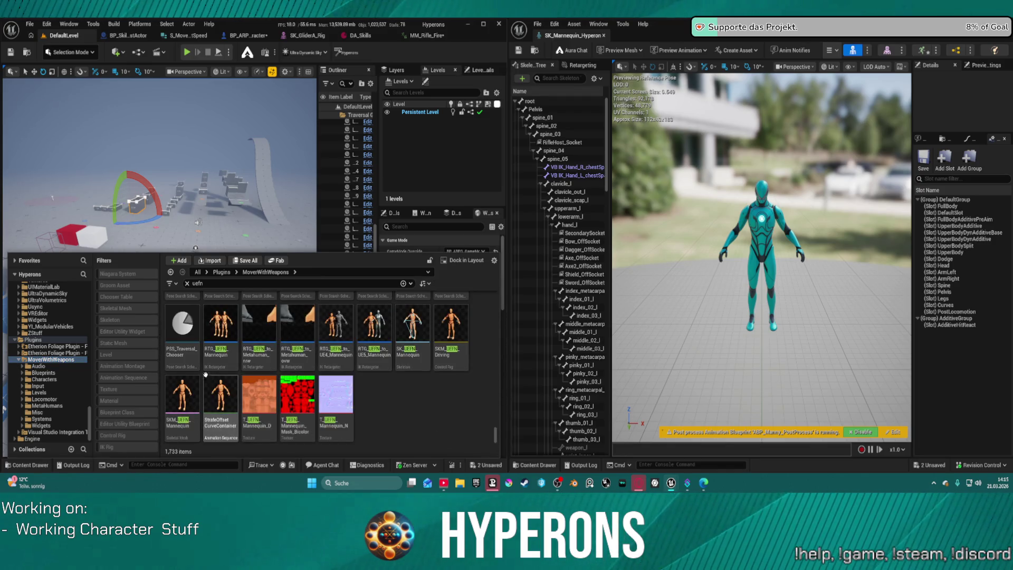
left_click(182, 398)
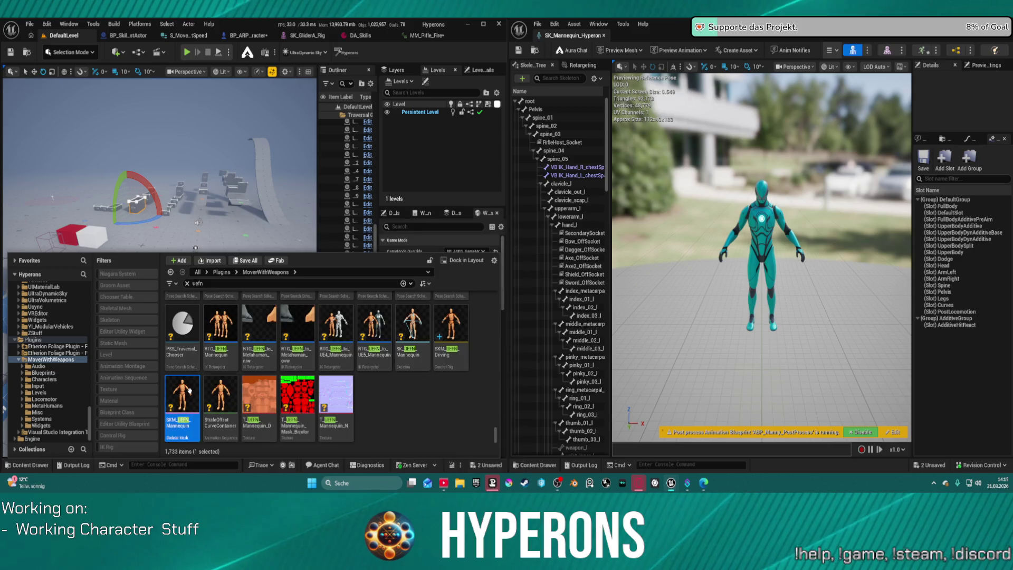
Step: Open SKM_UEFN_Mannequin, dock its editor, and enlarge both Skeleton Tree panels
key("Return")
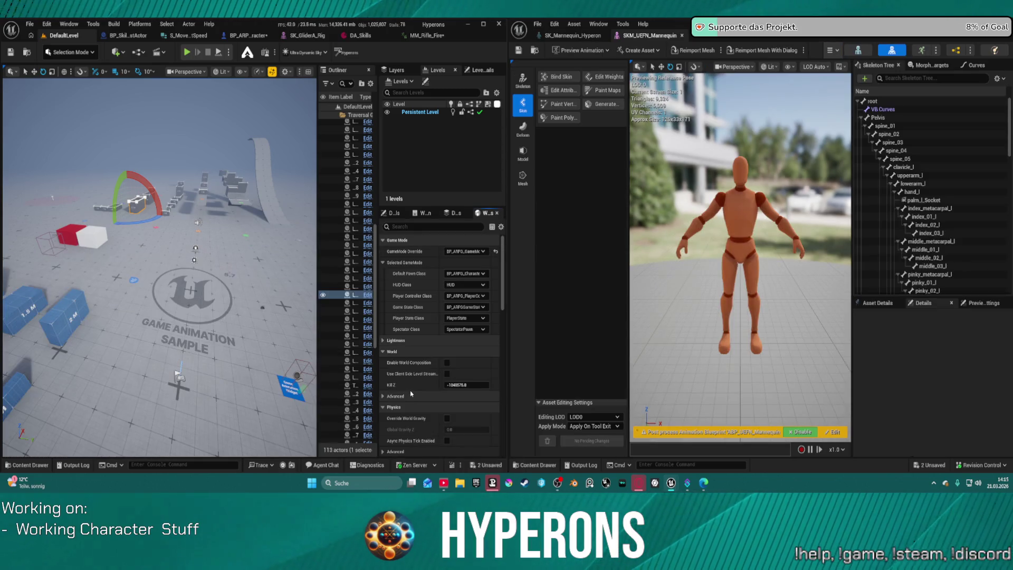
mouse_move(649, 35)
left_mouse_down()
mouse_move(243, 82)
mouse_move(380, 69)
mouse_move(292, 37)
left_mouse_up()
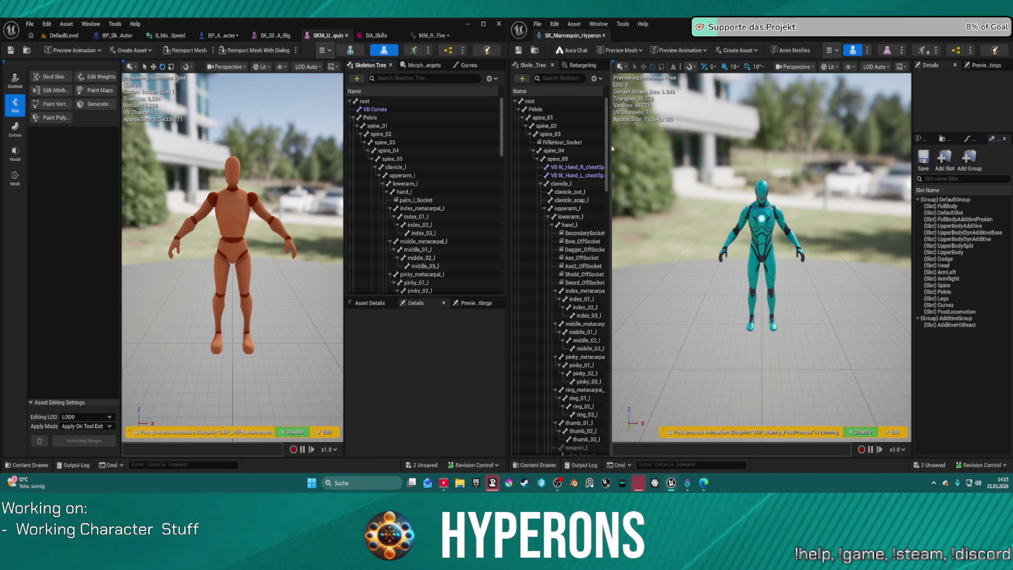
mouse_move(612, 149)
left_mouse_down()
mouse_move(710, 151)
mouse_move(686, 150)
left_mouse_up()
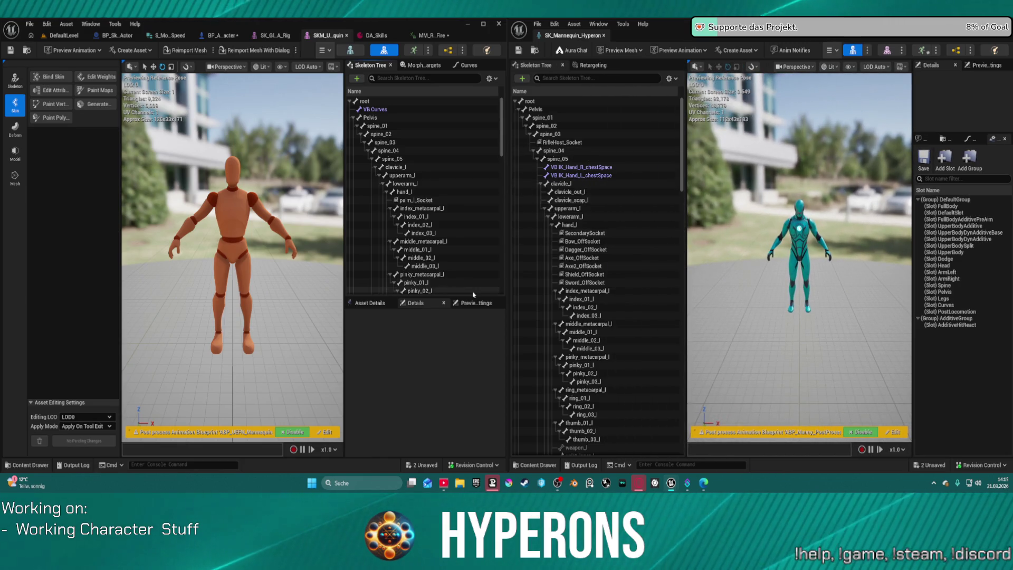
mouse_move(475, 297)
left_mouse_down()
mouse_move(467, 435)
mouse_move(461, 355)
mouse_move(459, 415)
left_mouse_up()
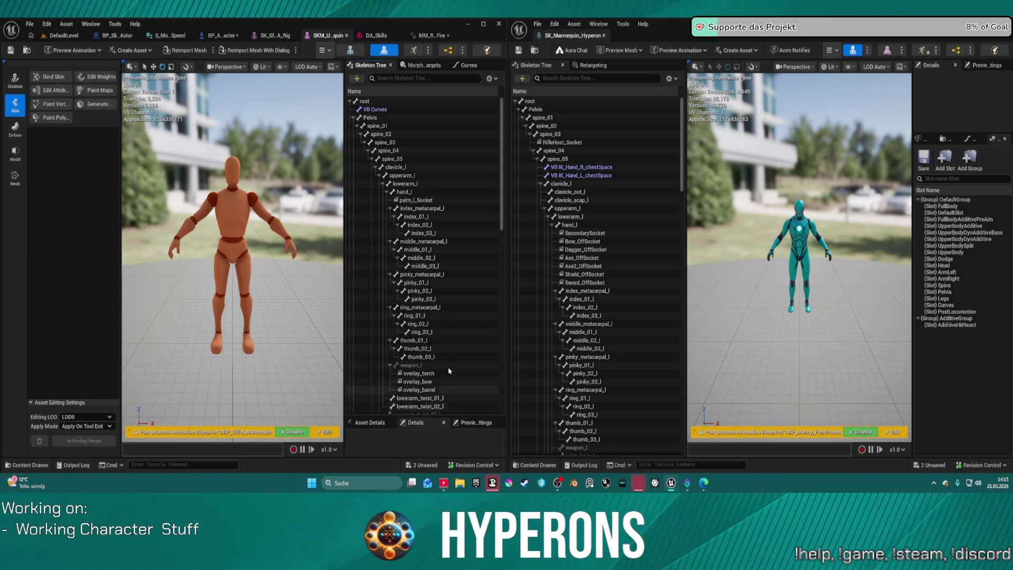
Step: Scroll both Skeleton Trees down to the thigh bones
scroll(446, 207, "down", 1)
scroll(446, 207, "down", 5)
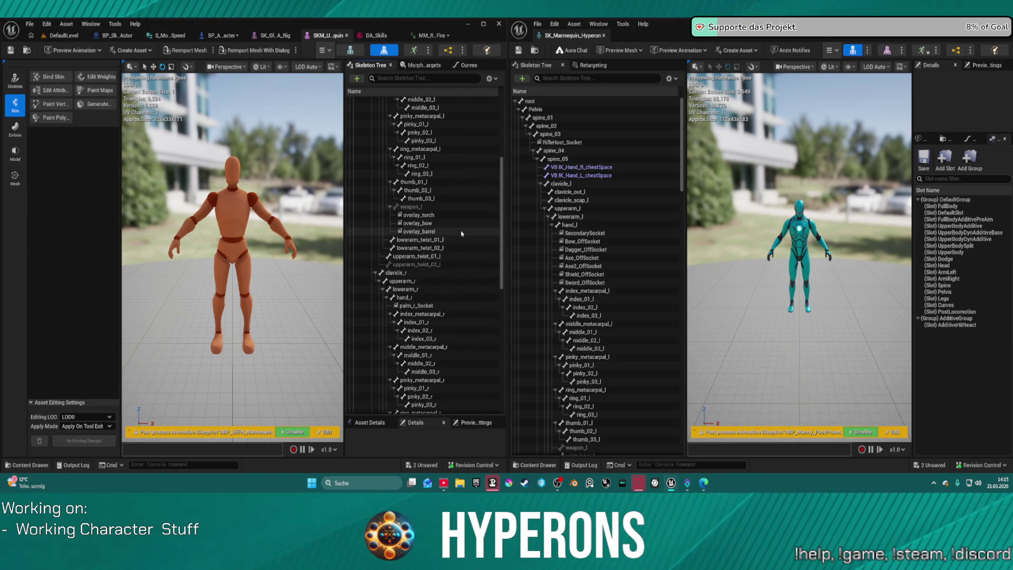
scroll(599, 296, "down", 5)
scroll(599, 296, "down", 2)
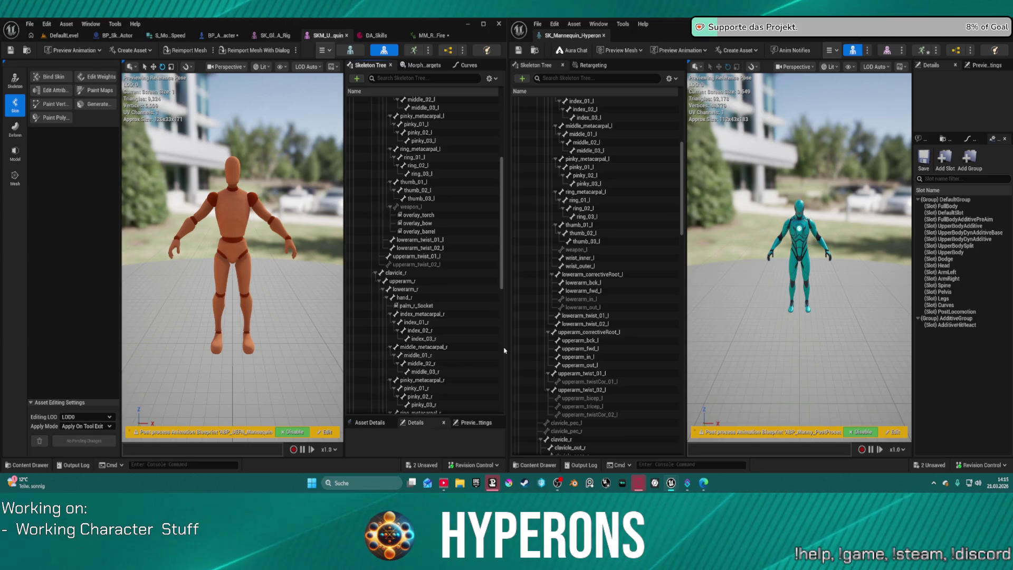
scroll(494, 344, "down", 2)
scroll(481, 332, "down", 2)
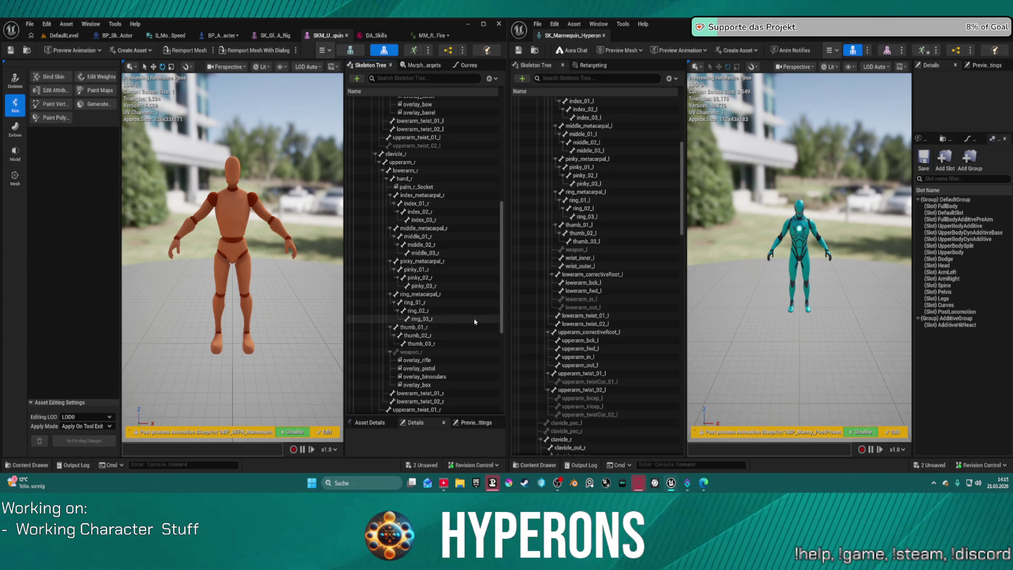
scroll(477, 327, "down", 4)
scroll(479, 326, "down", 4)
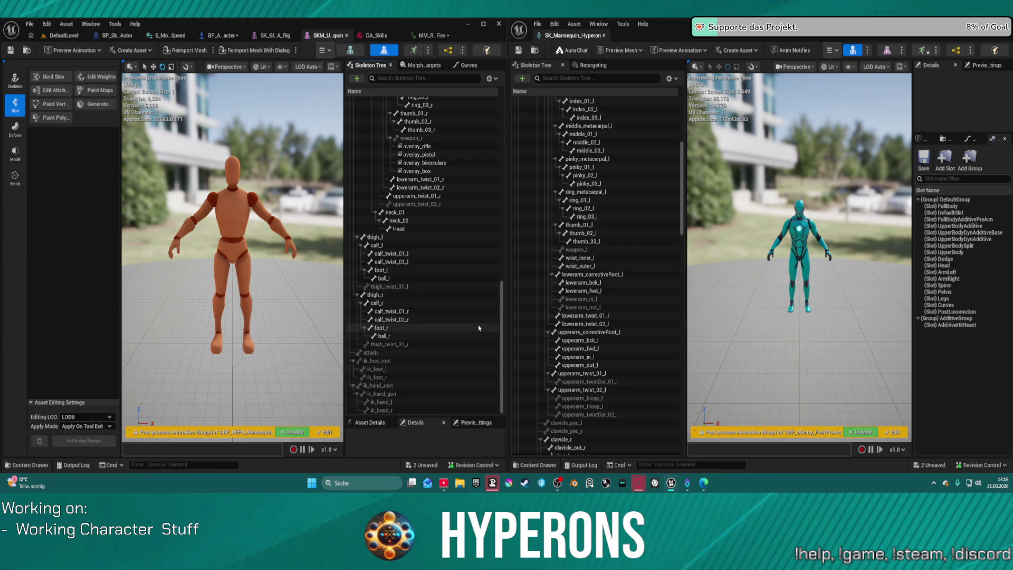
scroll(563, 317, "down", 7)
scroll(562, 317, "down", 12)
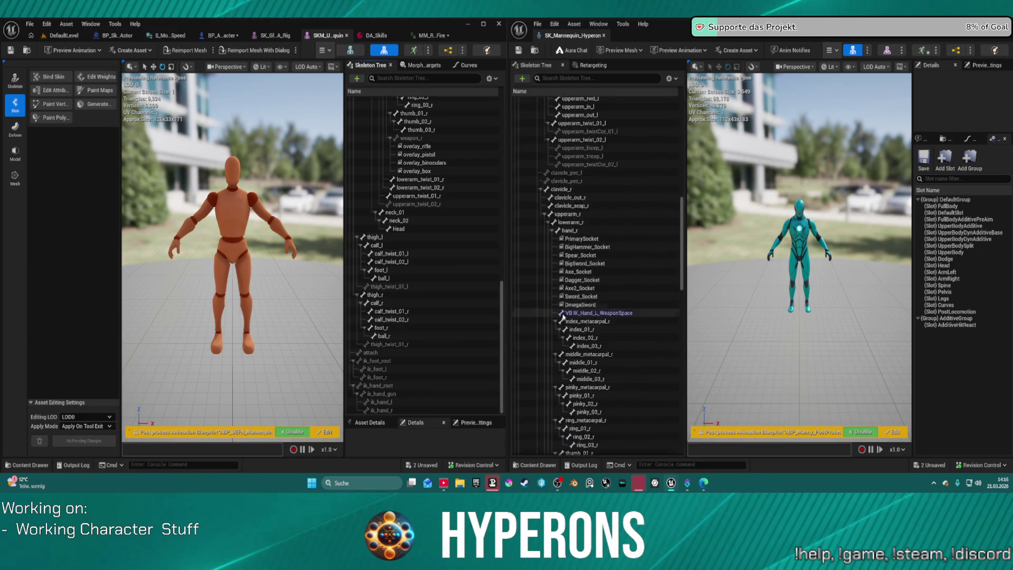
scroll(563, 316, "down", 12)
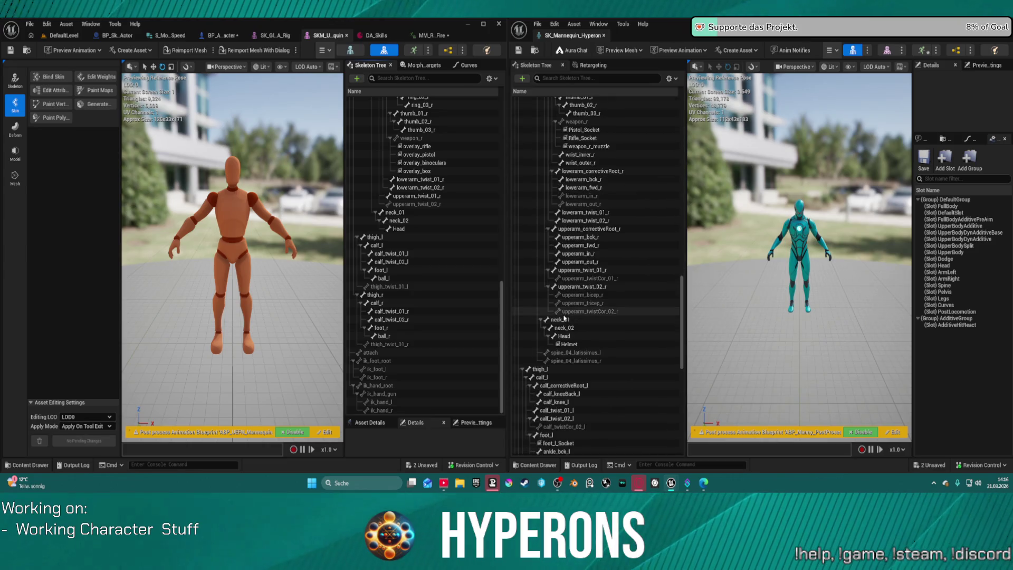
scroll(564, 317, "down", 5)
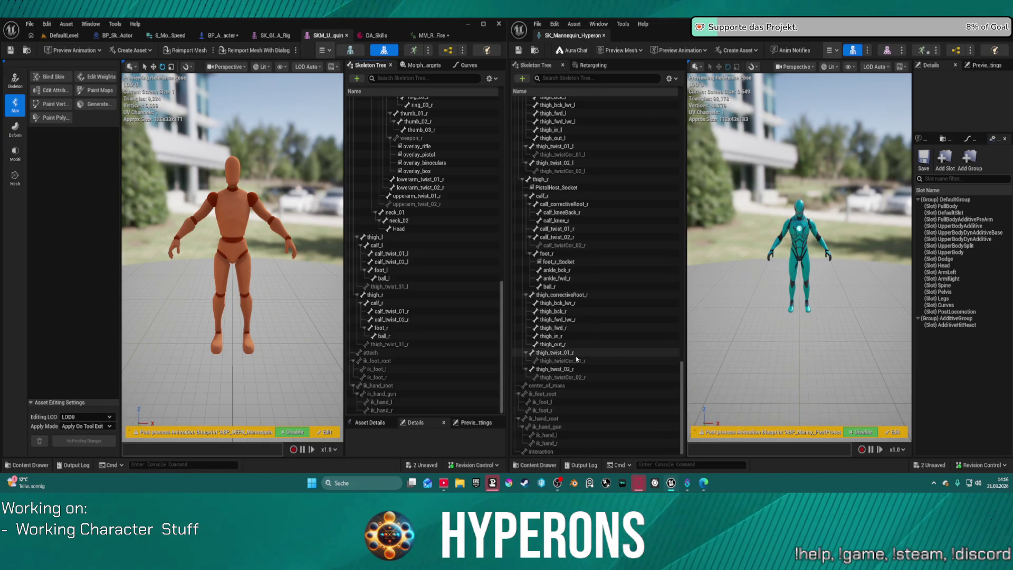
Step: Inspect the right thigh twist, corrective and fwd bones, then thigh_l on the other skeleton
left_click(576, 360)
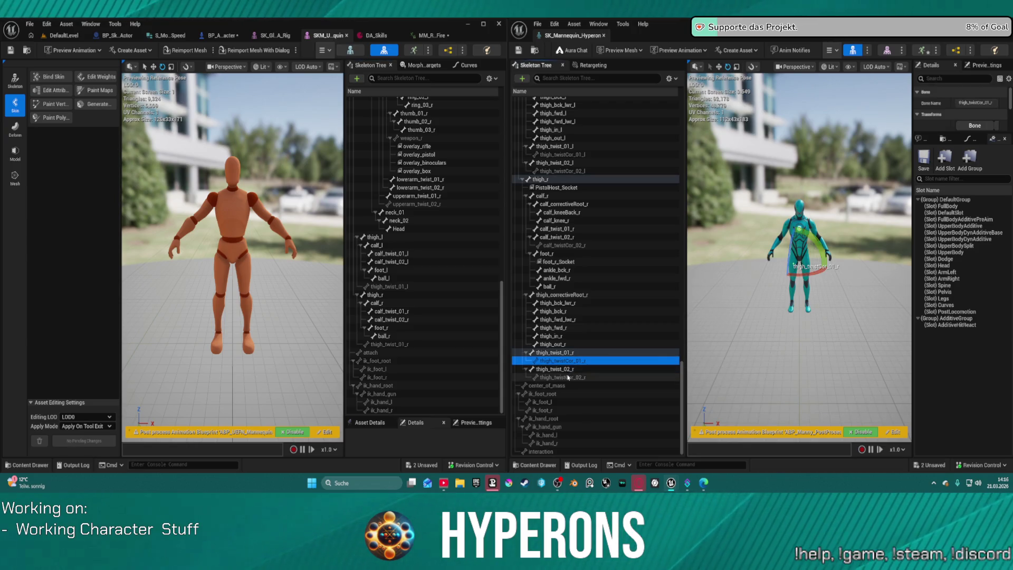
left_click(568, 369)
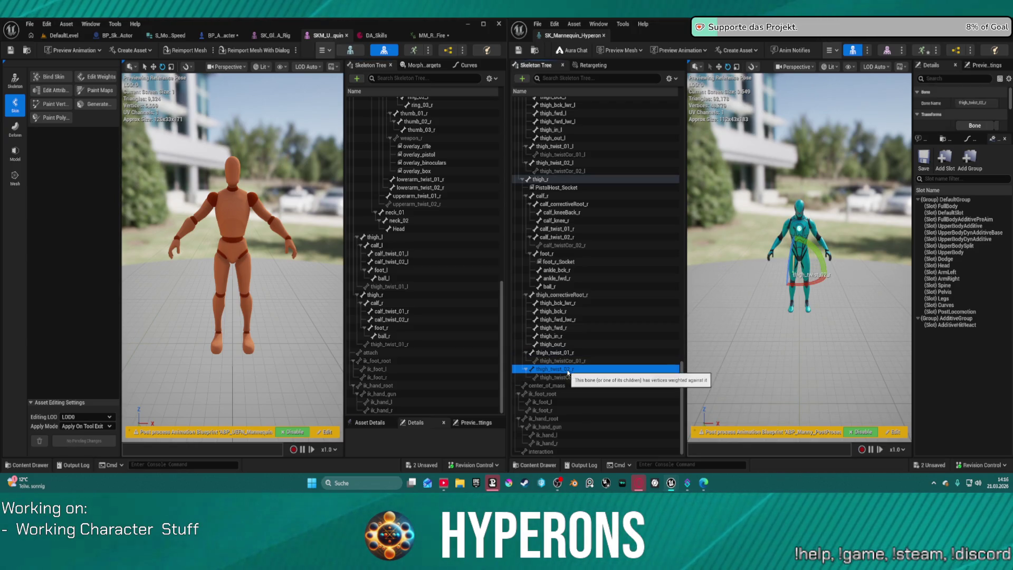
left_click(562, 353)
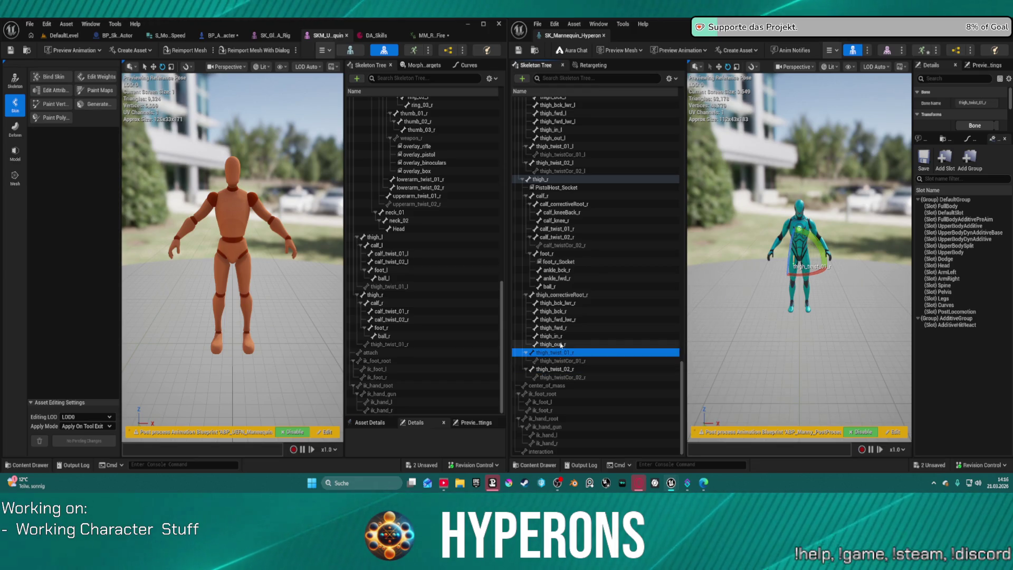
left_click(565, 296)
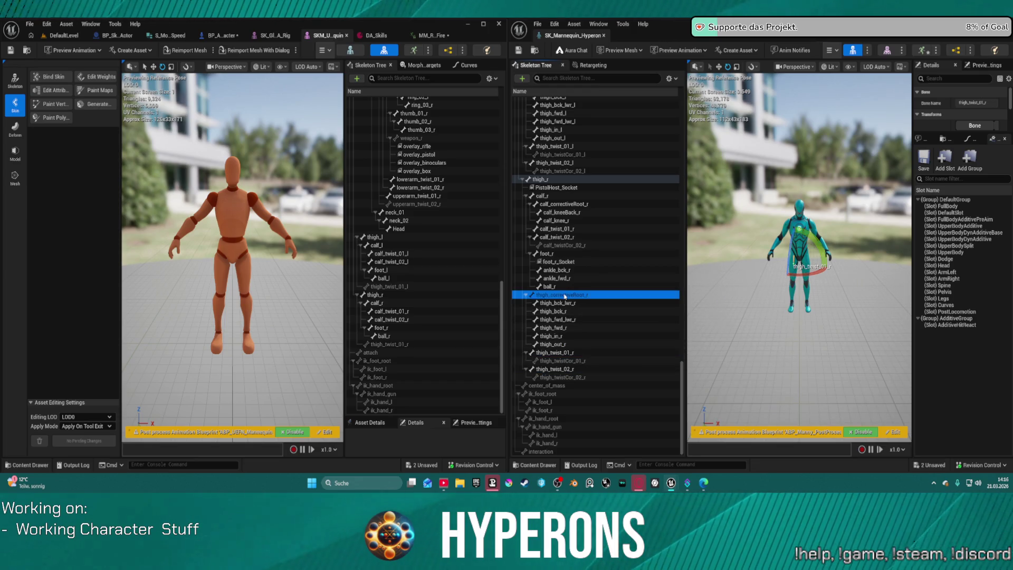
left_click(555, 320)
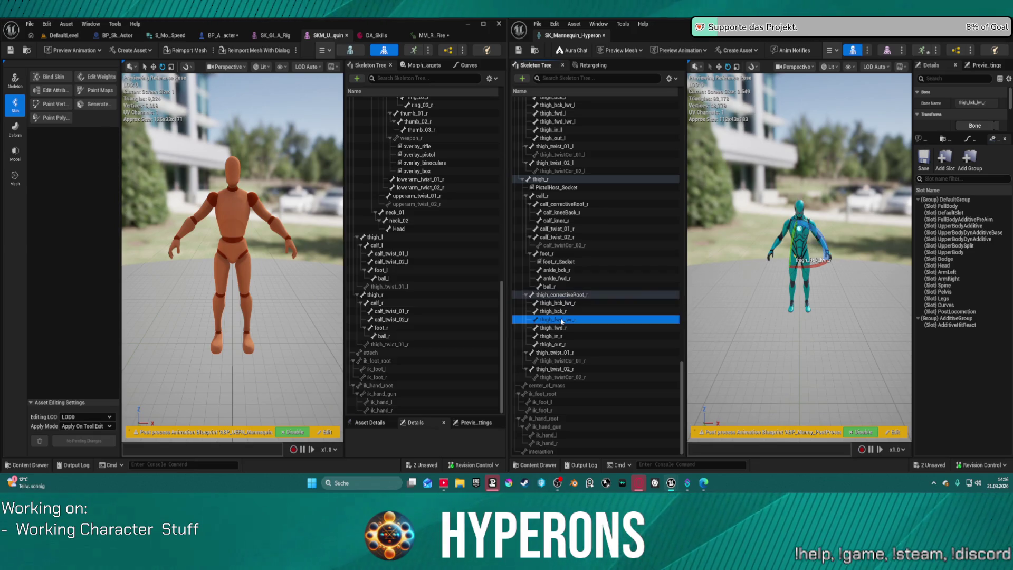
left_click(550, 329)
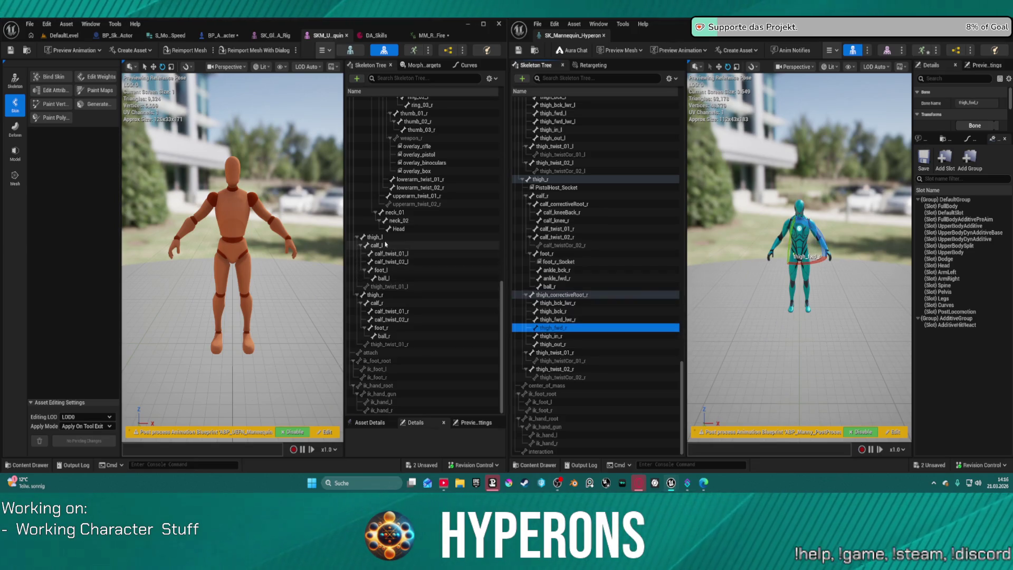
left_click(384, 238)
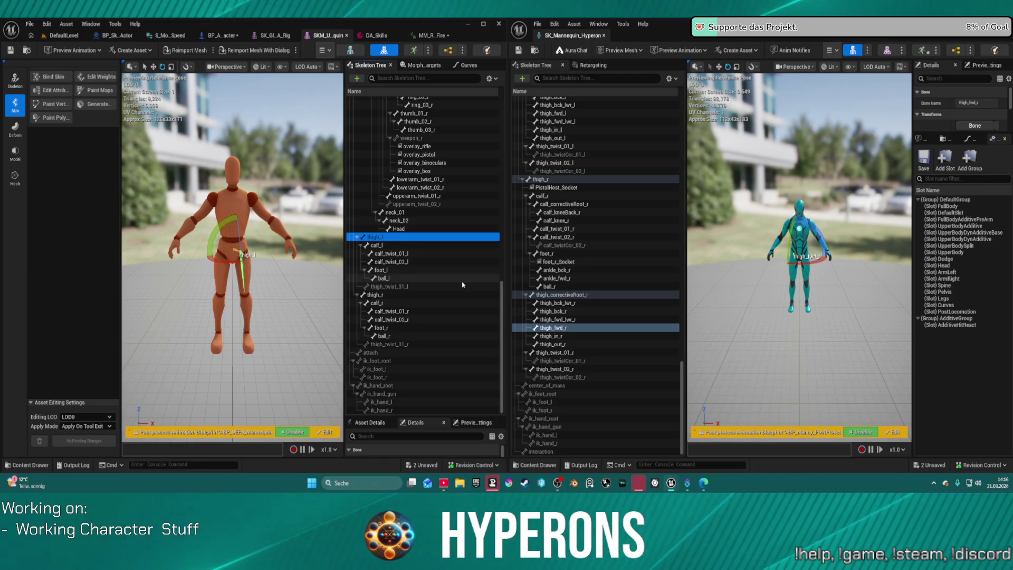
Step: Inspect the lowerarm_correctiveRoot_r, lowerarm_bck_r and lowerarm_fwd_r bones
scroll(602, 255, "up", 3)
scroll(601, 255, "up", 15)
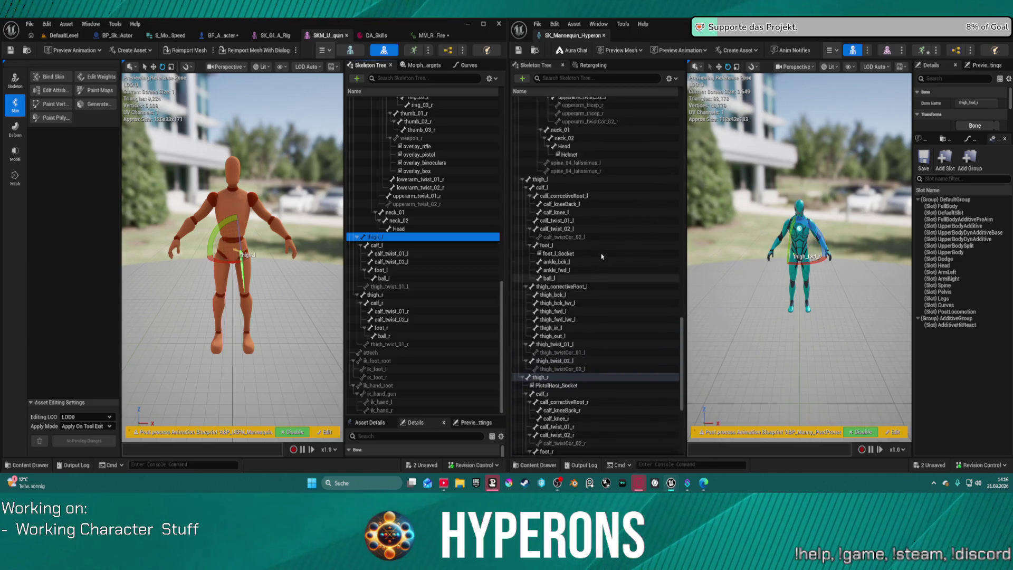
scroll(603, 257, "up", 3)
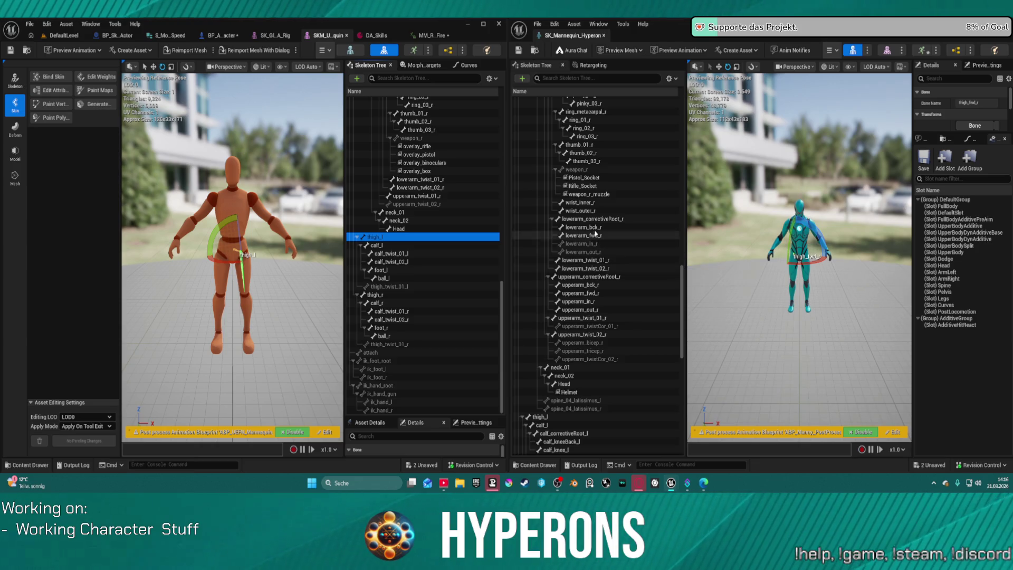
left_click(583, 222)
left_click(584, 228)
left_click(584, 236)
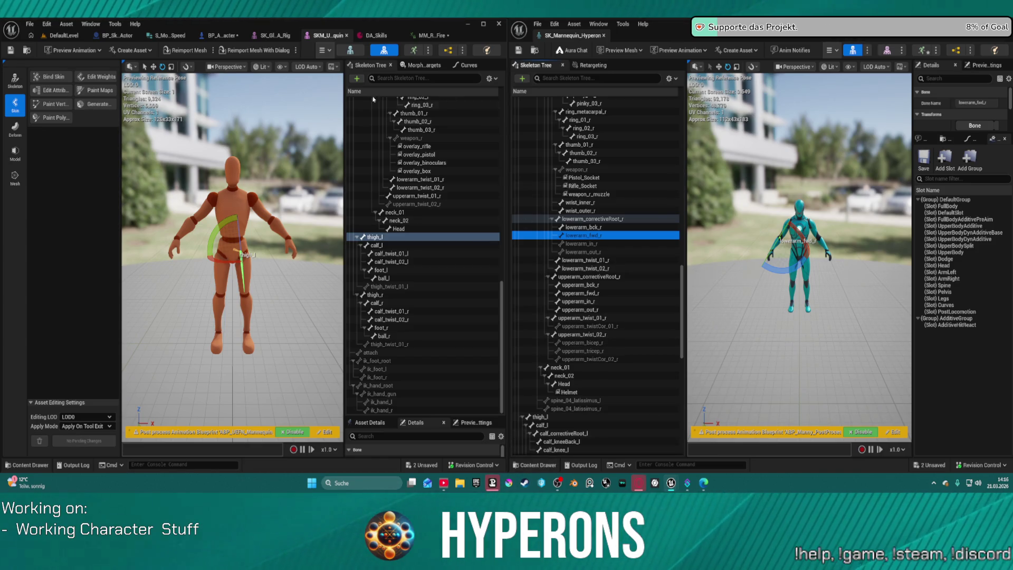
scroll(428, 248, "up", 10)
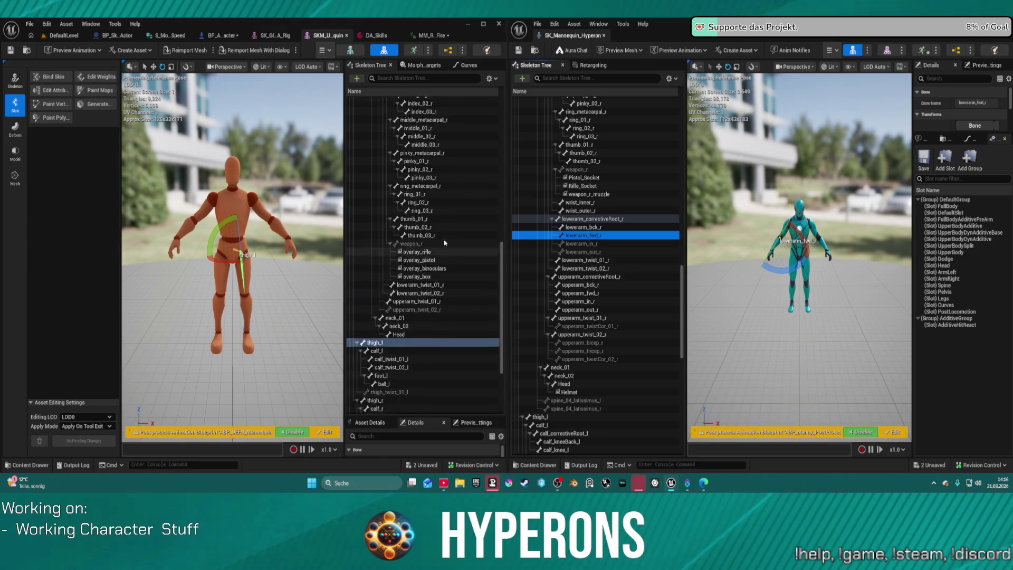
scroll(451, 249, "up", 5)
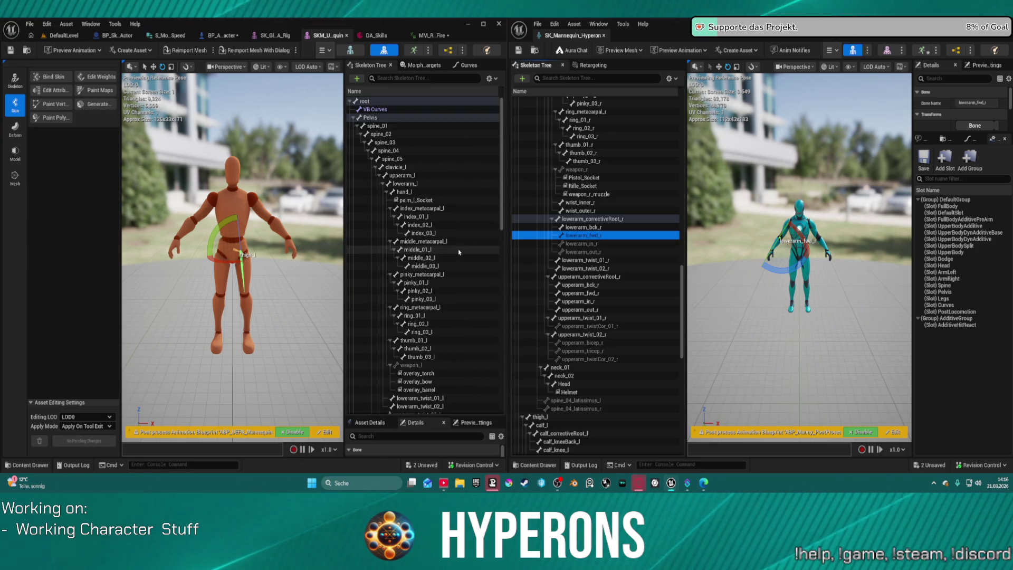
Step: Switch to DefaultLevel and start a play-test despite the compile errors
left_click(32, 36)
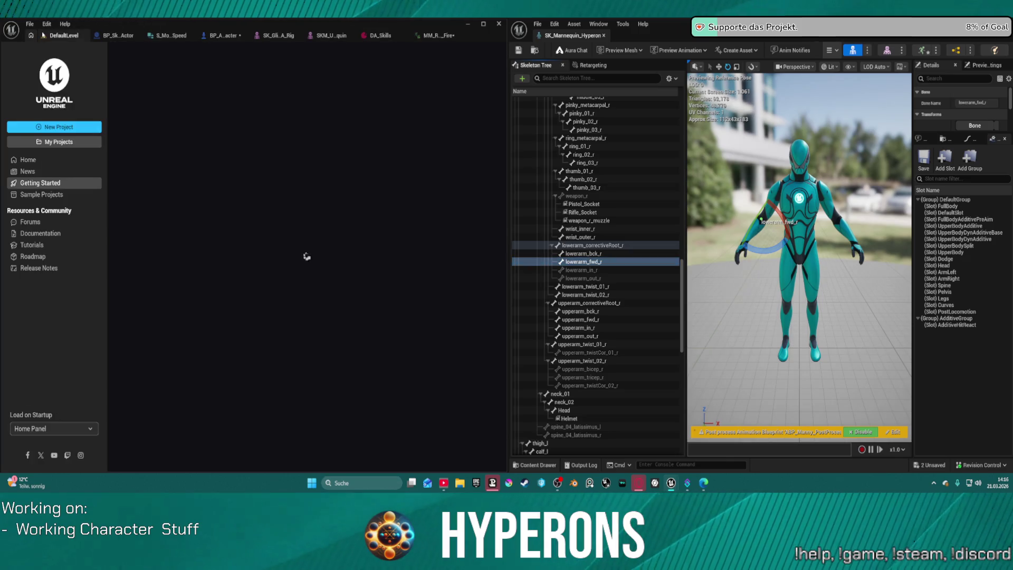
left_click(79, 37)
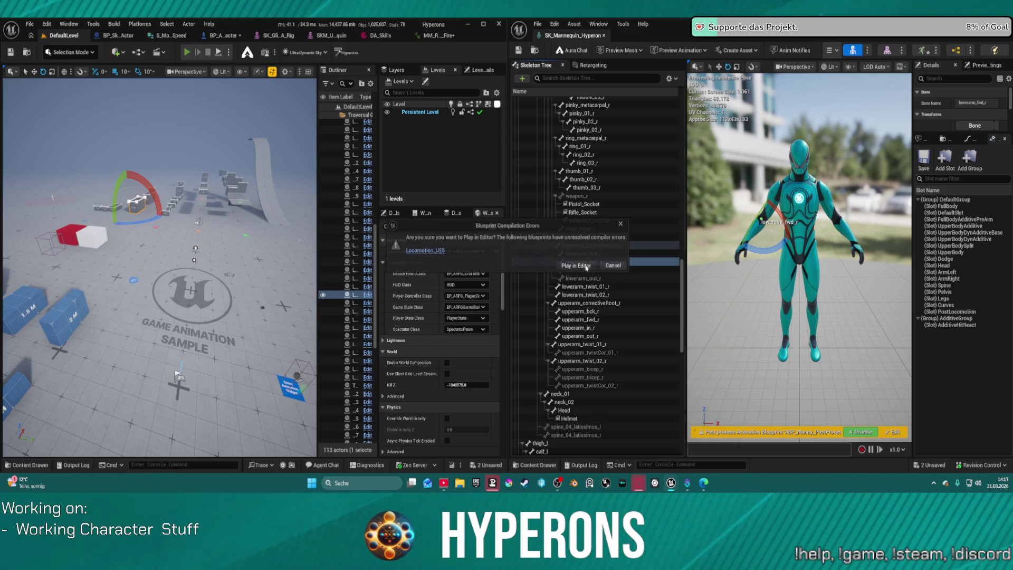
left_click(587, 266)
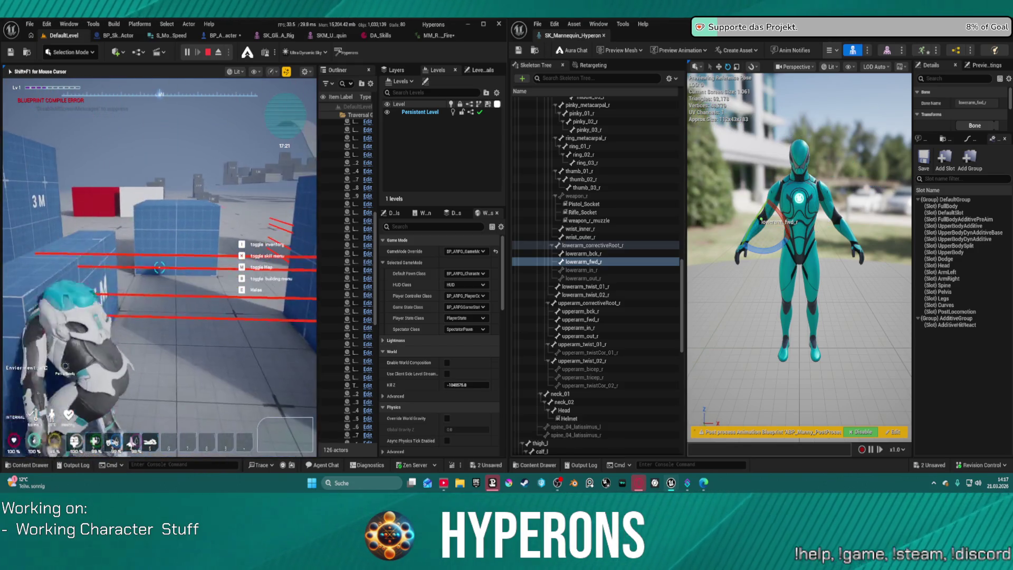
Step: Walk the character among the blue blocks, then stop the play-test
key("w")
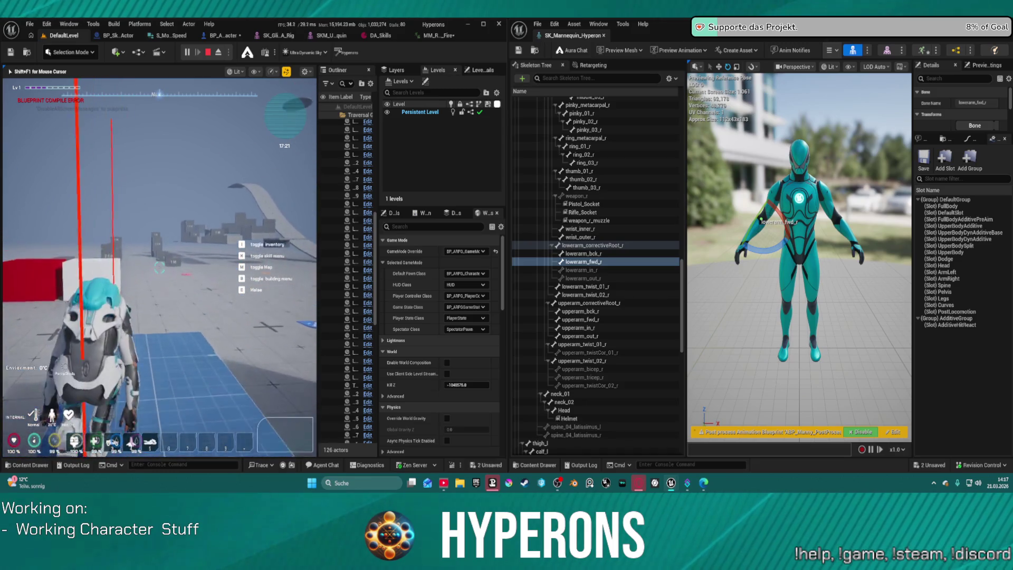
key("s")
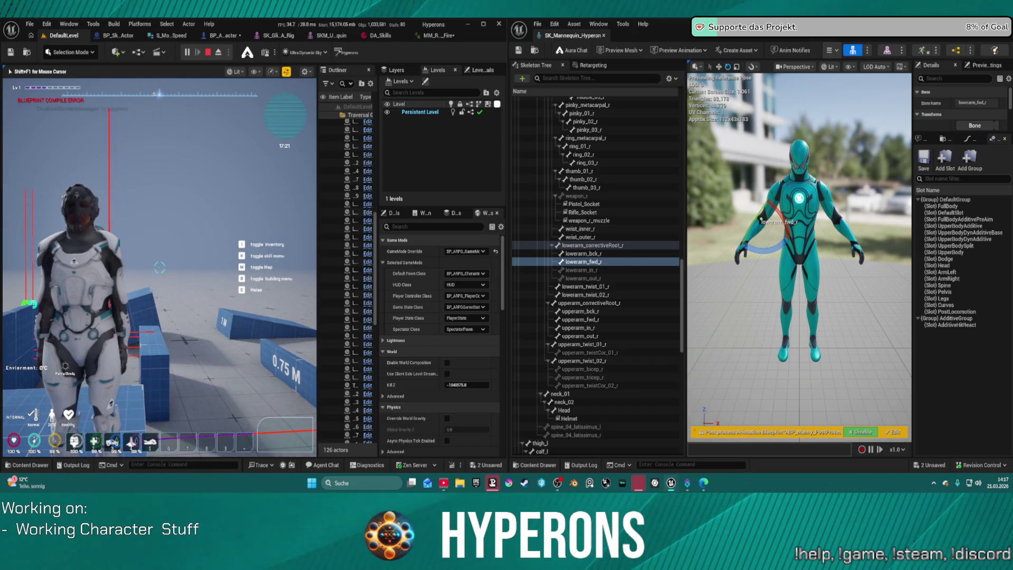
key("super")
key("super")
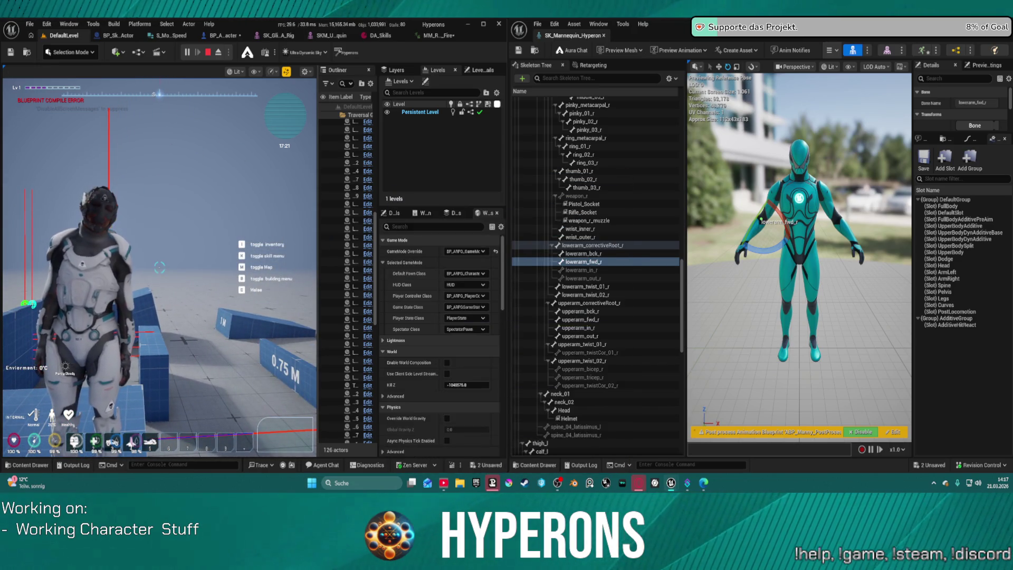
key("Escape")
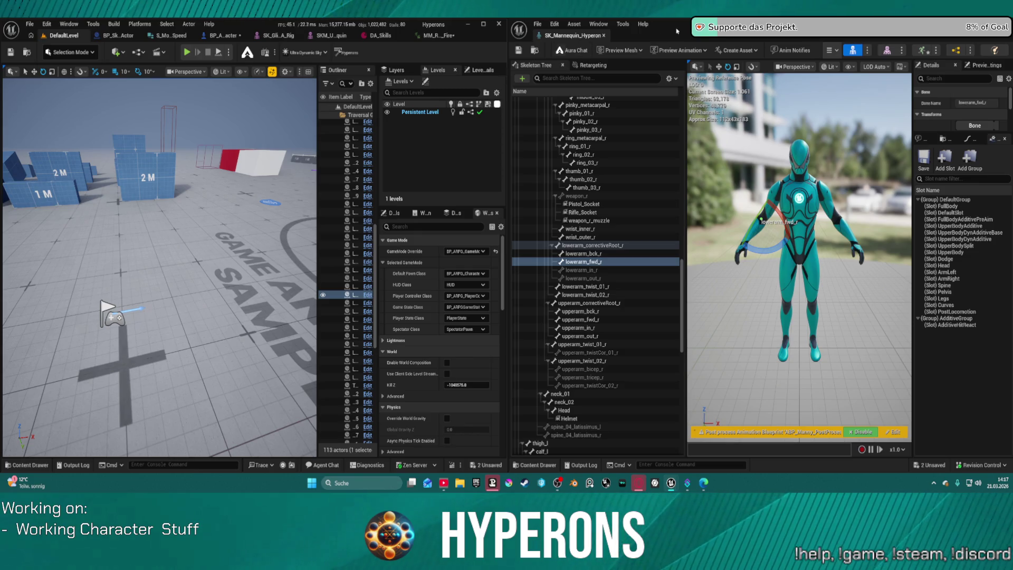
Step: Maximise the Hyperon skeleton window, then browse MoverWithWeapons Blueprints into the Data folder from DefaultLevel
mouse_move(603, 39)
left_mouse_down()
mouse_move(95, 39)
mouse_move(24, 235)
left_mouse_up()
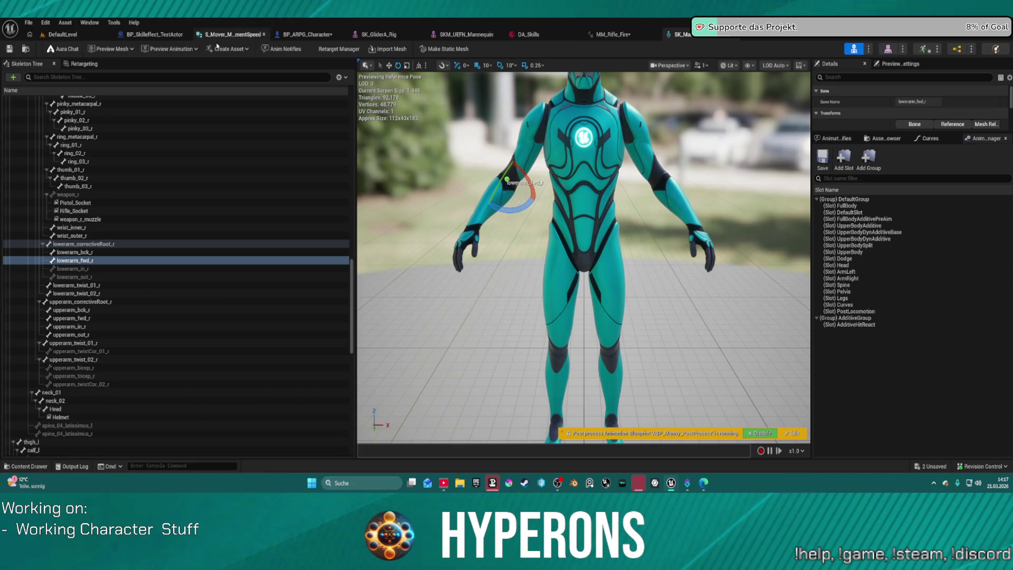
left_click(72, 36)
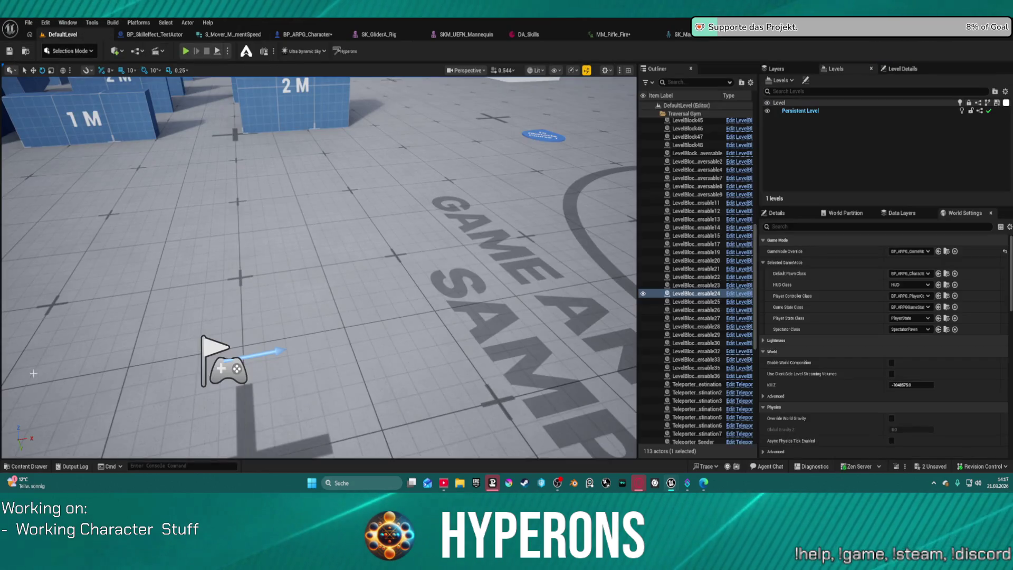
left_click(29, 466)
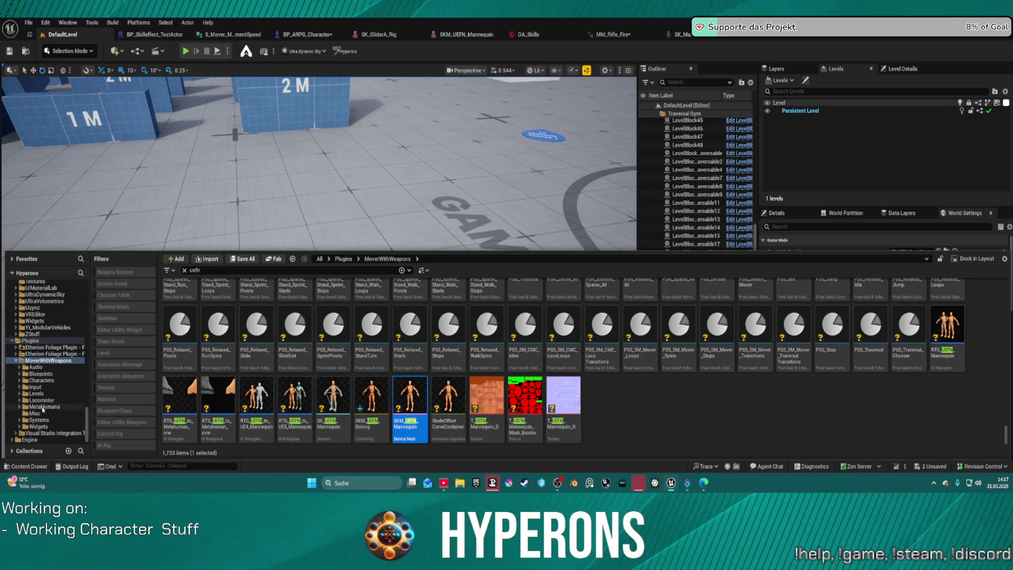
left_click(44, 381)
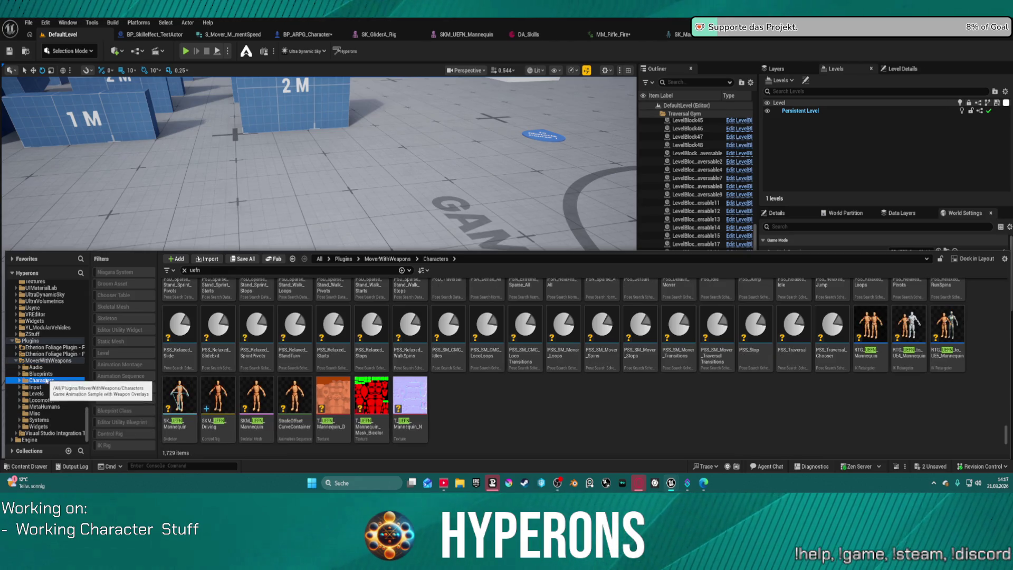
left_click(39, 374)
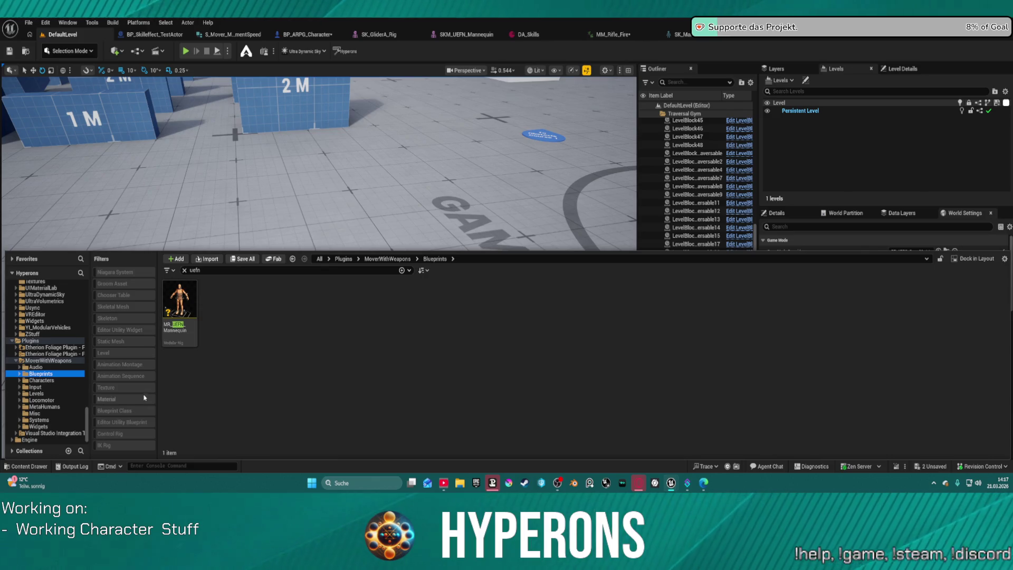
left_click(184, 271)
left_click(330, 303)
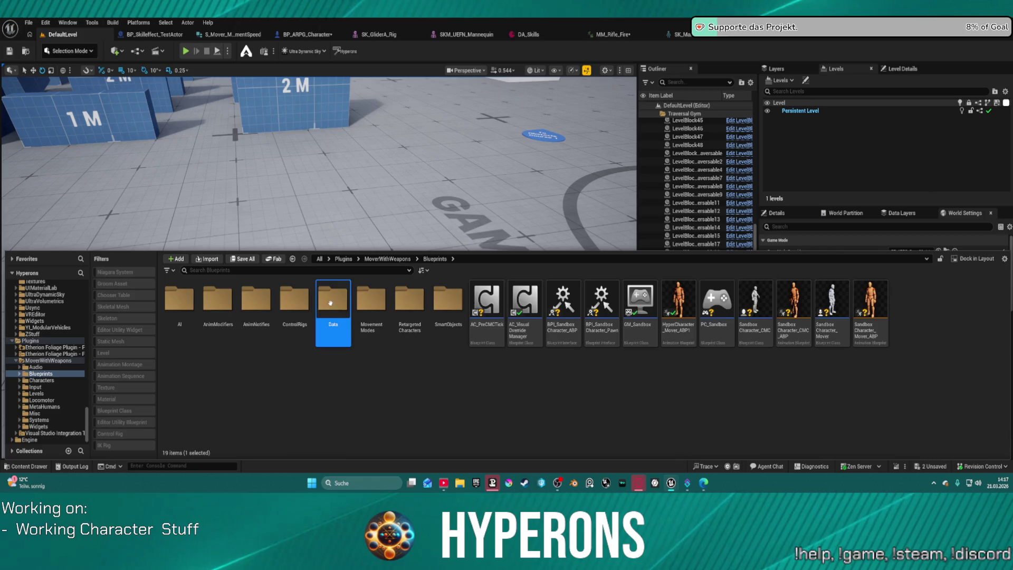
double_click(330, 303)
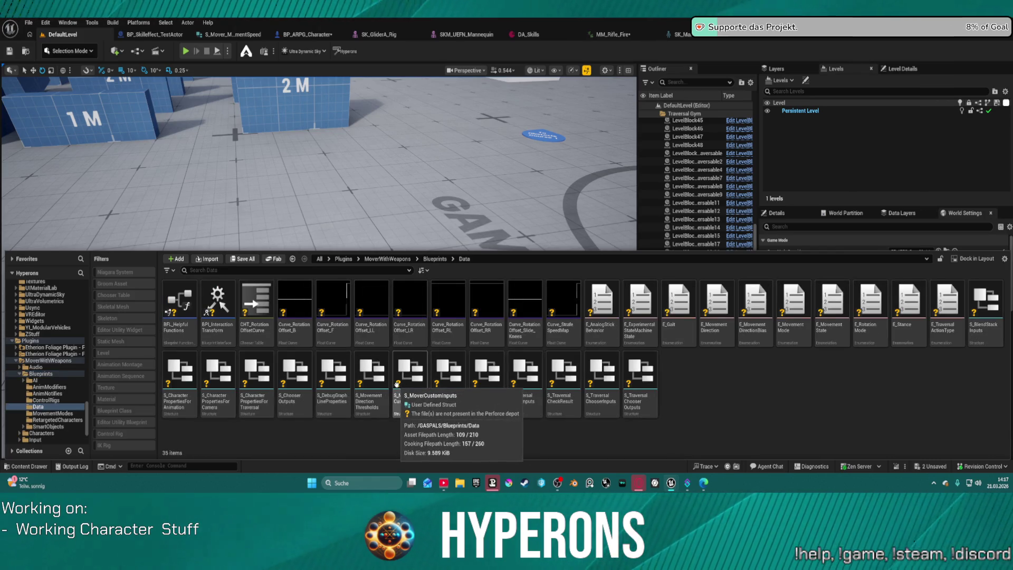
Step: Filter to Chooser Table assets across the whole MoverWithWeapons plugin
scroll(60, 417, "down", 4)
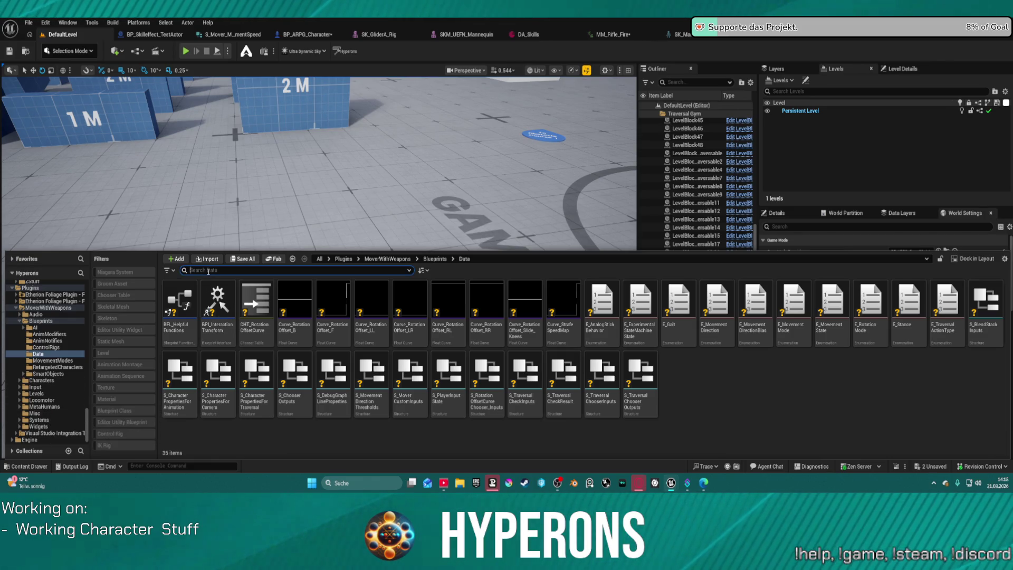
left_click(122, 298)
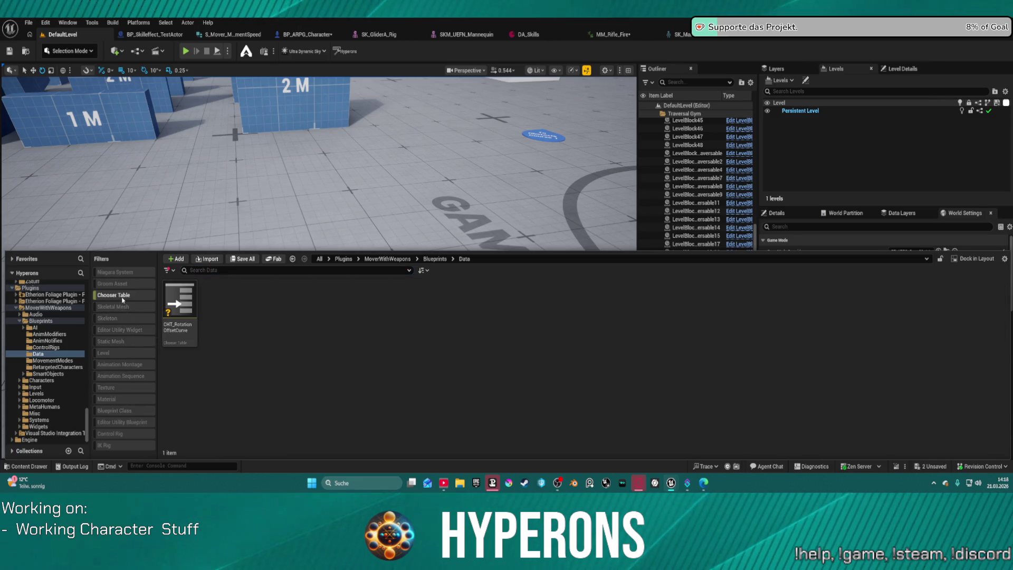
left_click(42, 320)
left_click(50, 308)
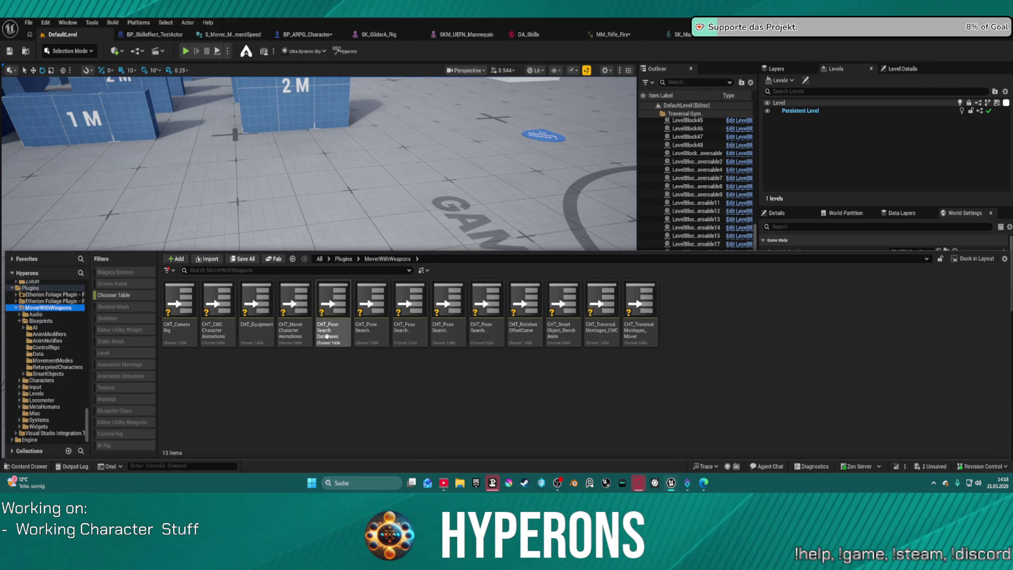
Step: Open CHT_PoseSearchDatabases, then CHT_PoseSearchDatabases_Relaxed
left_click(329, 300)
double_click(329, 301)
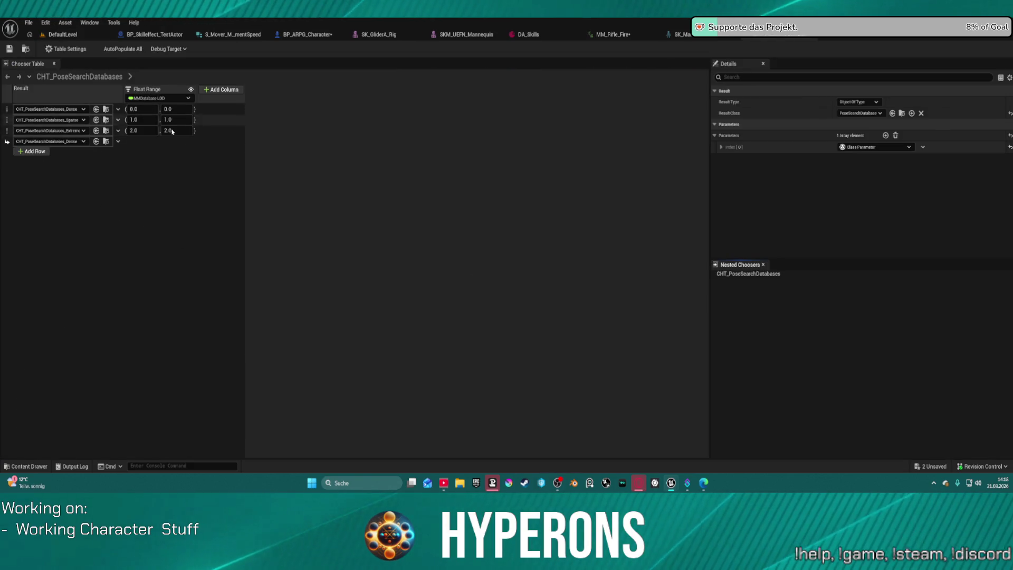
key("ctrl+space")
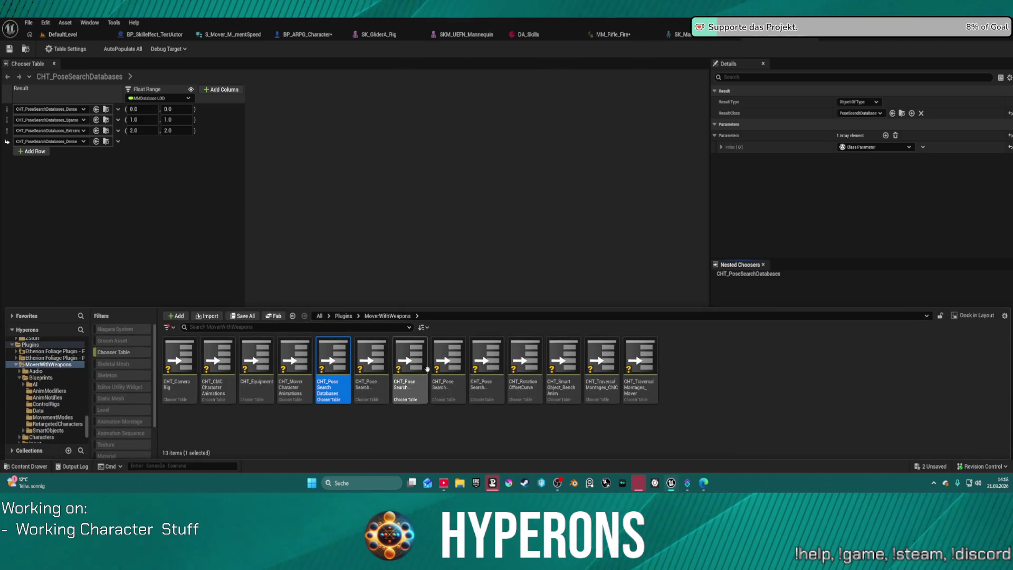
left_click(445, 368)
double_click(445, 367)
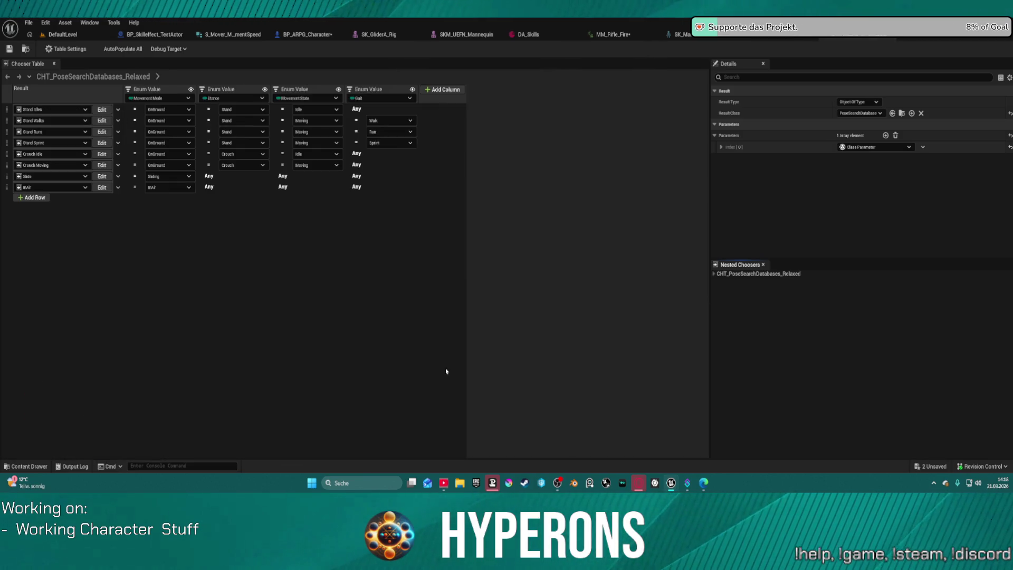
Step: Open CHT_PoseSearchDatabases_Sparse, then CHT_RotationOffsetCurve
key("ctrl+space")
left_click(488, 355)
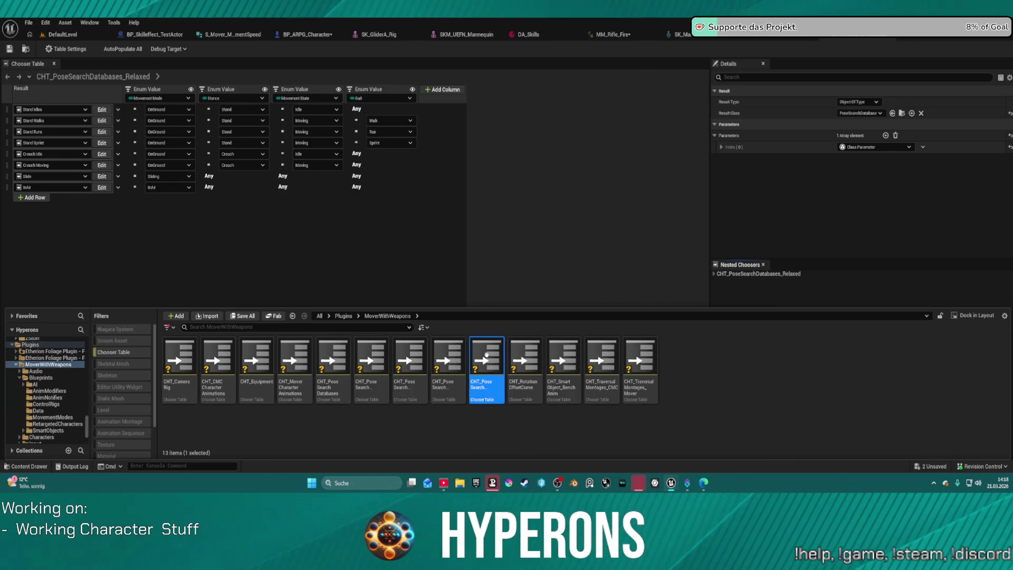
double_click(487, 355)
key("ctrl+space")
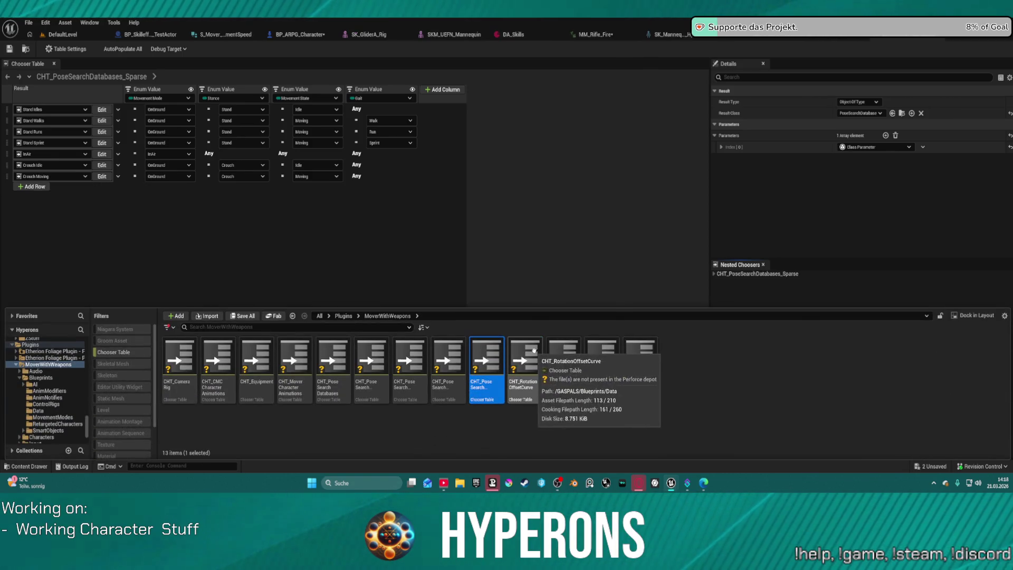
left_click(534, 350)
double_click(534, 350)
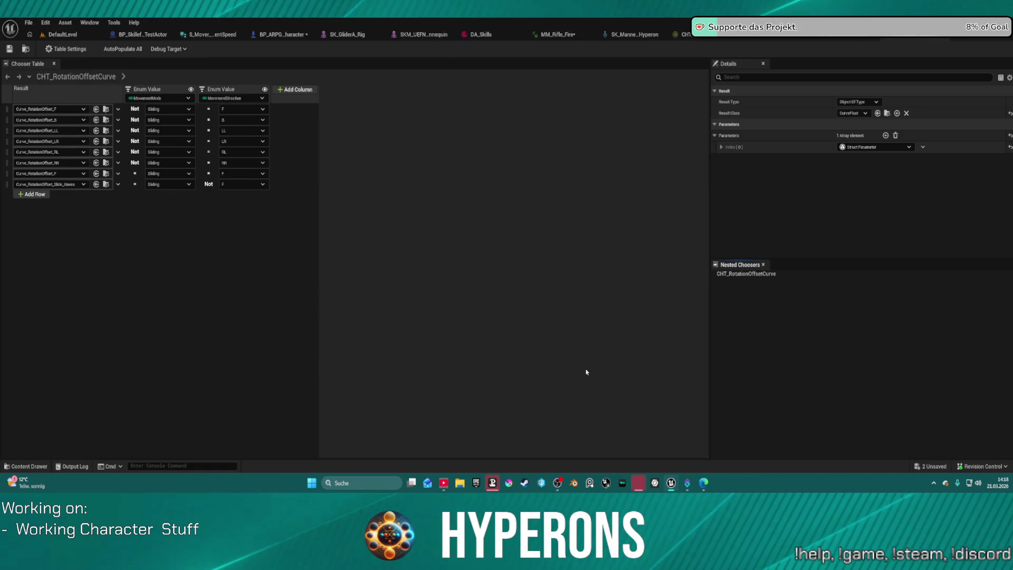
left_click(454, 292)
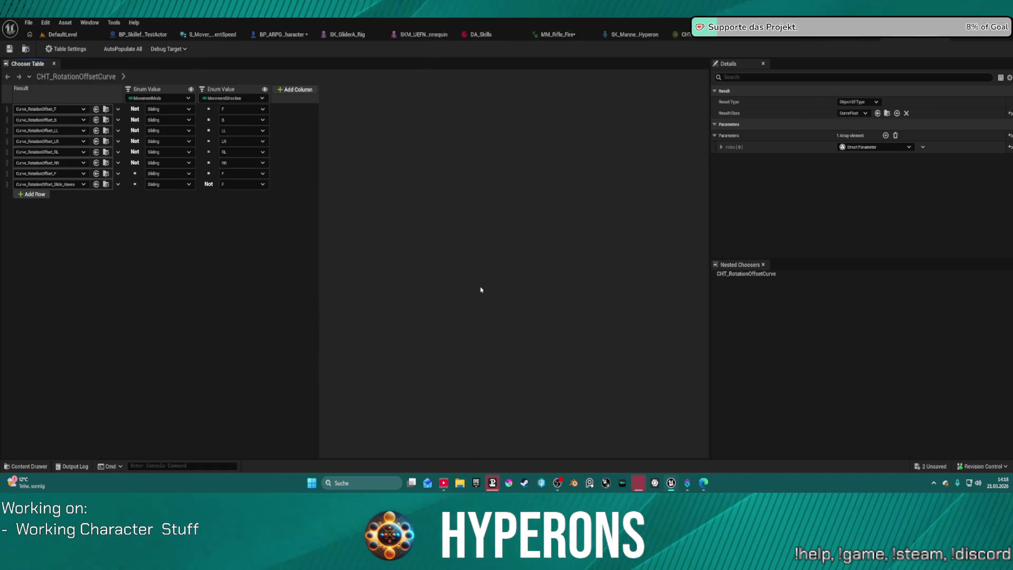
key("ctrl+space")
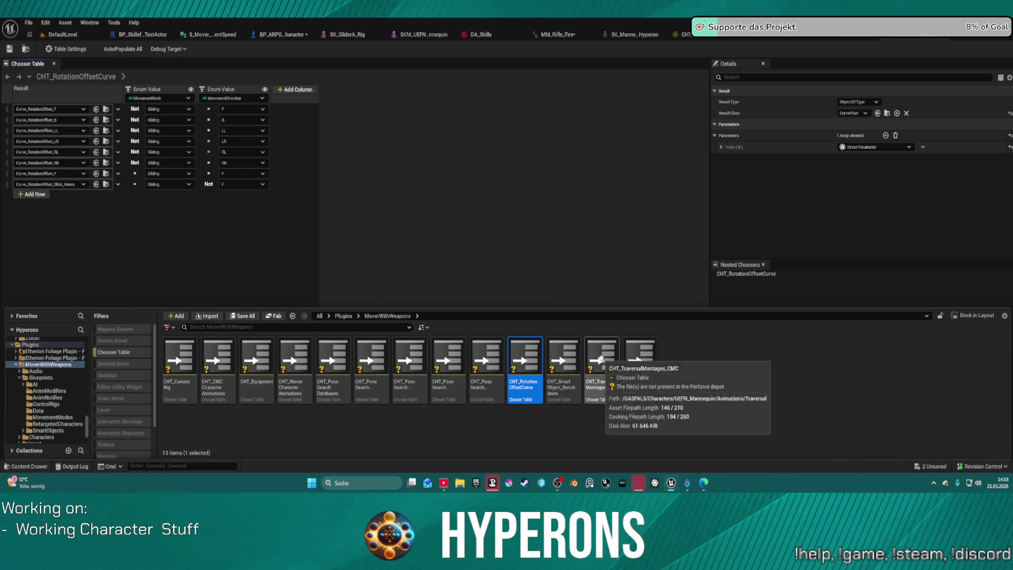
Step: Open the CHT_TraversalMontages_CMC and CHT_TraversalMontages_Mover chooser tables in turn
left_click(601, 359)
double_click(601, 359)
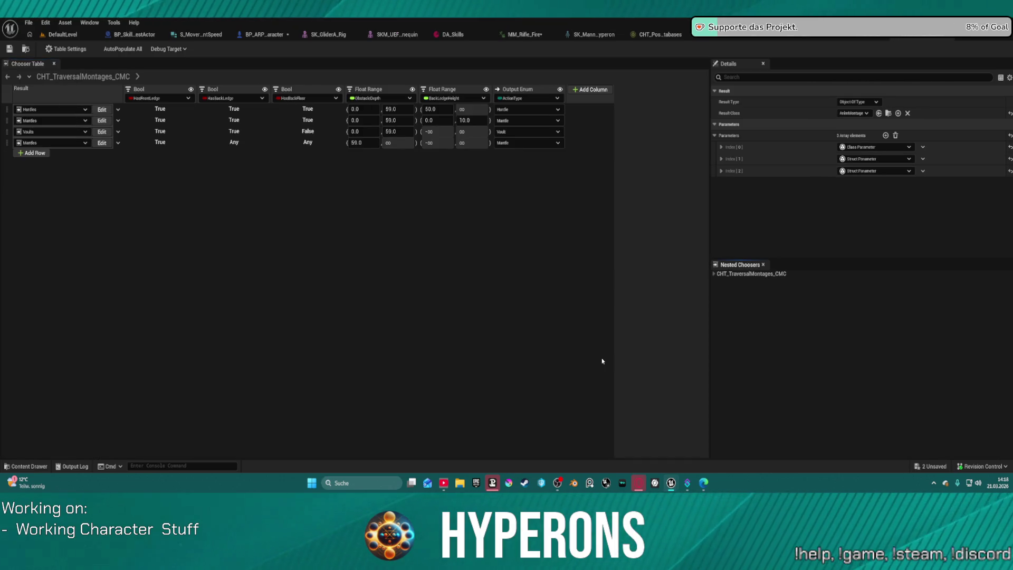
key("ctrl+space")
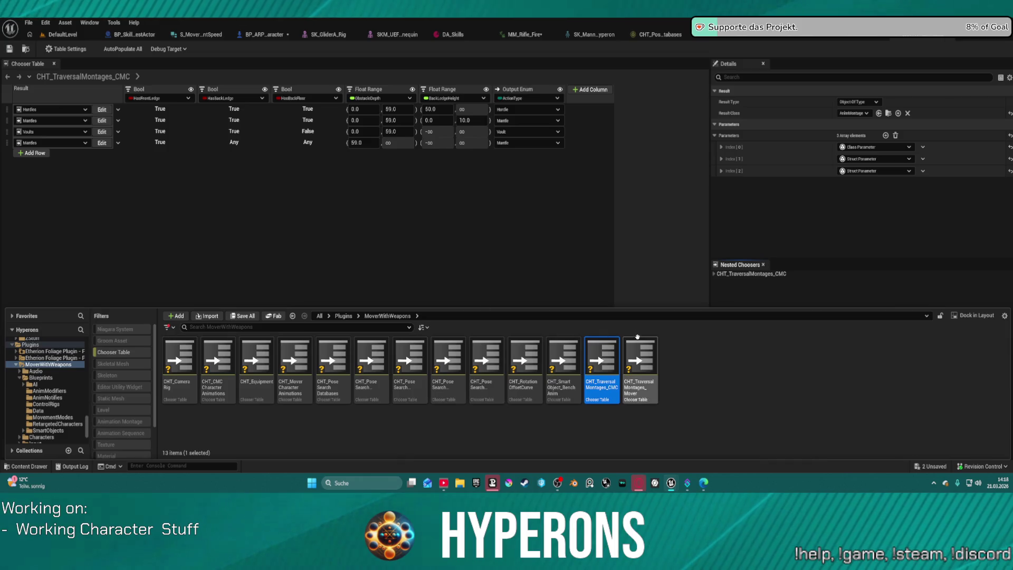
left_click(637, 351)
double_click(637, 351)
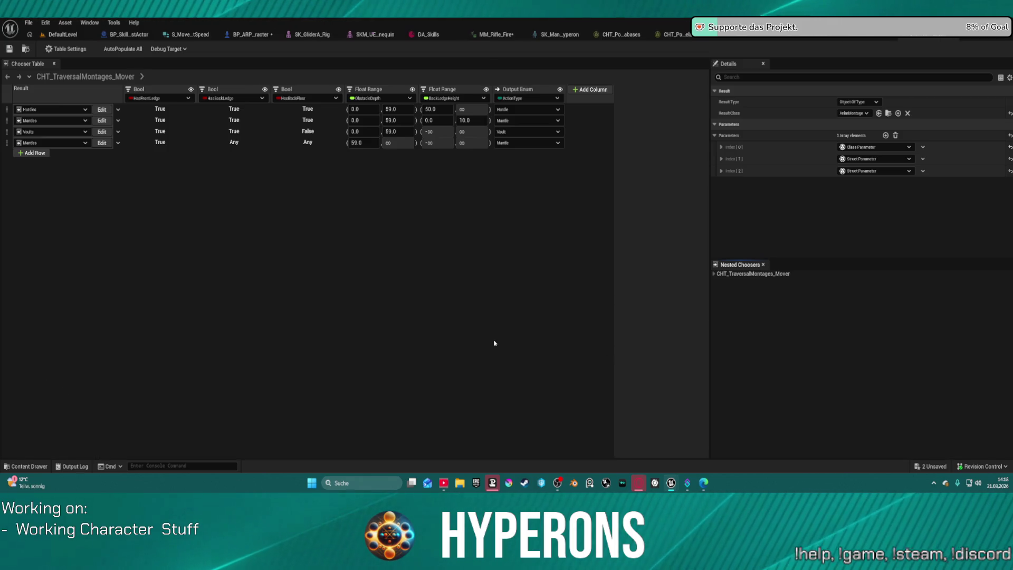
Step: Open the CHT_CameraRig and CHT_CMCCharacterAnimations chooser tables from the content drawer
key("ctrl+space")
double_click(178, 354)
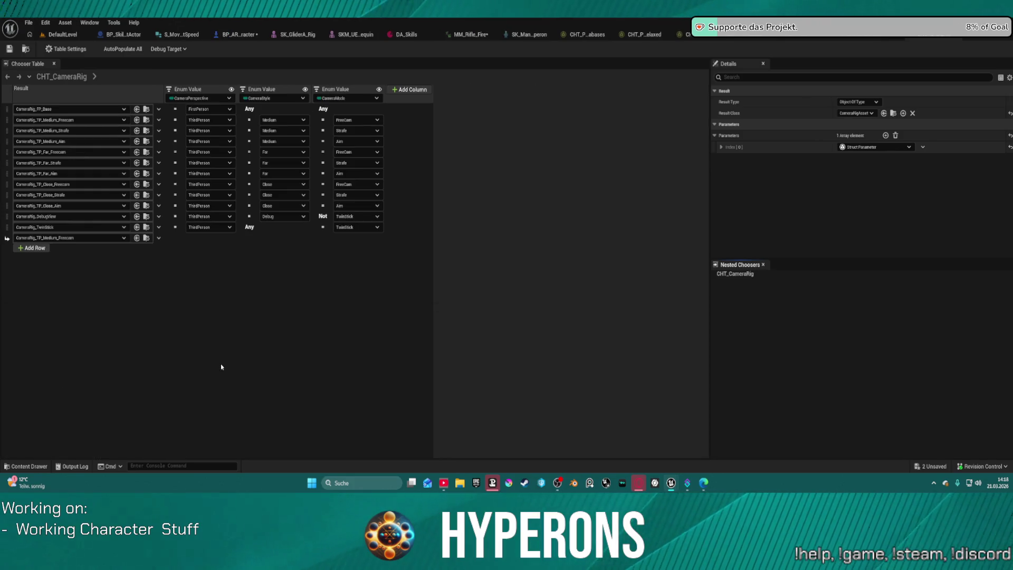
key("ctrl+space")
left_click(228, 350)
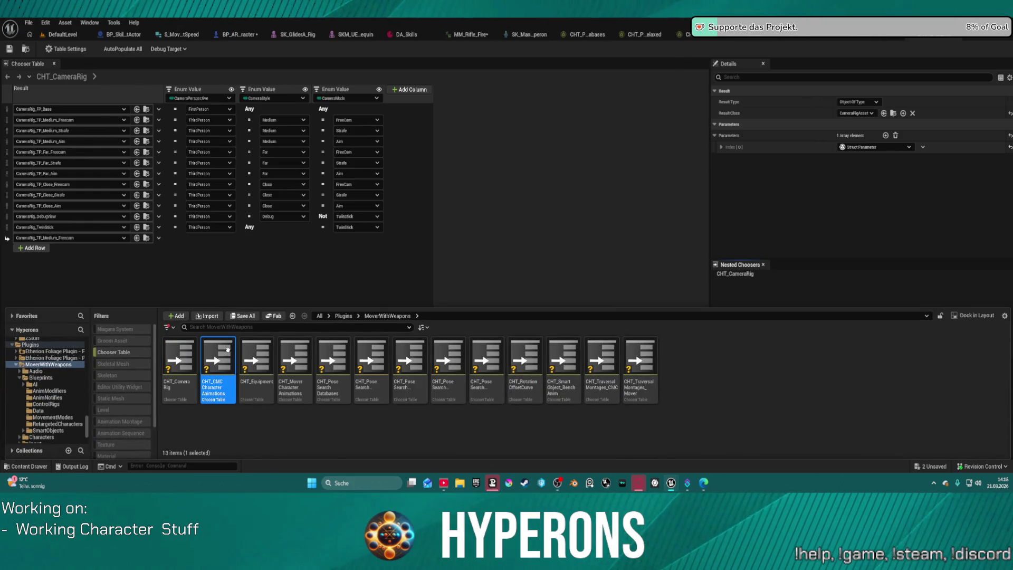
double_click(228, 351)
Step: Open CHT_Equipment, then CHT_MoverCharacterAnimations with its eight rows from Stand Stopped to Slide
key("ctrl+space")
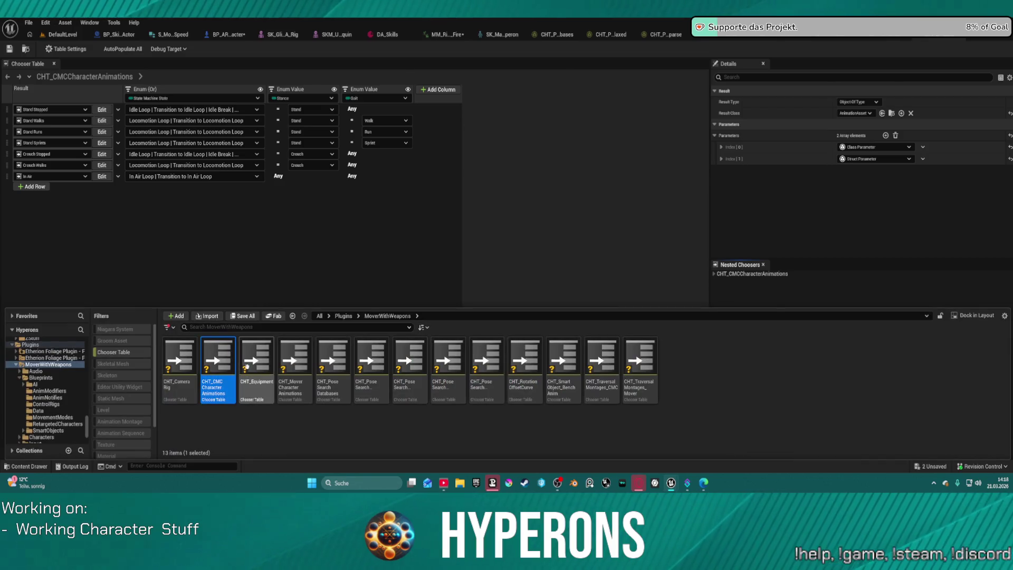
left_click(260, 354)
double_click(263, 355)
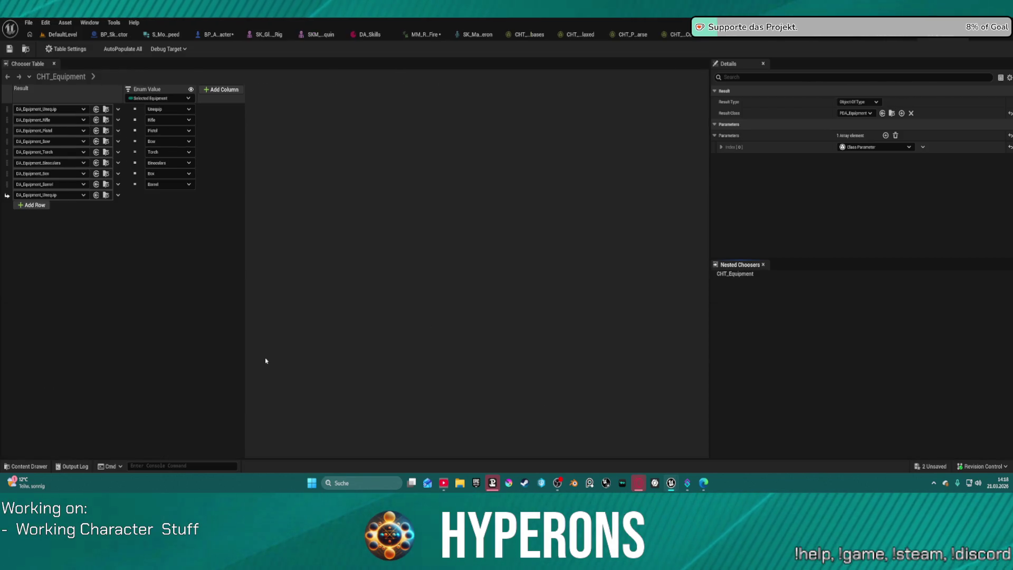
key("ctrl+space")
left_click(295, 360)
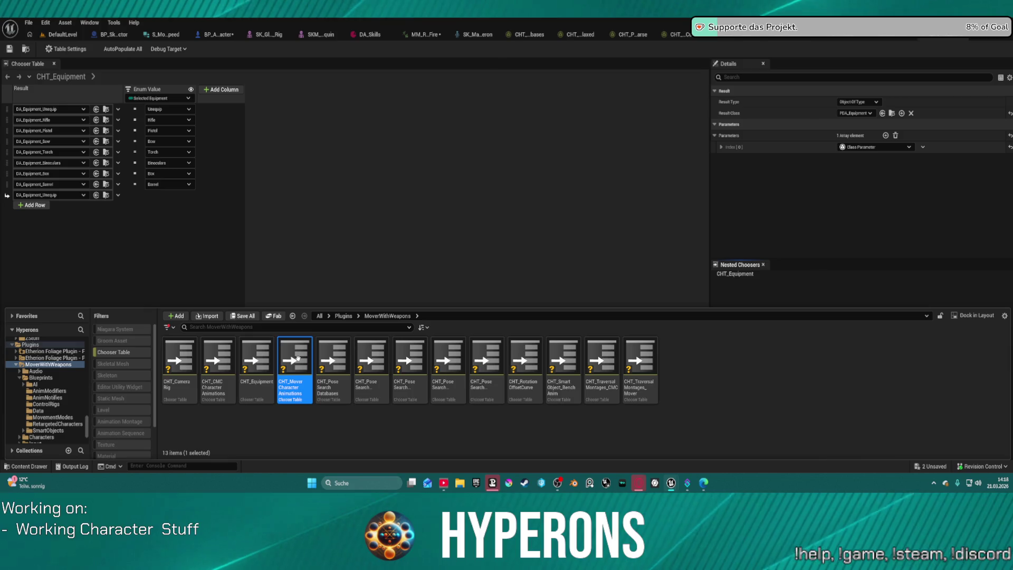
double_click(299, 362)
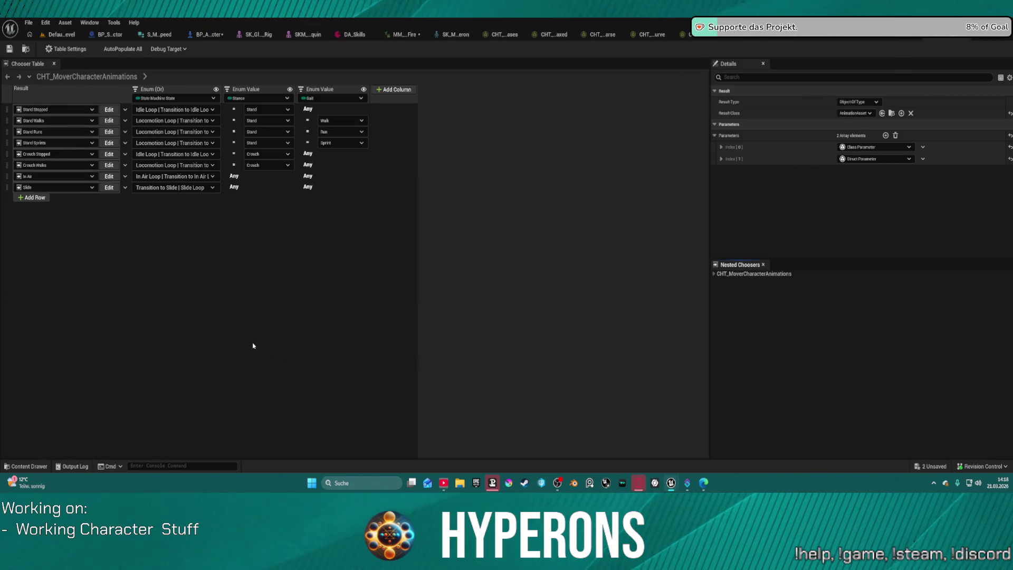
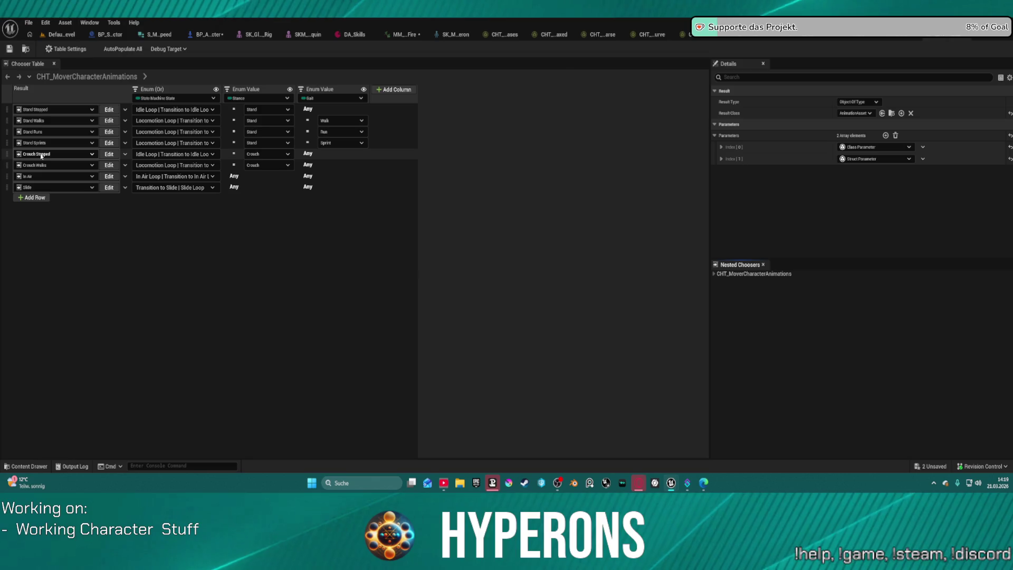
Step: Go from the Crouch Stopped chooser into Crouch Turn In Place and reveal one crouch turn animation asset
left_click(109, 154)
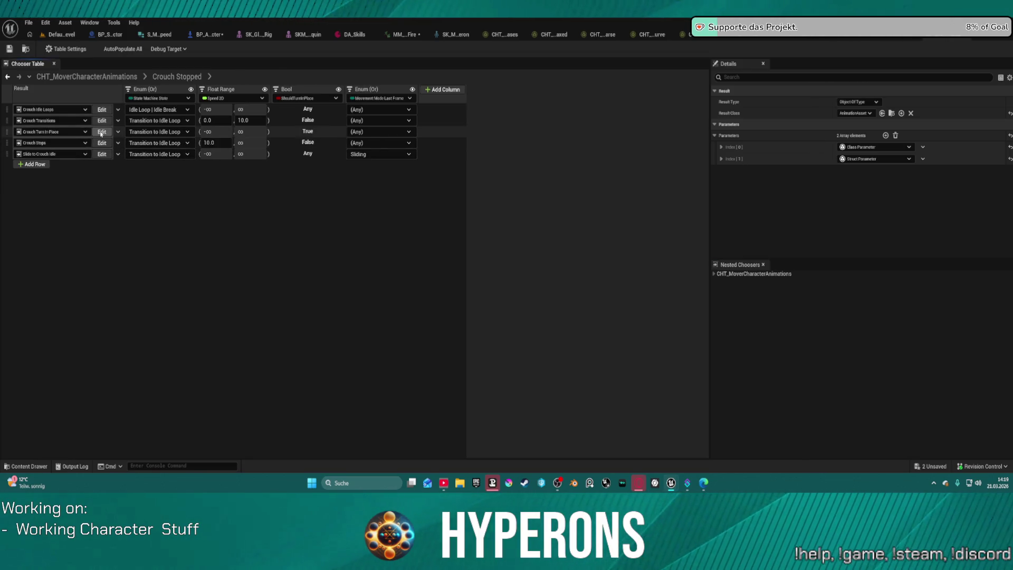
left_click(101, 132)
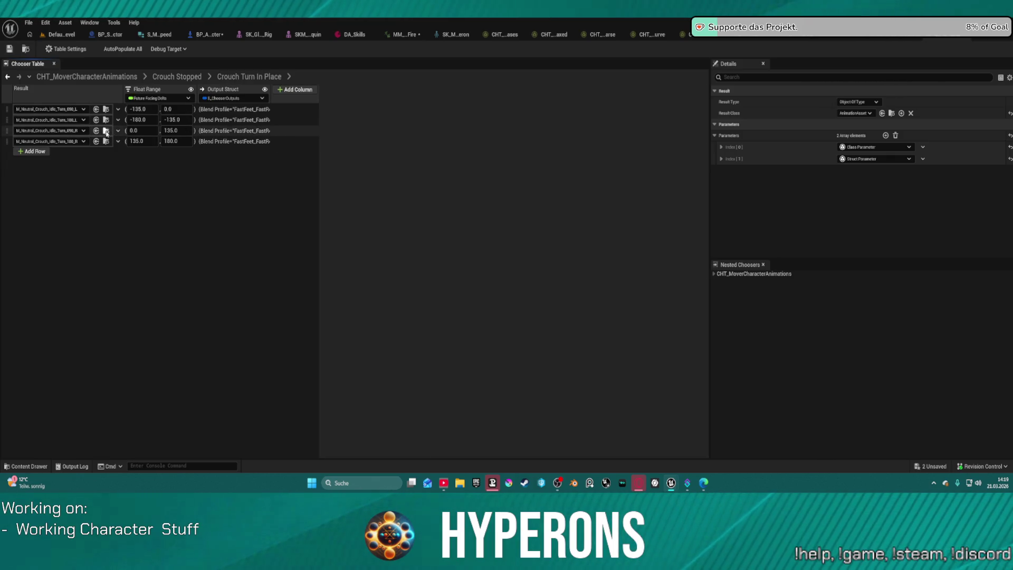
left_click(106, 132)
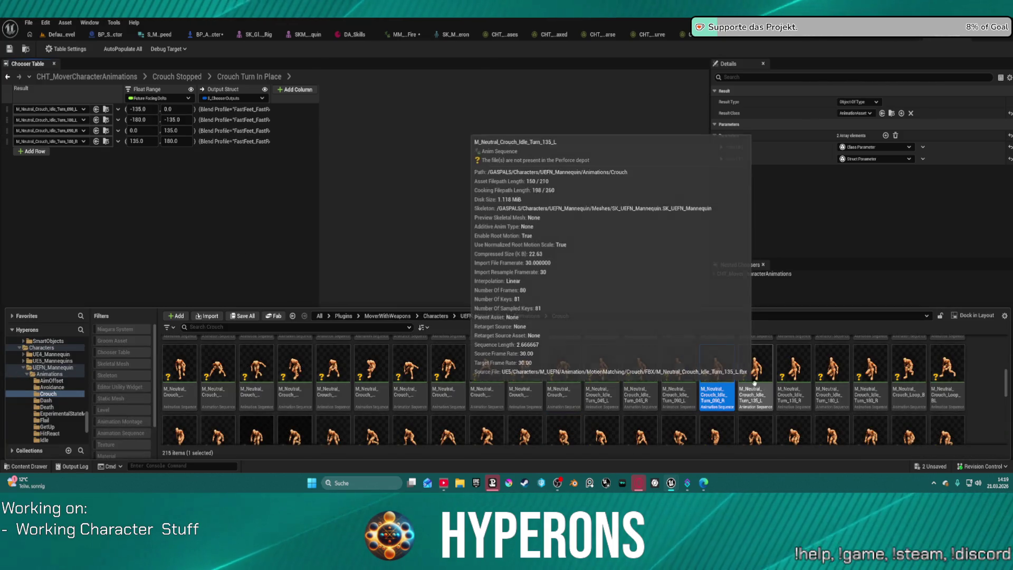
mouse_move(685, 381)
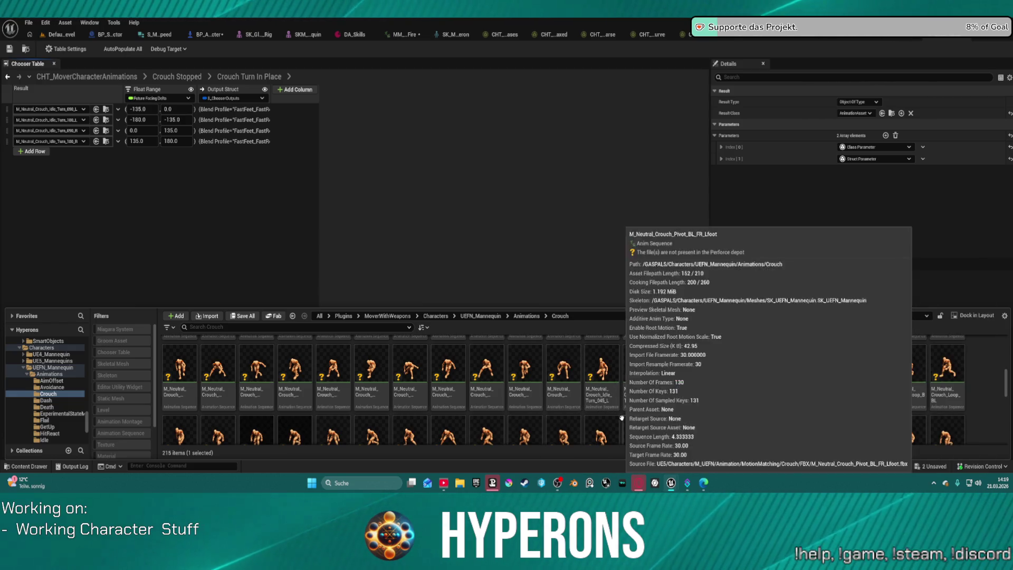
mouse_move(577, 419)
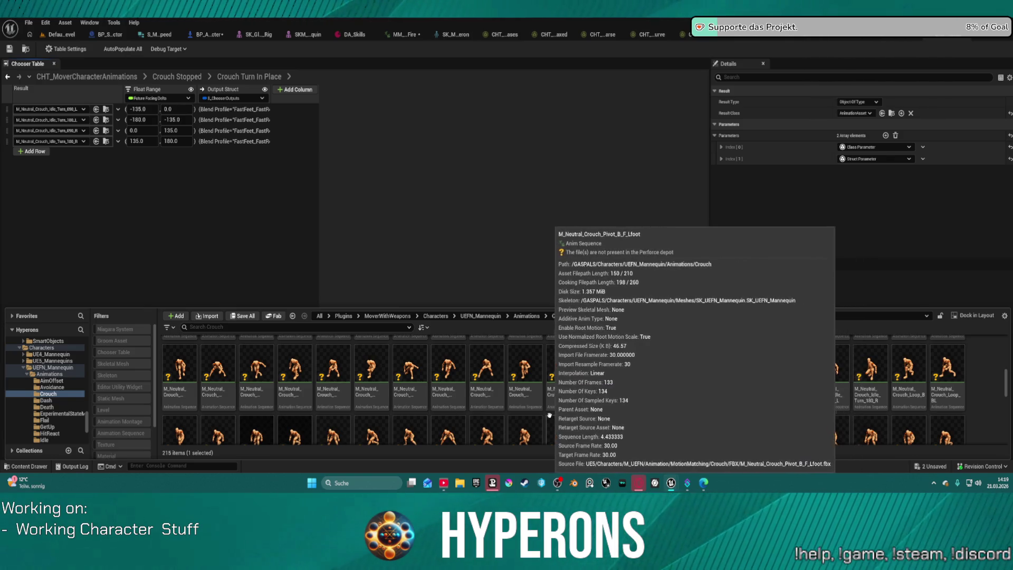
mouse_move(532, 416)
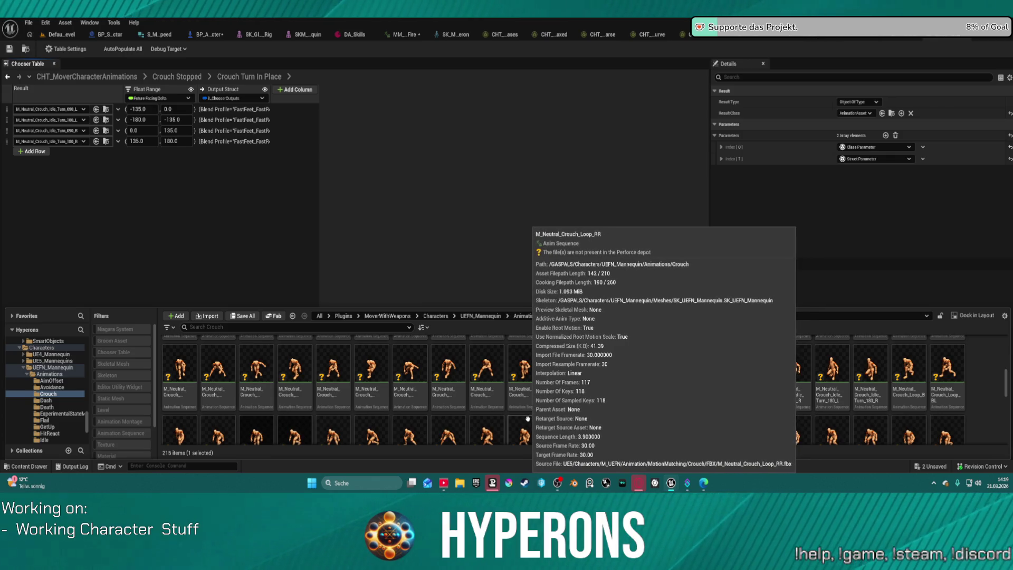
scroll(528, 417, "down", 1)
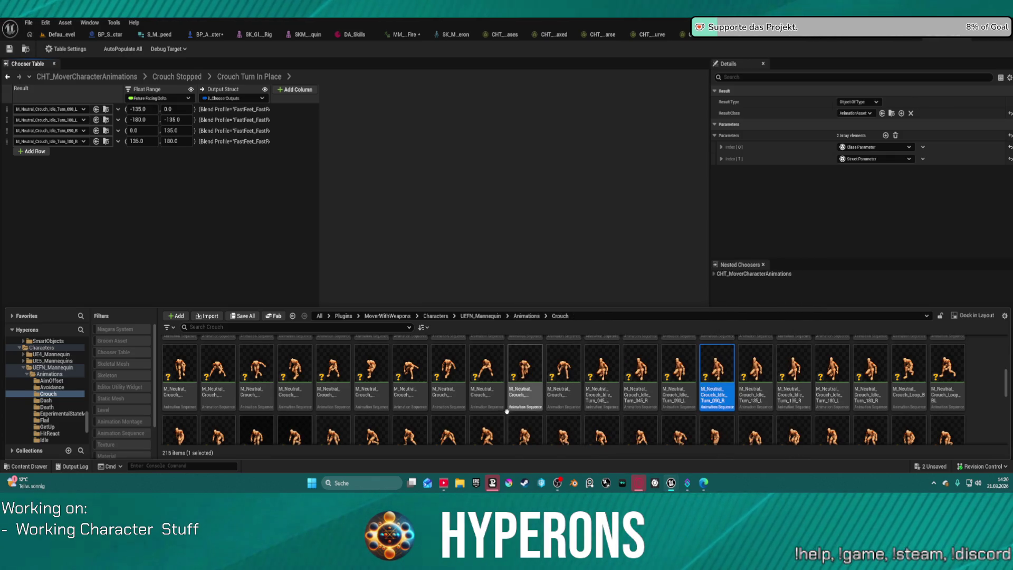
scroll(623, 412, "down", 2)
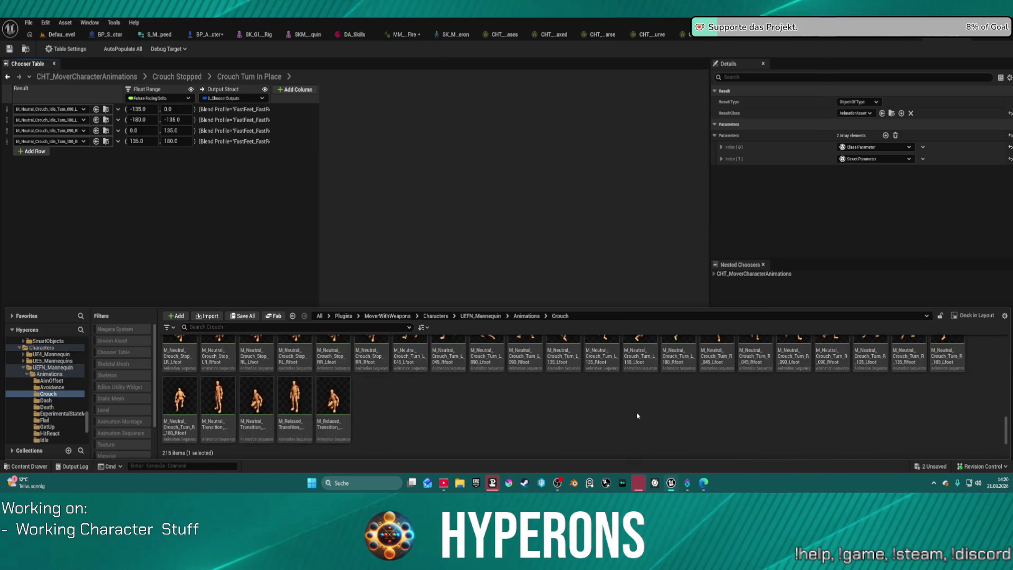
mouse_move(629, 402)
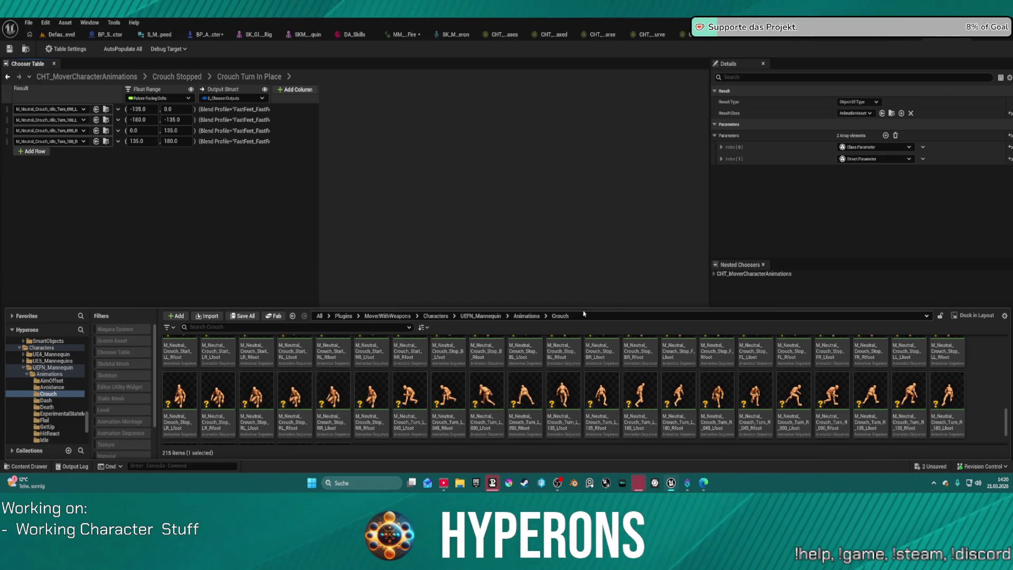
Step: Browse the Death, Avoidance, AimOffset, Dash and ExperimentalStateMachineData animation folders
left_click(47, 407)
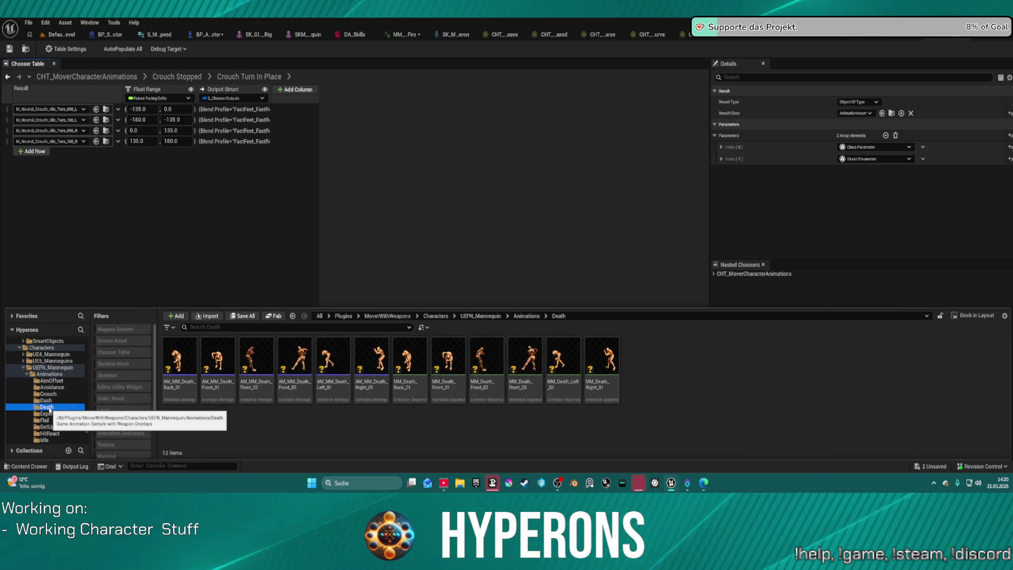
left_click(52, 387)
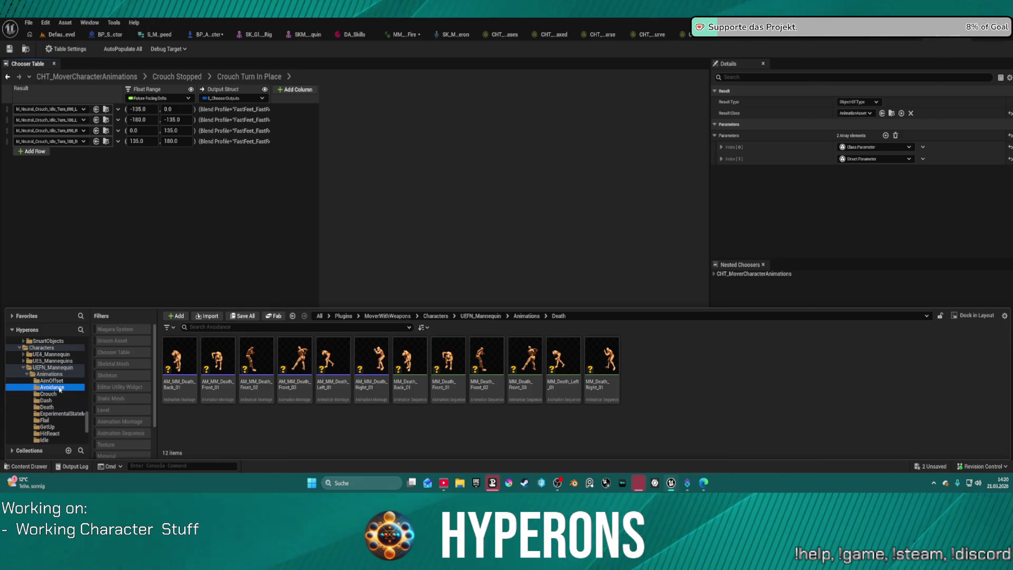
left_click(57, 381)
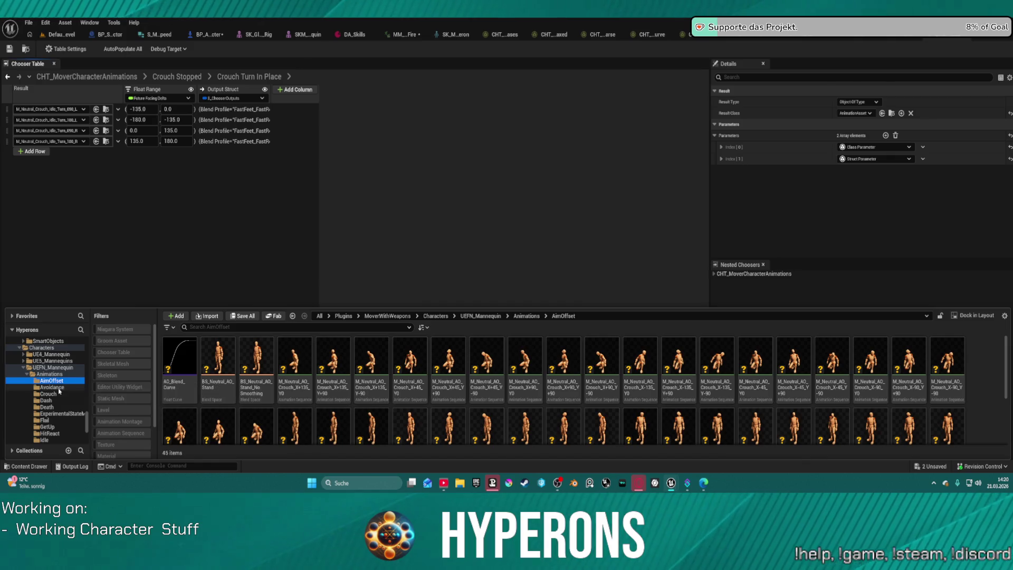
left_click(50, 387)
left_click(47, 401)
left_click(47, 415)
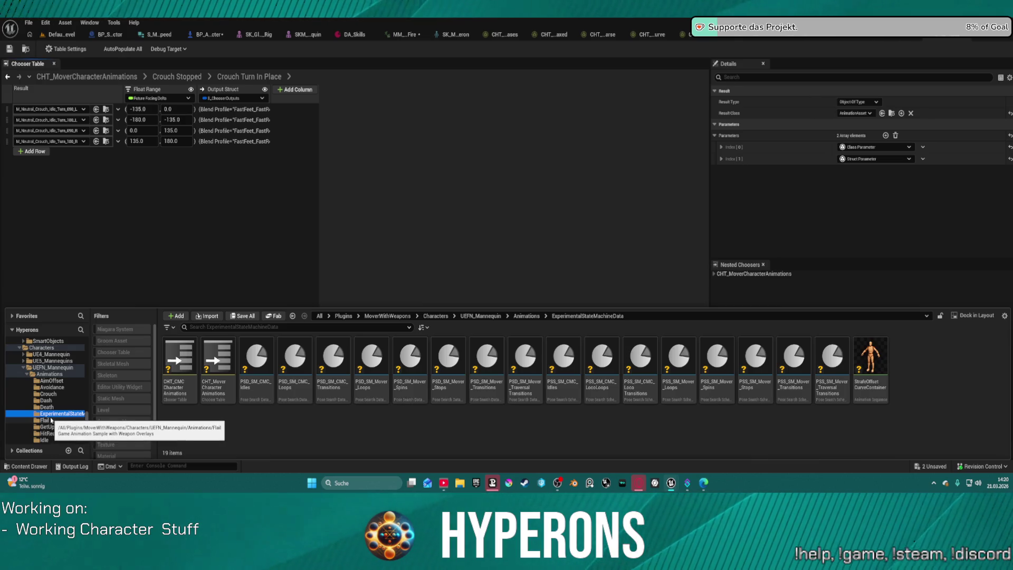
scroll(51, 417, "down", 3)
scroll(51, 413, "down", 1)
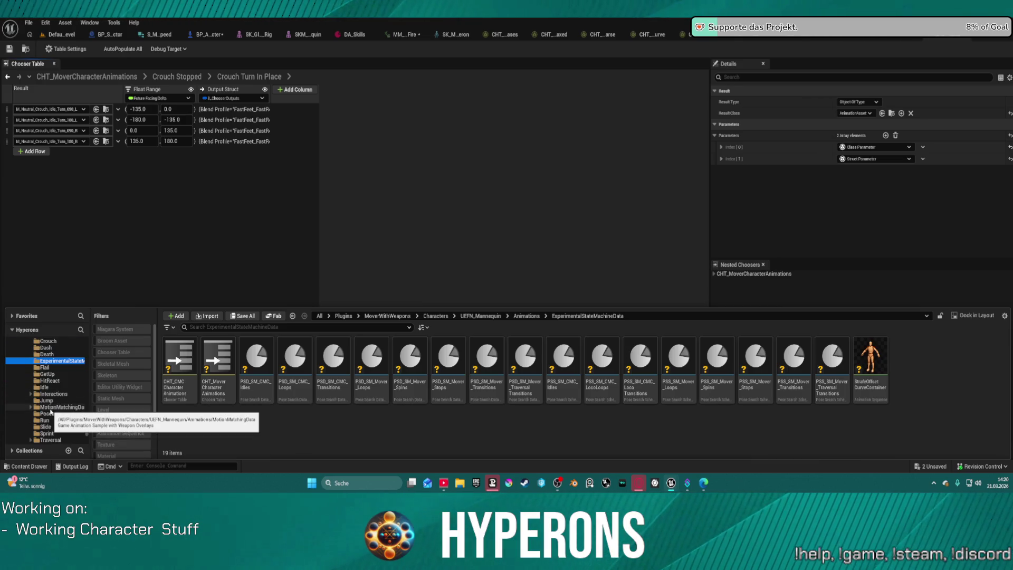
Step: Look through the Poses, Run, Slide and Sprint animation folders
left_click(58, 415)
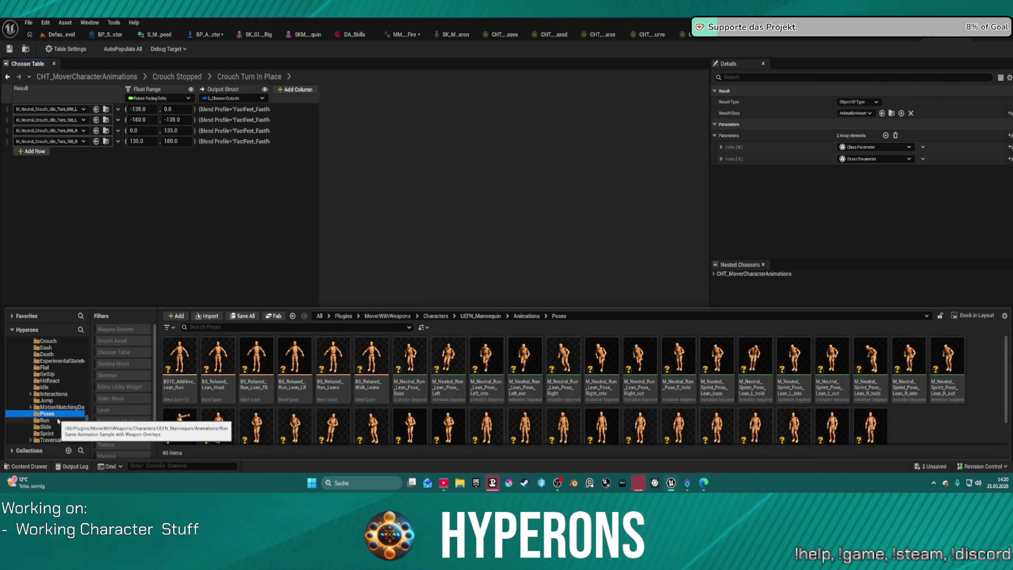
left_click(45, 421)
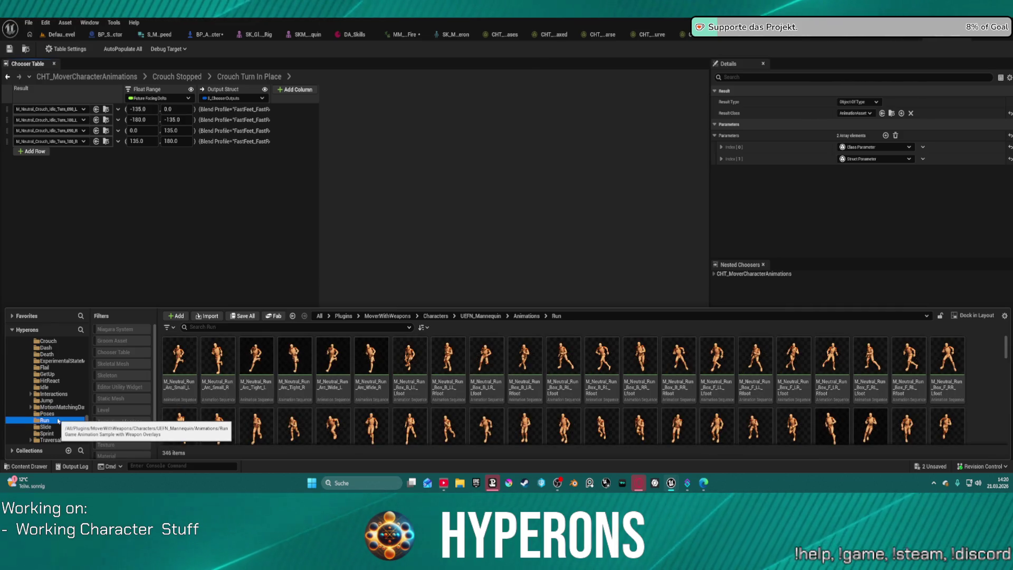
scroll(58, 417, "down", 3)
left_click(56, 374)
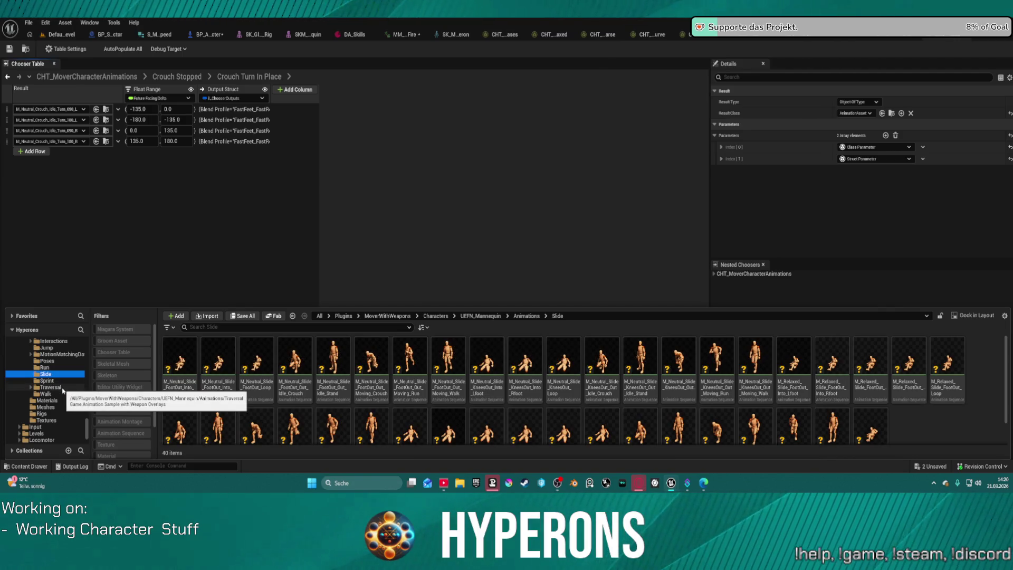
left_click(53, 381)
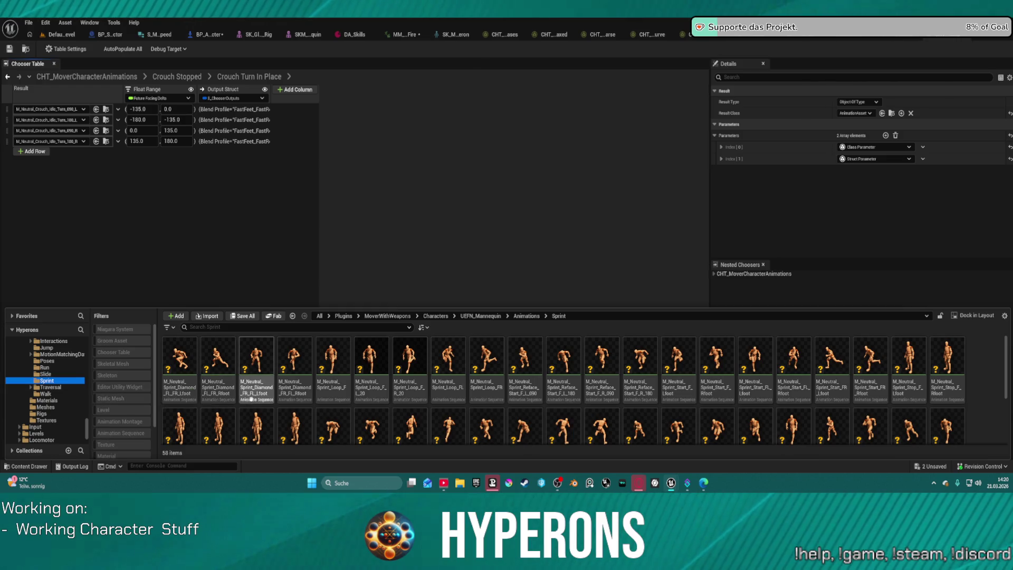
Step: Open the Traversal folder, check Mantle, then list the Vault animations
mouse_move(218, 397)
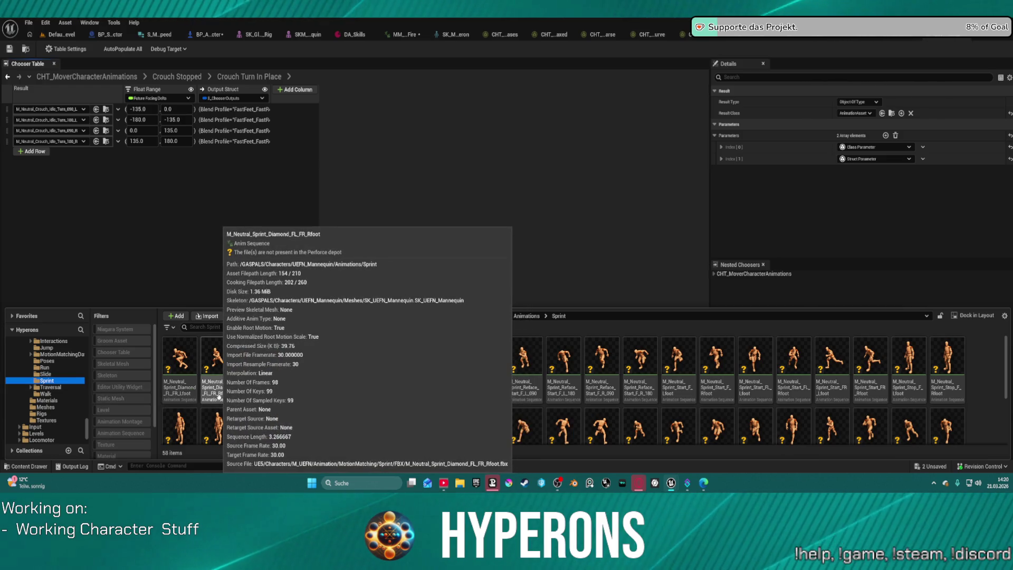
left_click(49, 387)
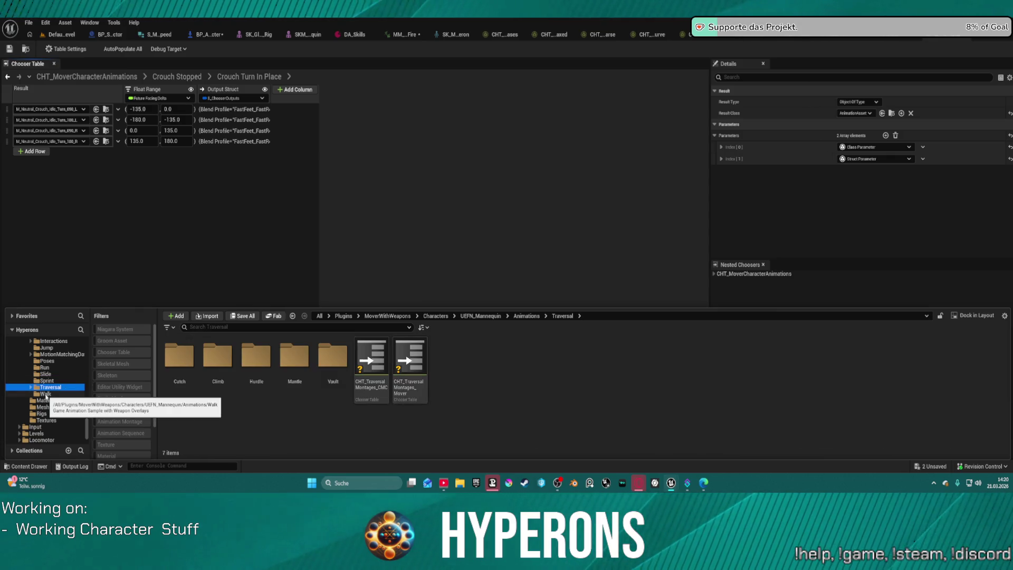
double_click(283, 366)
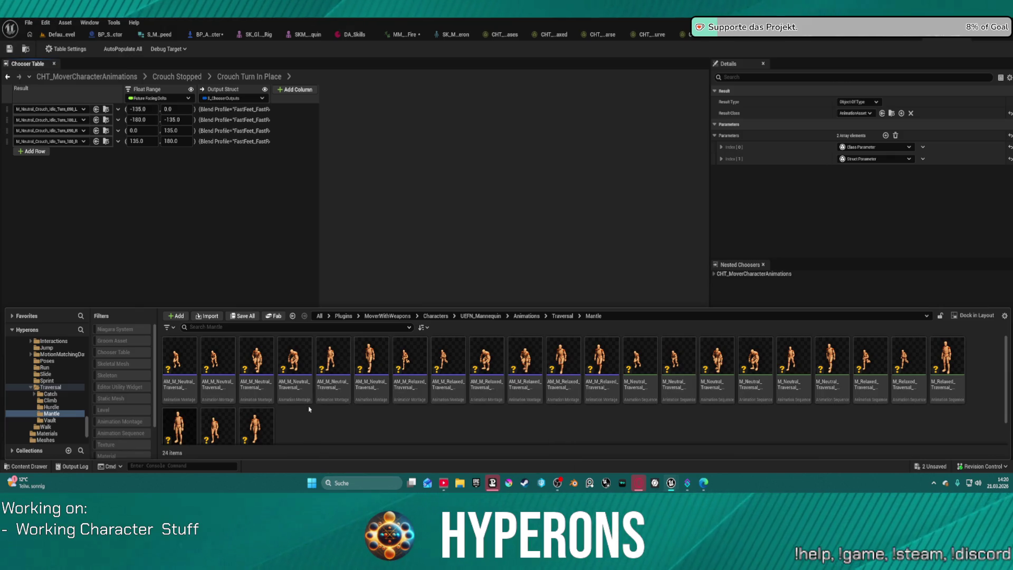
mouse_move(301, 400)
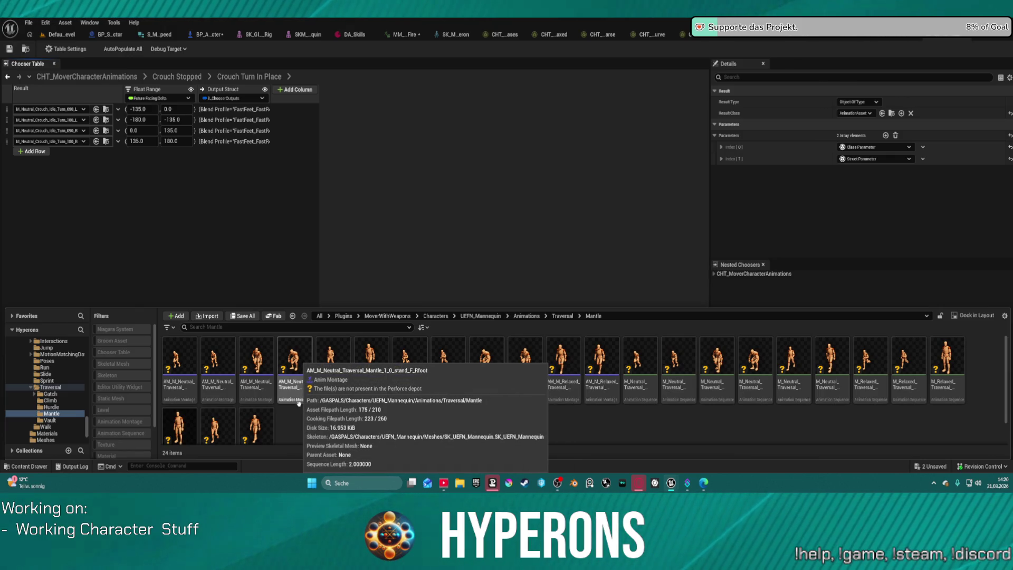
left_click(67, 421)
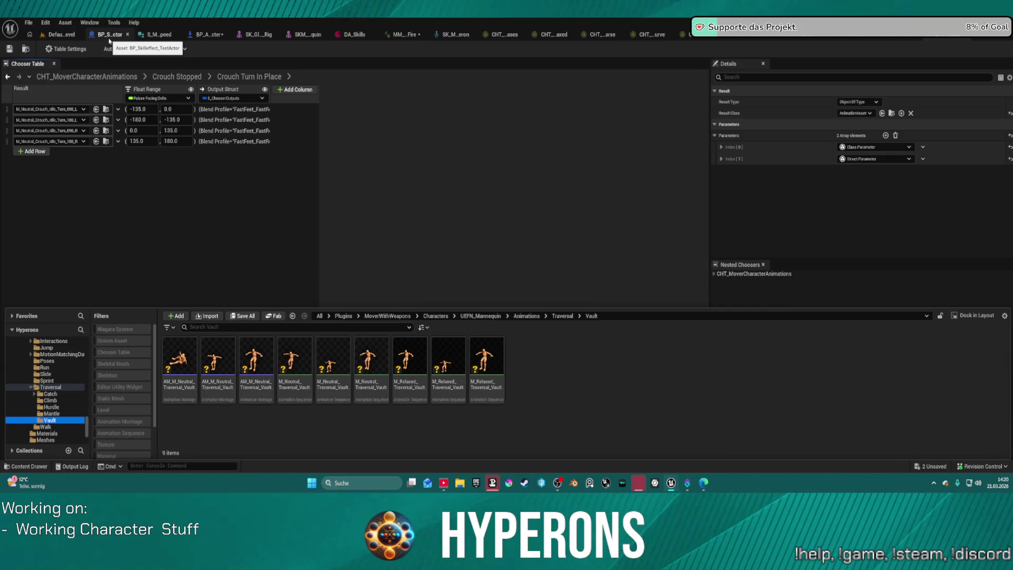
Step: Drop BP_Skilleffect_TestActor into the level near the player start and open it in Blueprint
left_click(176, 35)
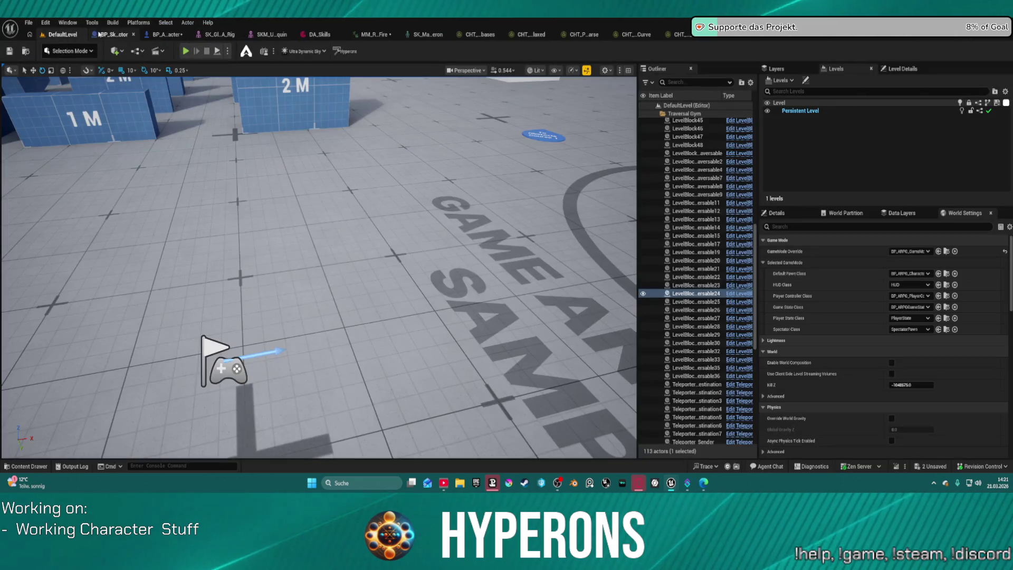
left_click(99, 35)
key("ctrl+space")
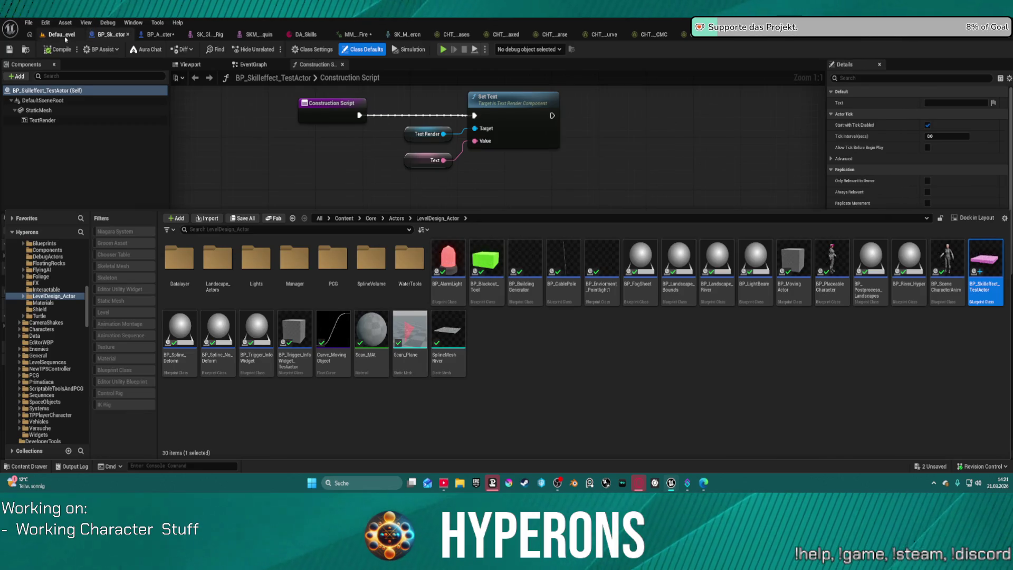
left_click(62, 35)
key("ctrl+space")
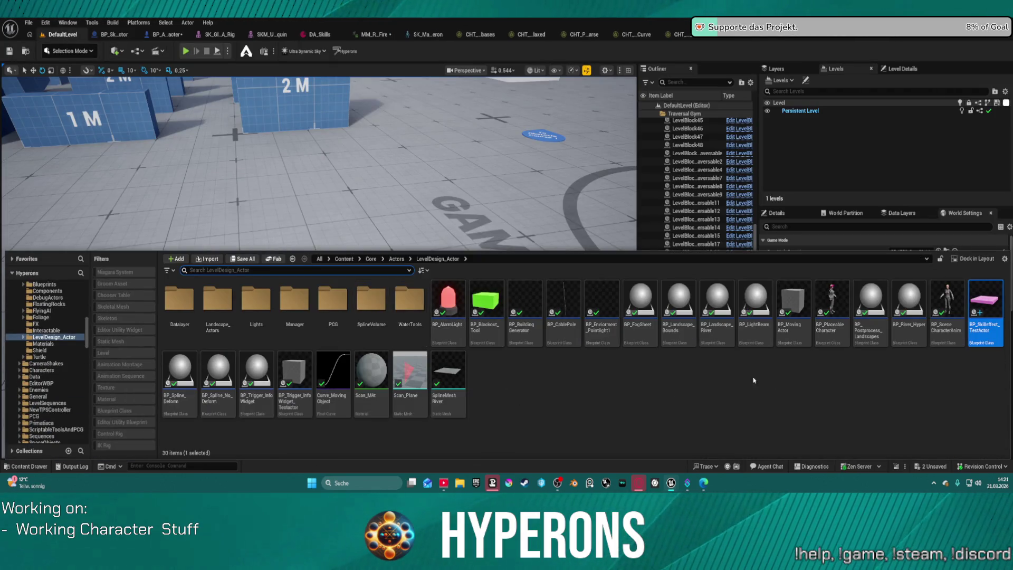
mouse_move(986, 301)
left_mouse_down()
mouse_move(418, 210)
mouse_move(494, 283)
left_mouse_up()
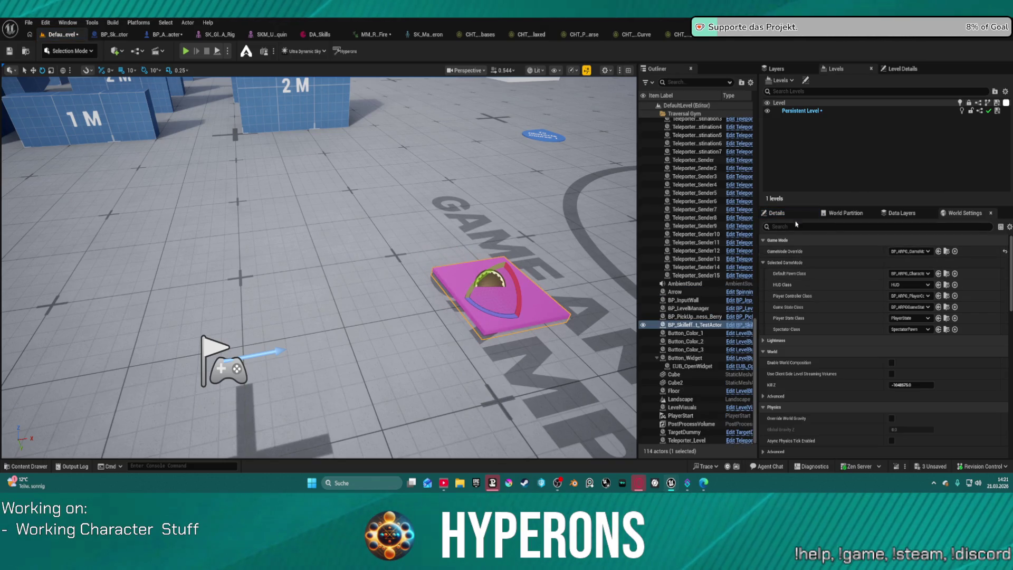
left_click(777, 212)
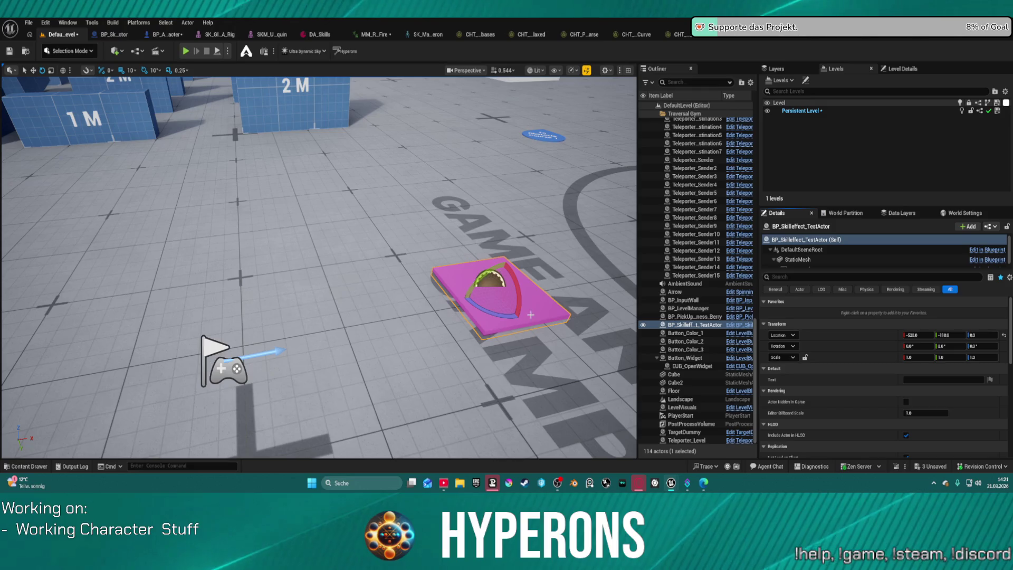
left_click(993, 250)
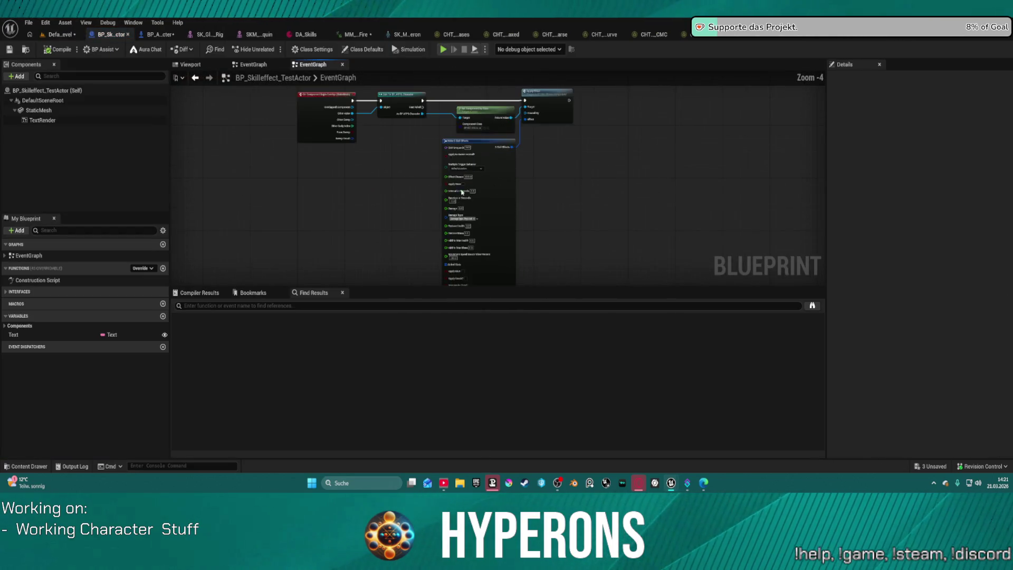
Step: Set the Make S Skill Effects node's Damage from 0.0 to 10000.0 and play-test the level
scroll(228, 260, "down", 5)
scroll(359, 185, "up", 2)
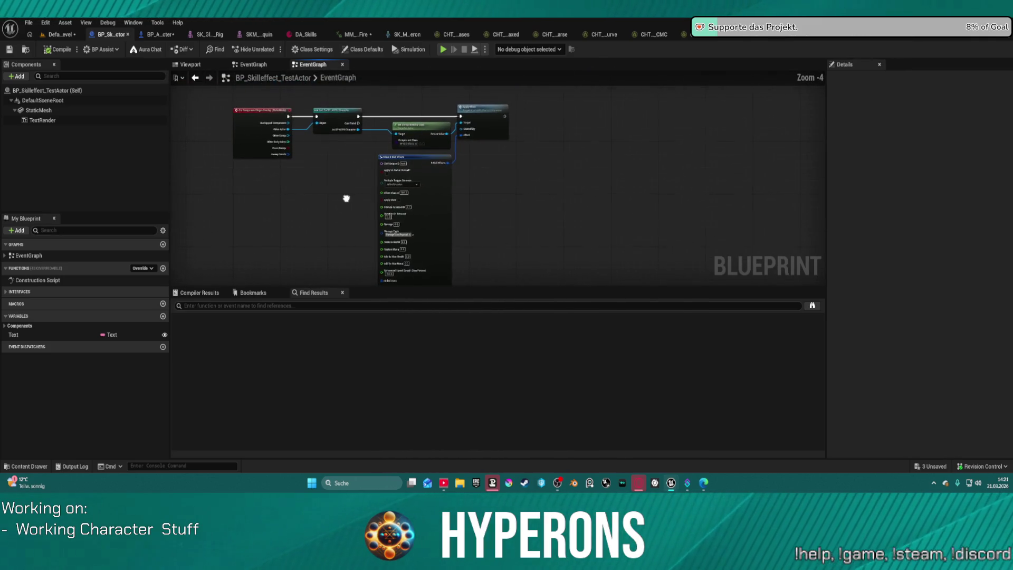
left_click_drag(373, 113, 545, 253)
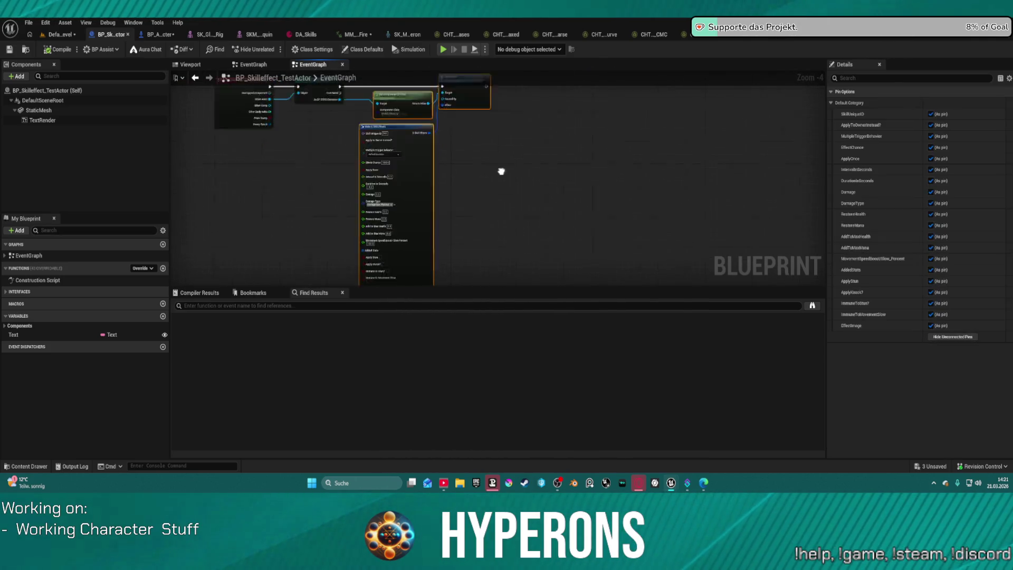
mouse_move(396, 118)
left_mouse_down()
mouse_move(374, 72)
mouse_move(451, 73)
mouse_move(451, 185)
mouse_move(448, 113)
mouse_move(468, 116)
left_mouse_up()
scroll(452, 184, "up", 4)
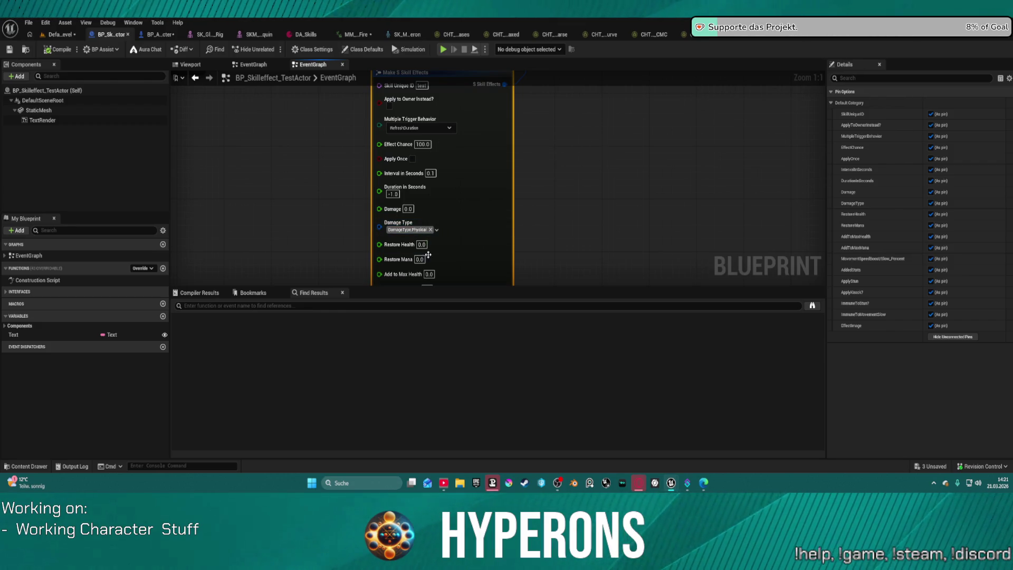
left_click_drag(481, 121, 482, 120)
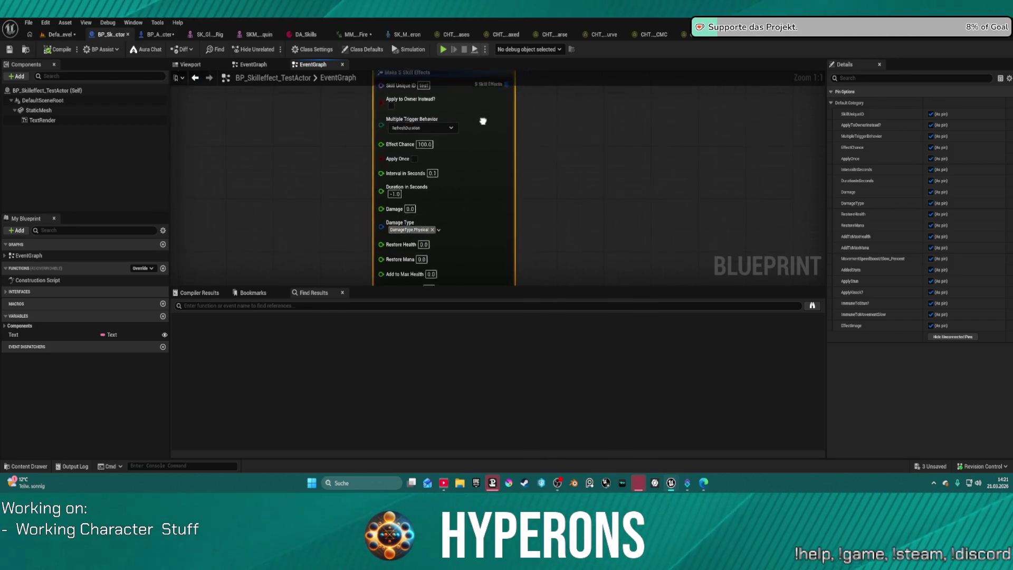
left_click(409, 201)
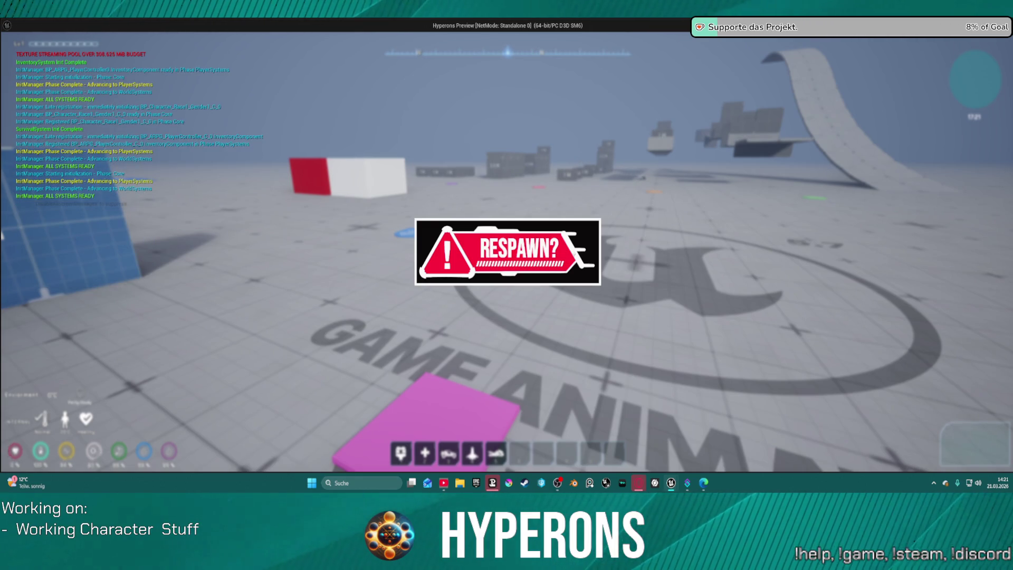
Step: Stop the play session with Esc and return to the test actor's blueprint
key("Escape")
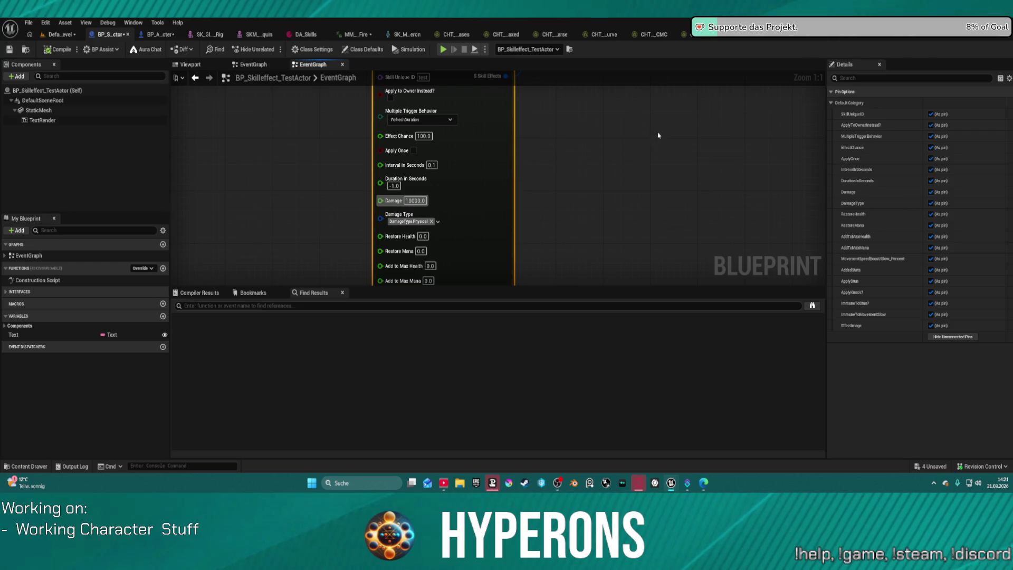
Step: Switch from the test actor's Event Graph to BP_ARPG_Character, zoomed out over WEAPONS
left_click(255, 64)
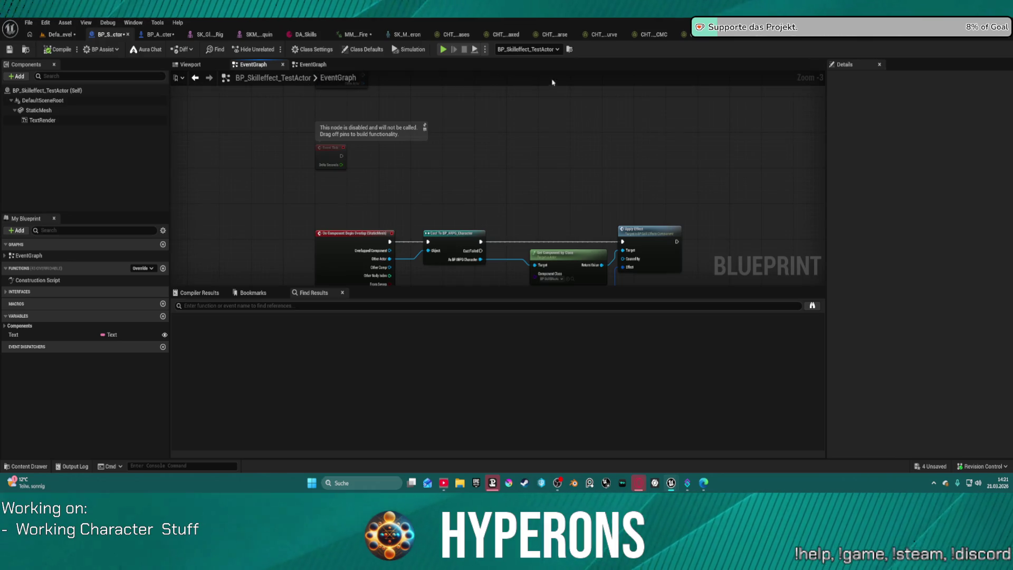
left_click(158, 34)
scroll(315, 145, "down", 5)
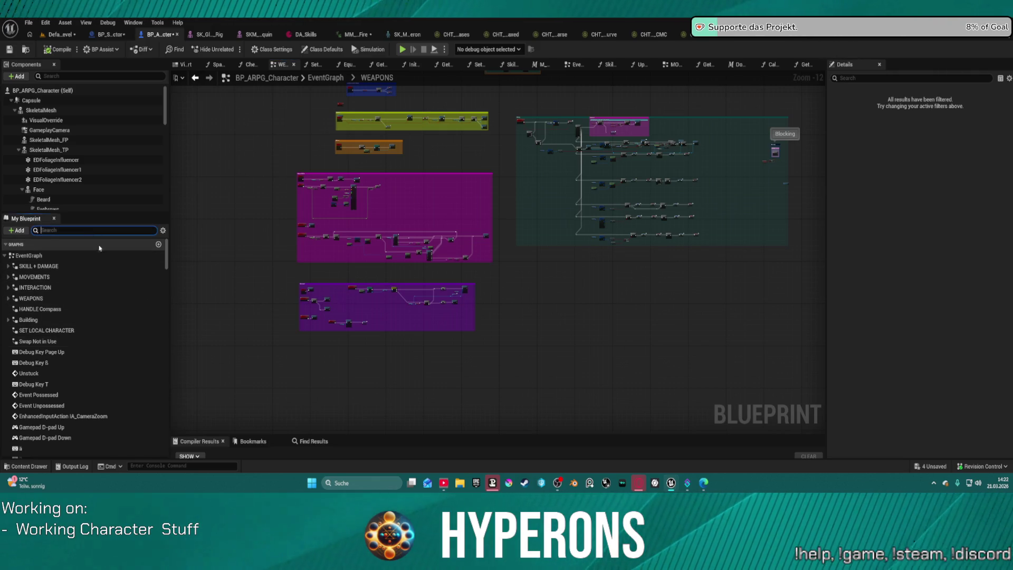
Step: Filter My Blueprint by 'alive', open Skill_IsAlive, IsAlive and M_IsAlive, then go back to EventGraph
type("inalive")
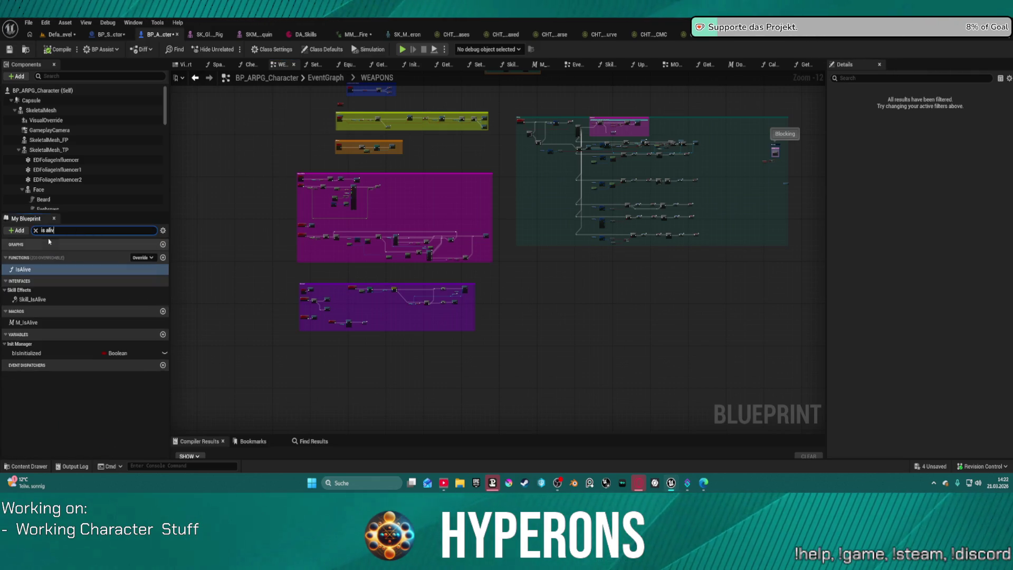
double_click(32, 299)
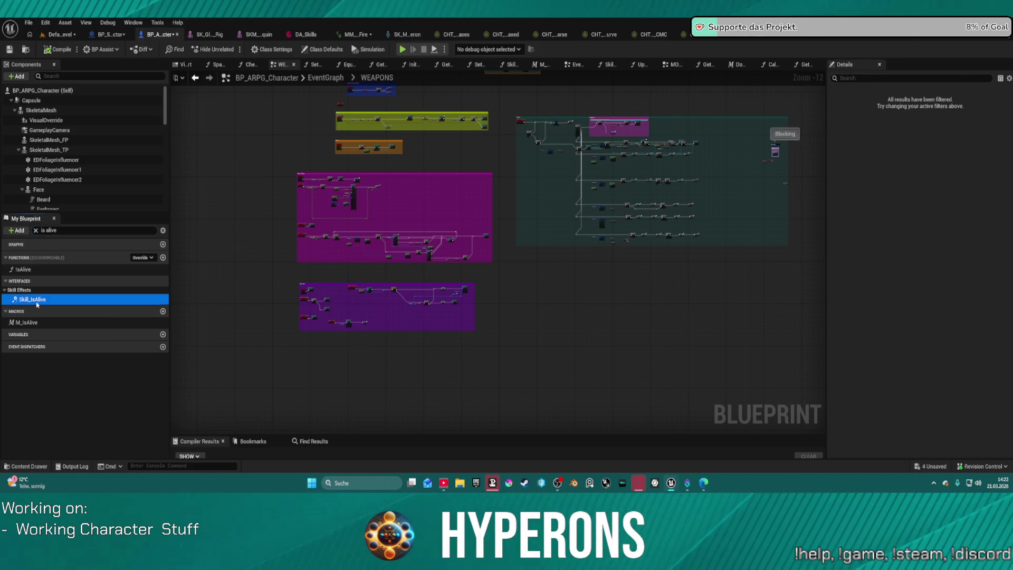
double_click(16, 273)
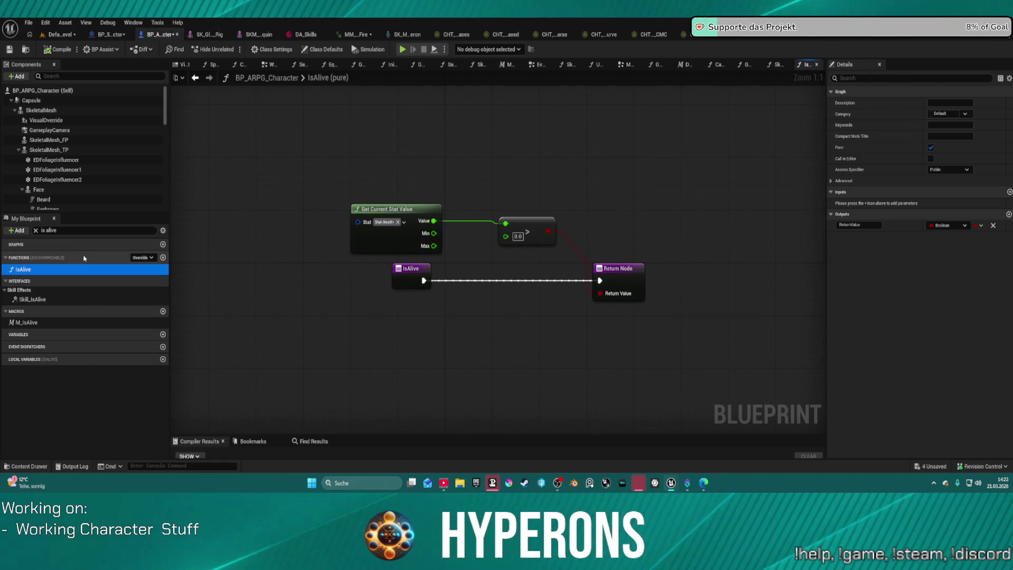
left_click(22, 323)
left_click(22, 323)
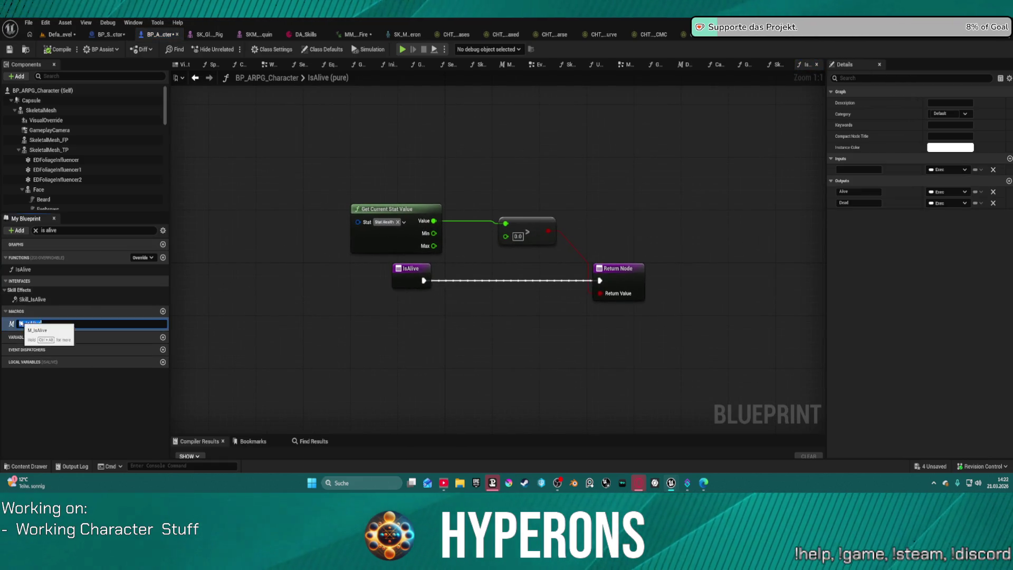
left_click(13, 326)
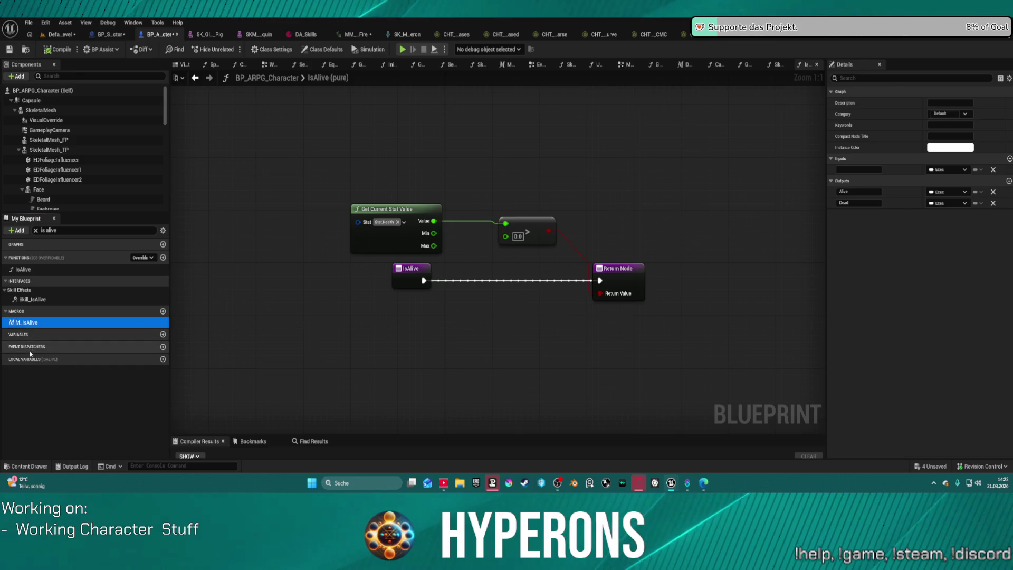
double_click(23, 322)
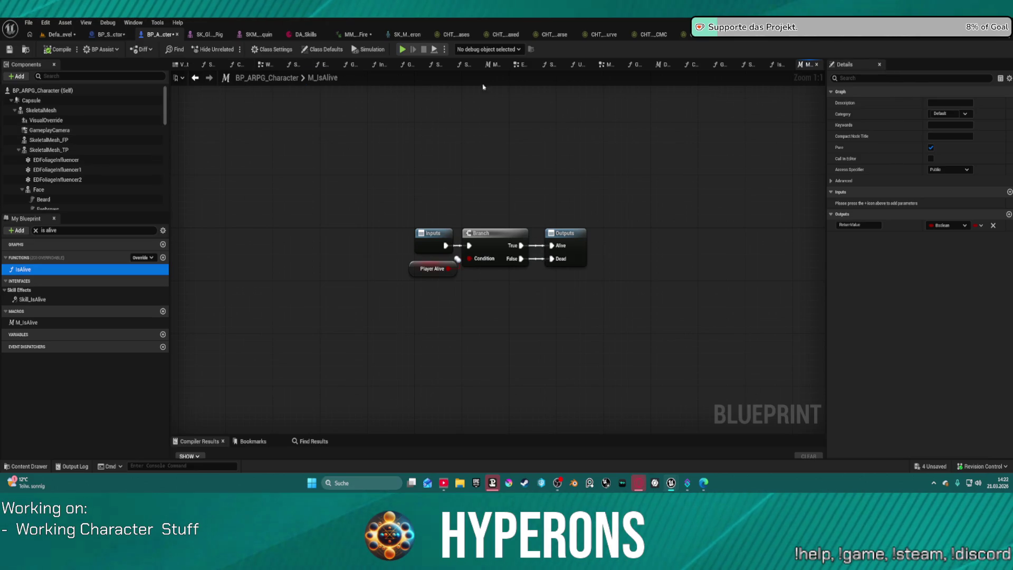
left_click(525, 64)
mouse_move(482, 261)
left_mouse_down()
mouse_move(386, 193)
mouse_move(349, 188)
left_mouse_up()
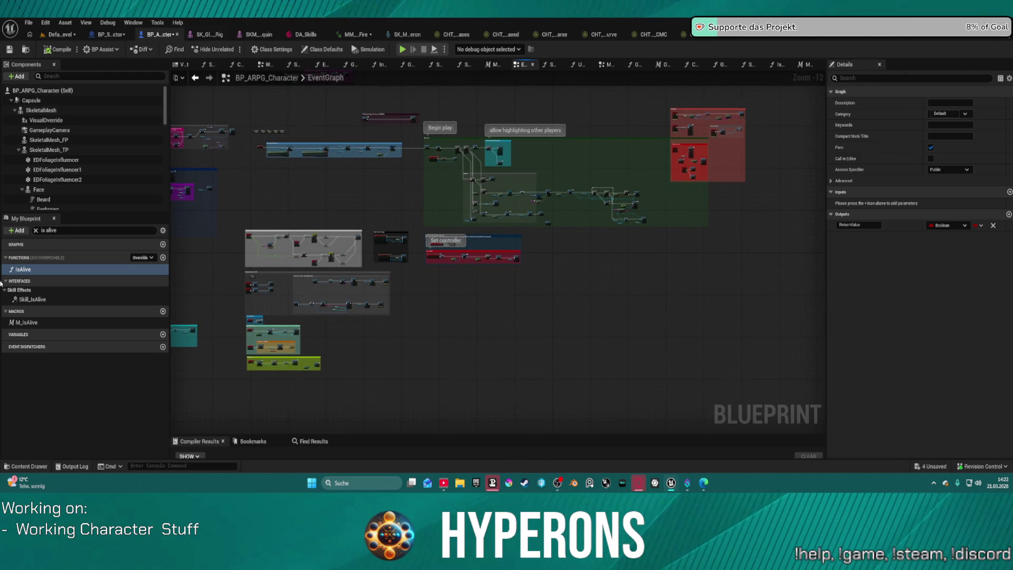
Step: Clear the 'alive' filter, expand GRAPHS and SKILL + DAMAGE, and scroll through its events
left_click(35, 230)
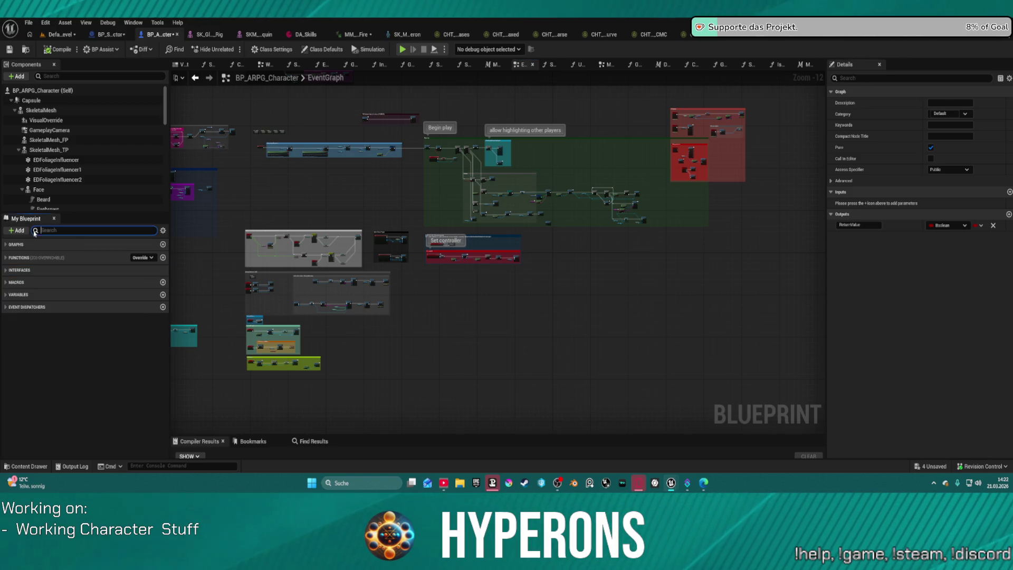
left_click(12, 245)
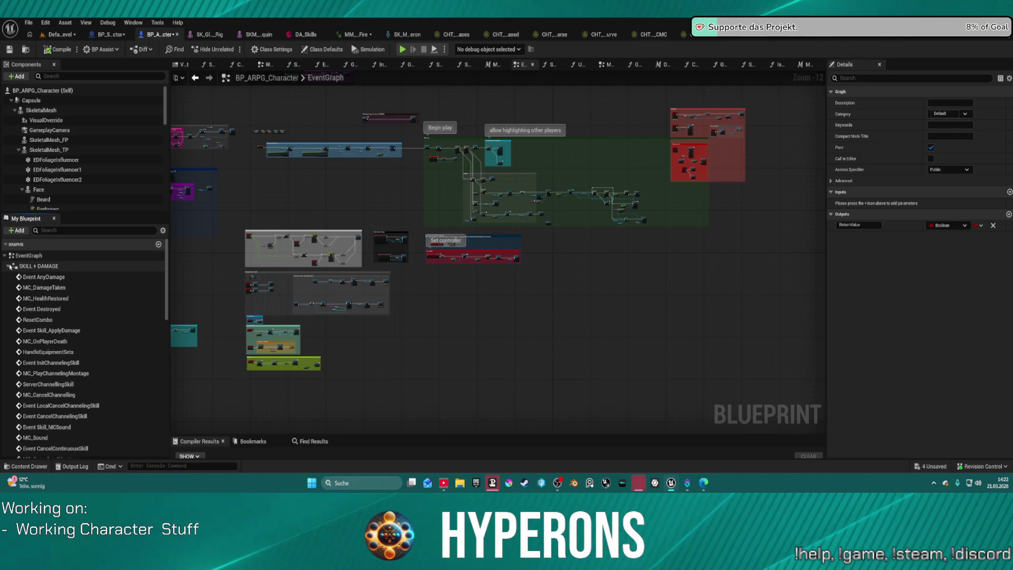
left_click(14, 266)
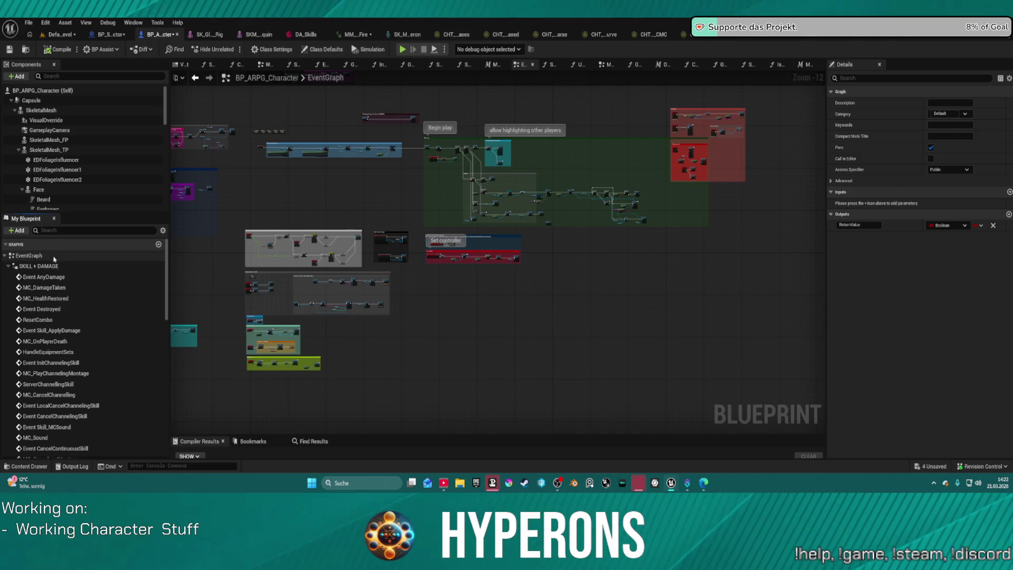
scroll(37, 377, "down", 3)
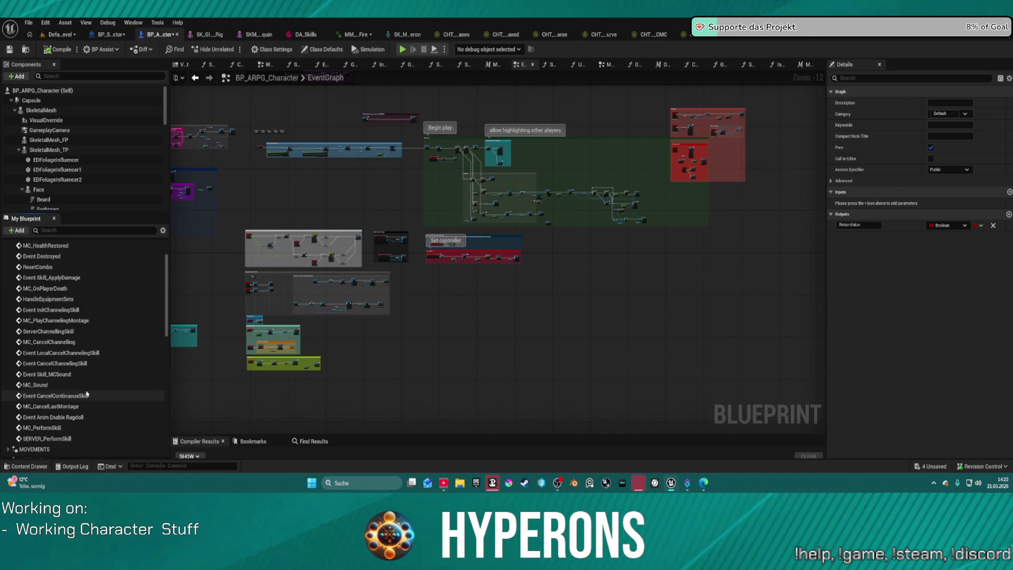
scroll(58, 425, "down", 3)
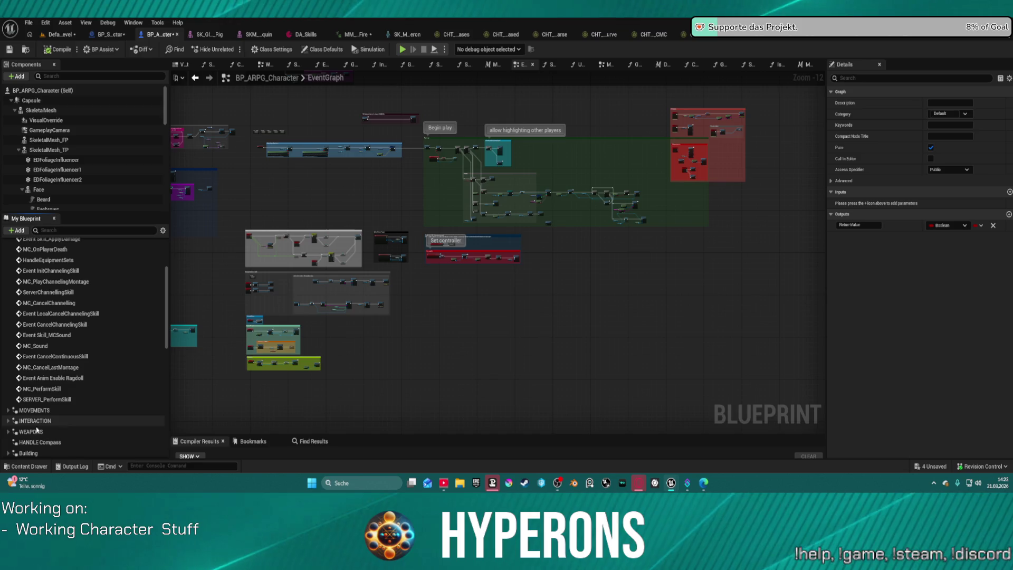
scroll(32, 431, "down", 3)
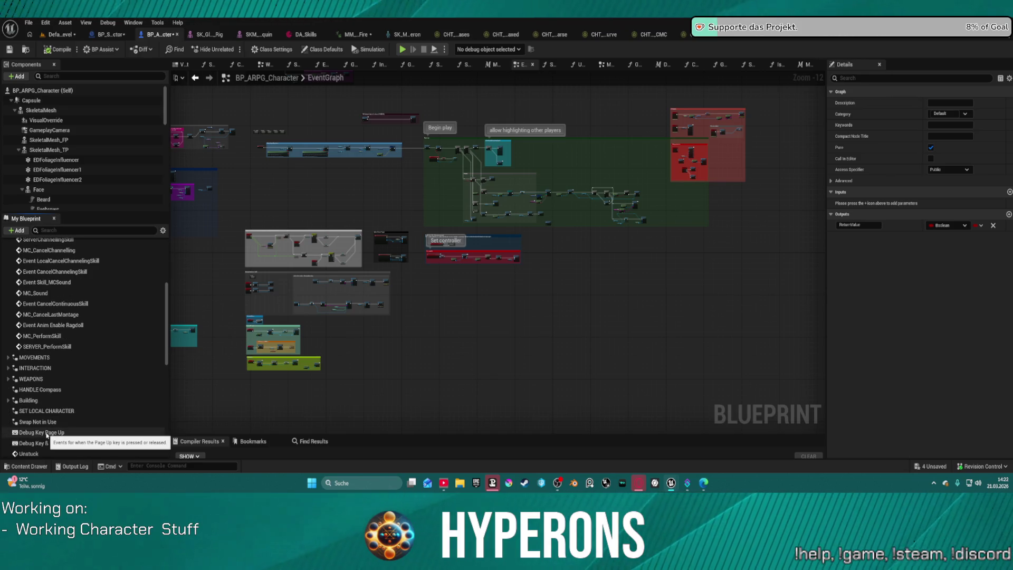
scroll(48, 432, "down", 3)
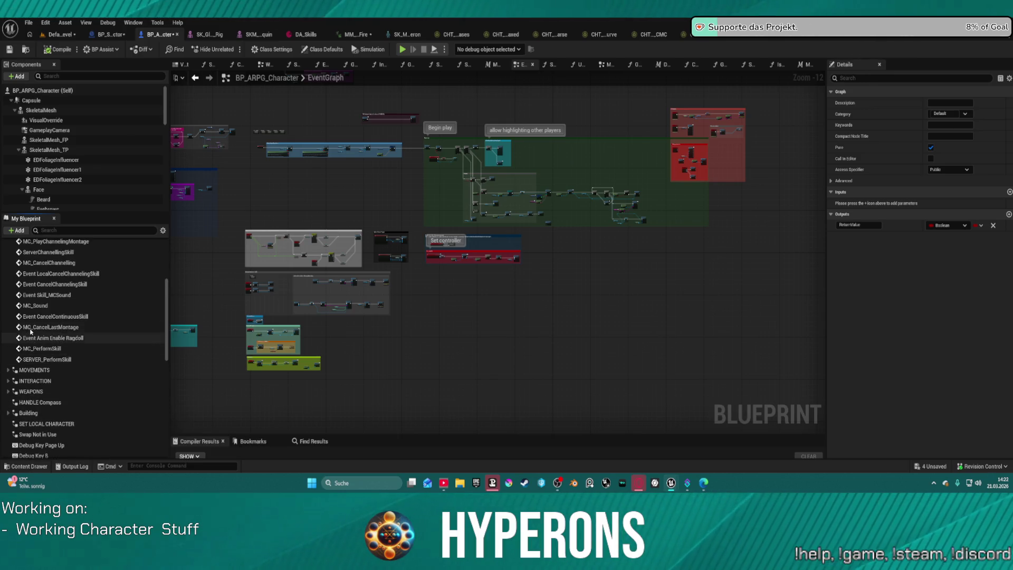
scroll(79, 299, "up", 10)
scroll(79, 299, "up", 2)
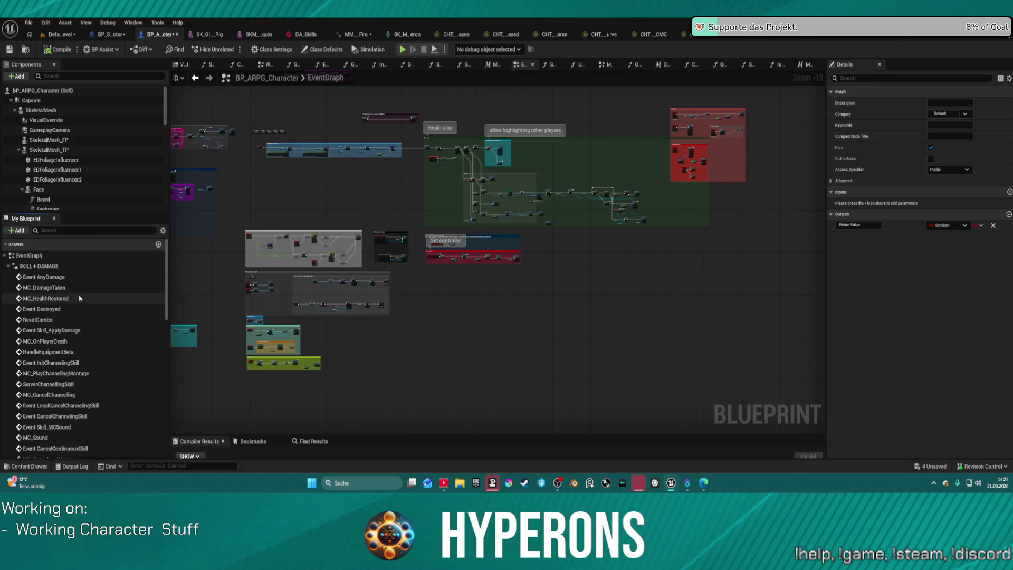
Step: Open the SKILL + DAMAGE collapsed graph and look over the Destroy equipments comment
left_click(56, 267)
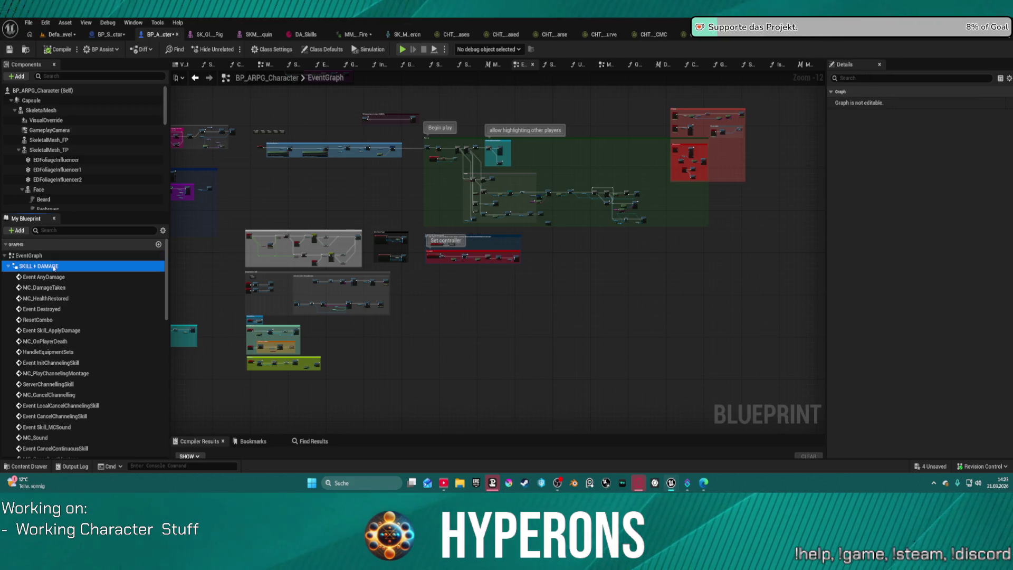
double_click(57, 267)
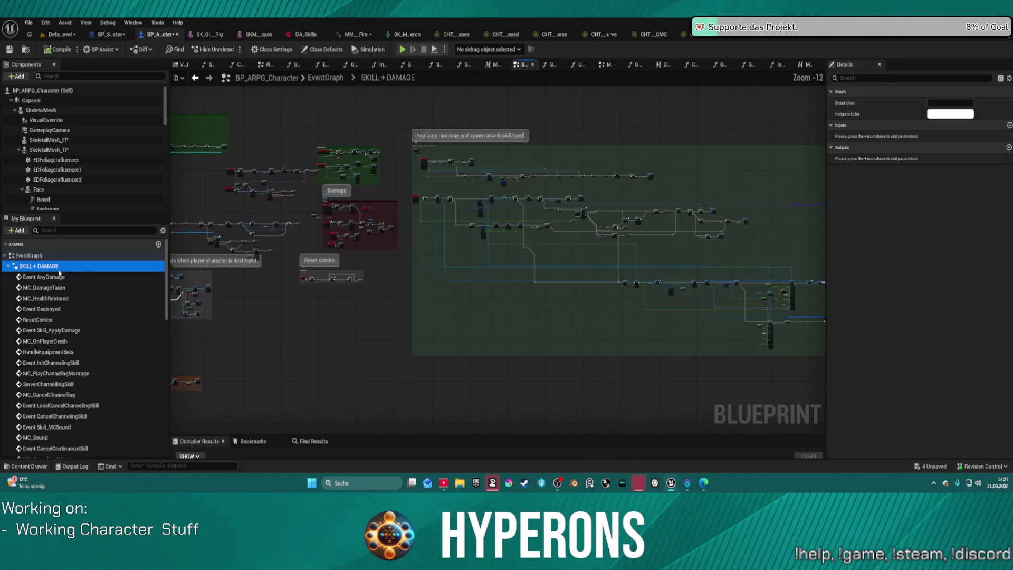
left_click_drag(415, 303, 645, 312)
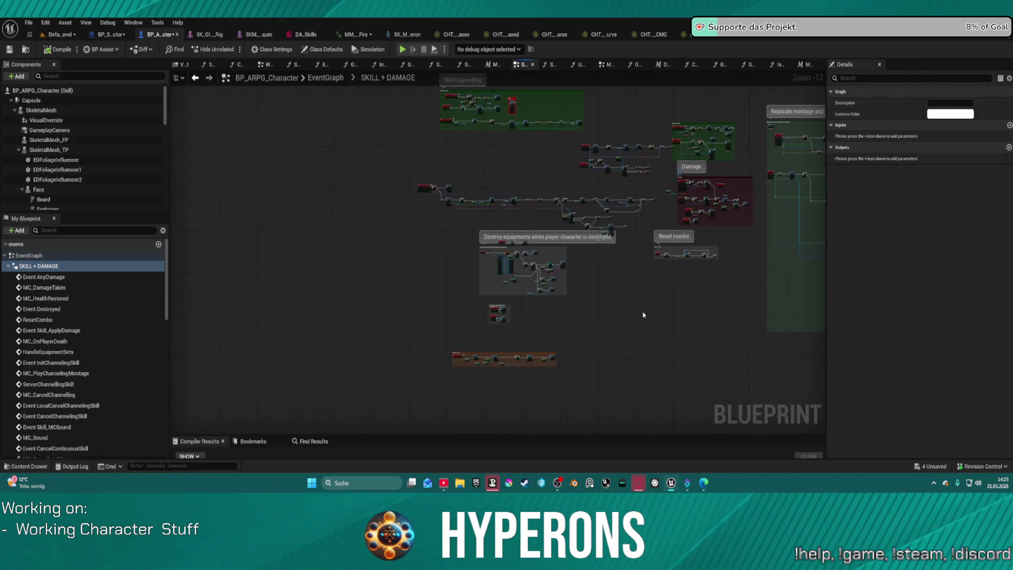
scroll(536, 312, "up", 6)
scroll(522, 235, "up", 5)
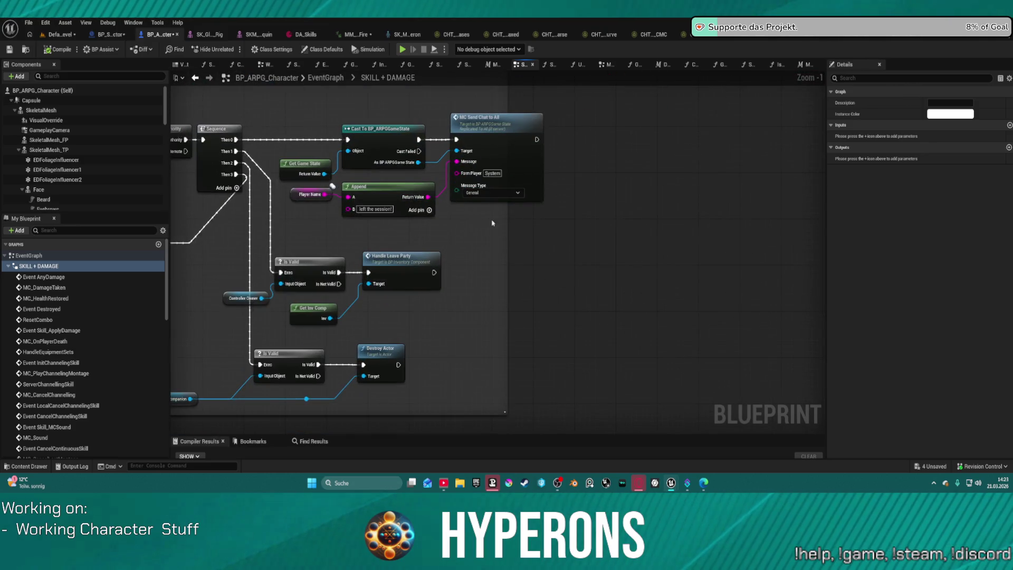
scroll(493, 223, "down", 6)
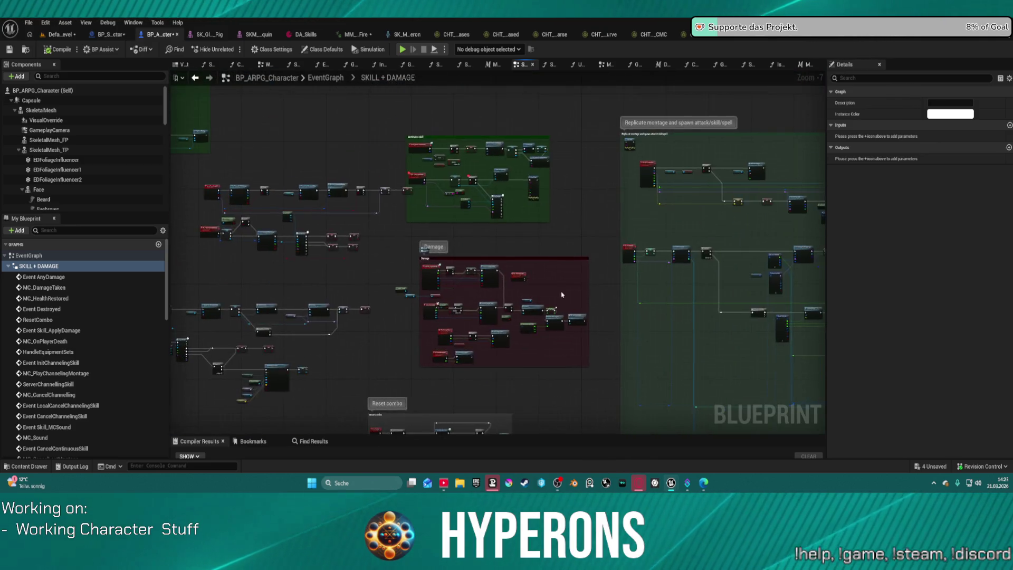
scroll(559, 293, "up", 4)
scroll(560, 293, "down", 3)
Step: Pan through the Damage and Stop Anim Montage logic to the InitChannelingSkill nodes
left_click_drag(563, 295, 667, 294)
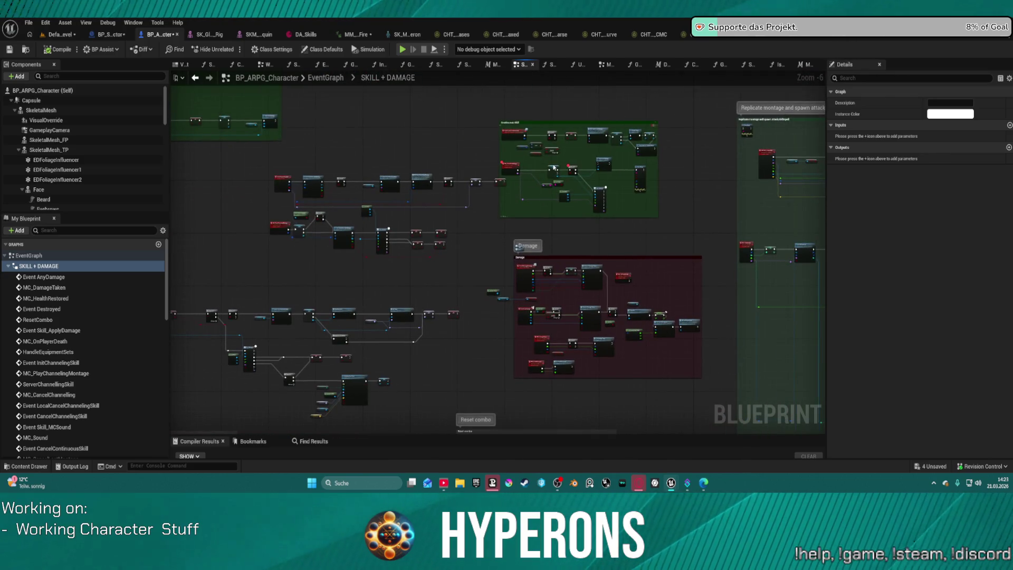
scroll(554, 168, "up", 3)
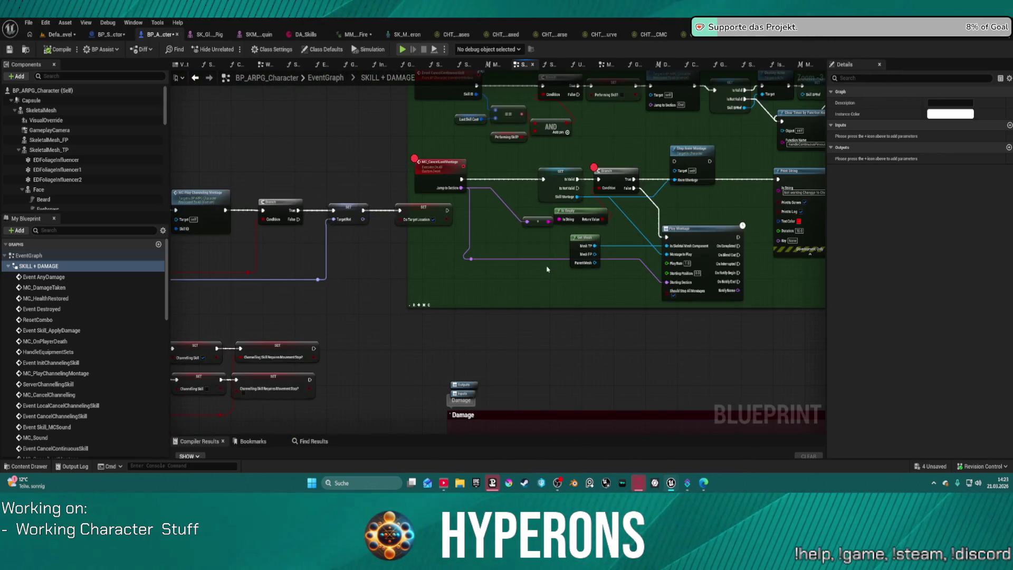
left_click_drag(622, 265, 510, 236)
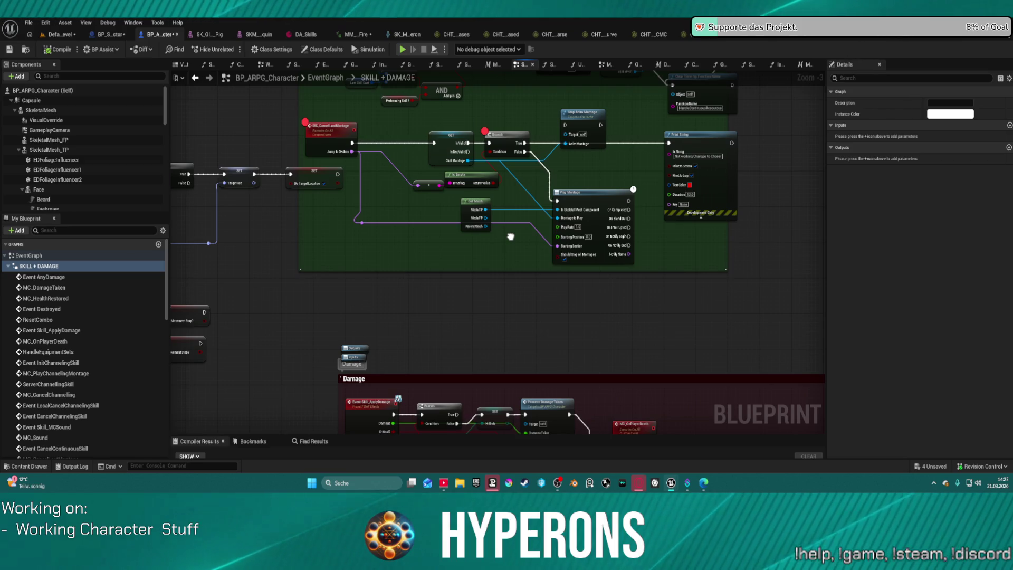
mouse_move(510, 237)
left_mouse_down()
mouse_move(569, 259)
mouse_move(200, 112)
mouse_move(349, 201)
mouse_move(454, 234)
mouse_move(798, 238)
mouse_move(753, 227)
left_mouse_up()
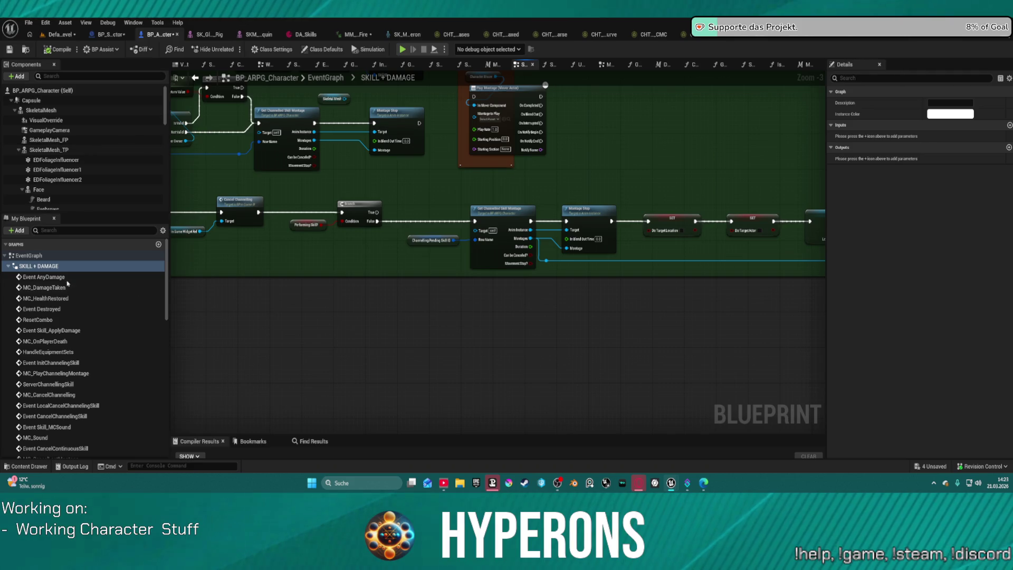
scroll(516, 305, "down", 4)
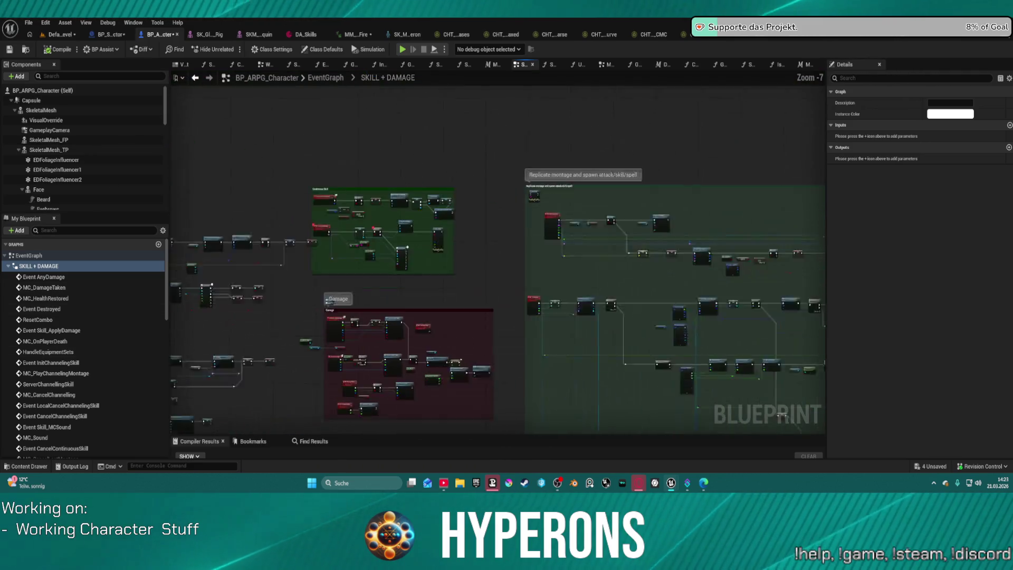
left_click_drag(836, 193, 777, 168)
scroll(589, 234, "down", 5)
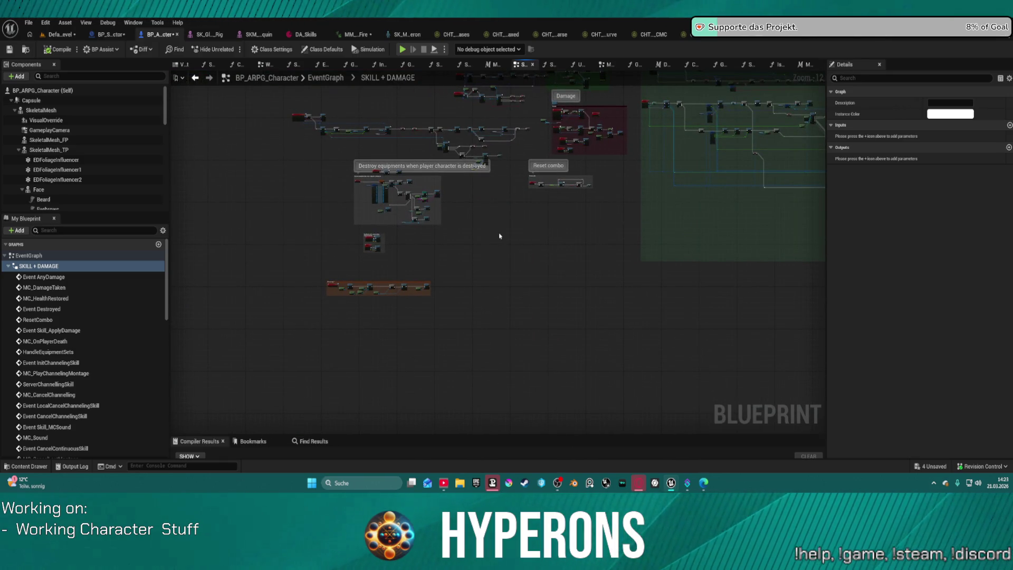
scroll(509, 267, "up", 10)
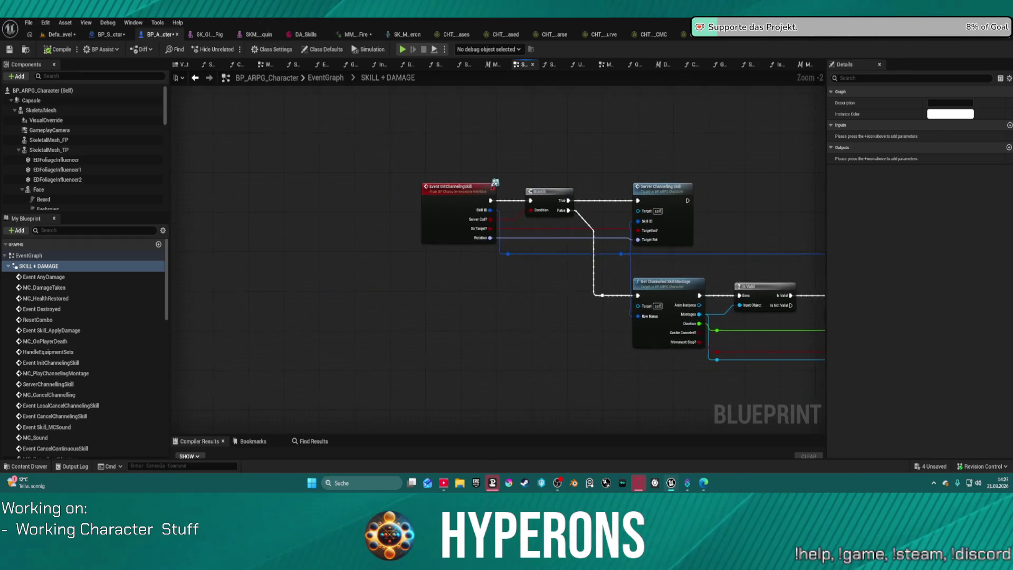